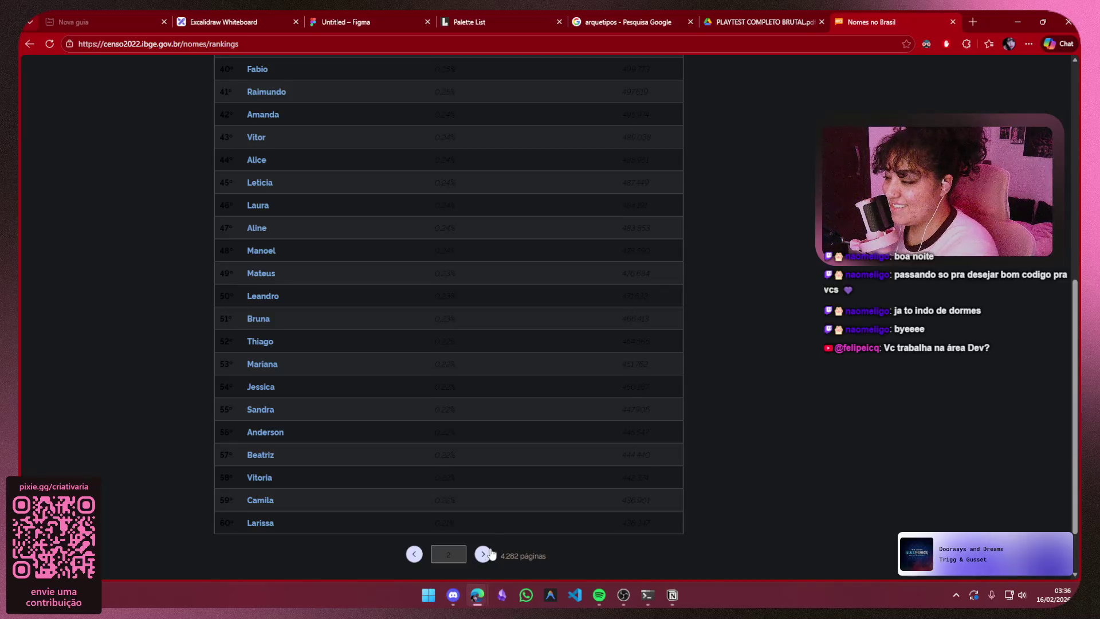
- Browse the next page of first-name rankings (61–80), then bring the personagens notes to the front
left_click(483, 554)
scroll(483, 559, "up", 2)
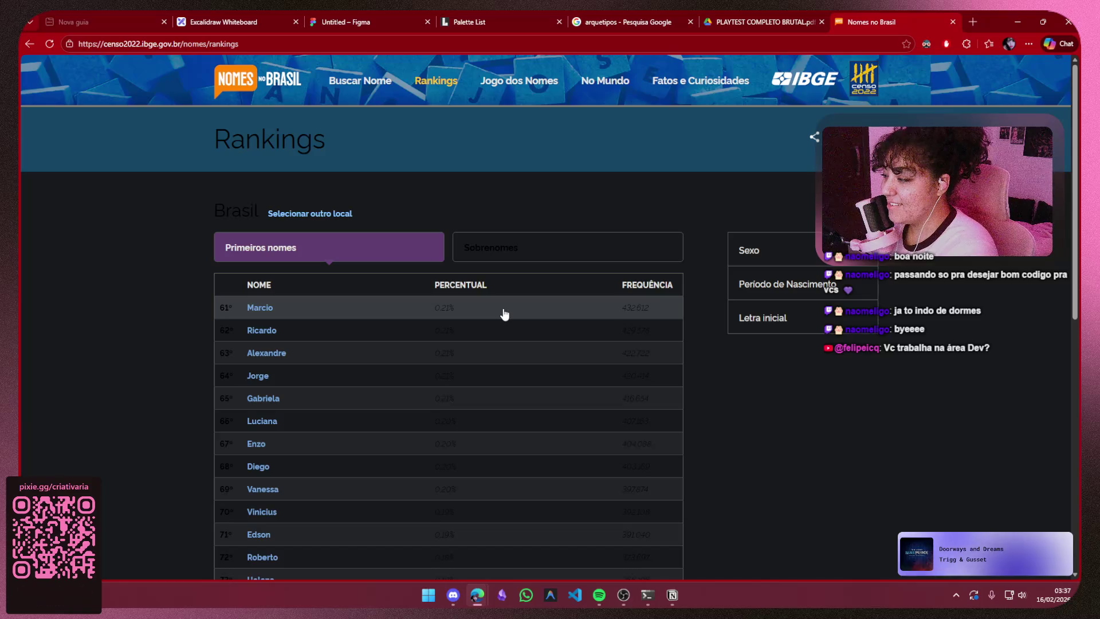
scroll(504, 310, "down", 2)
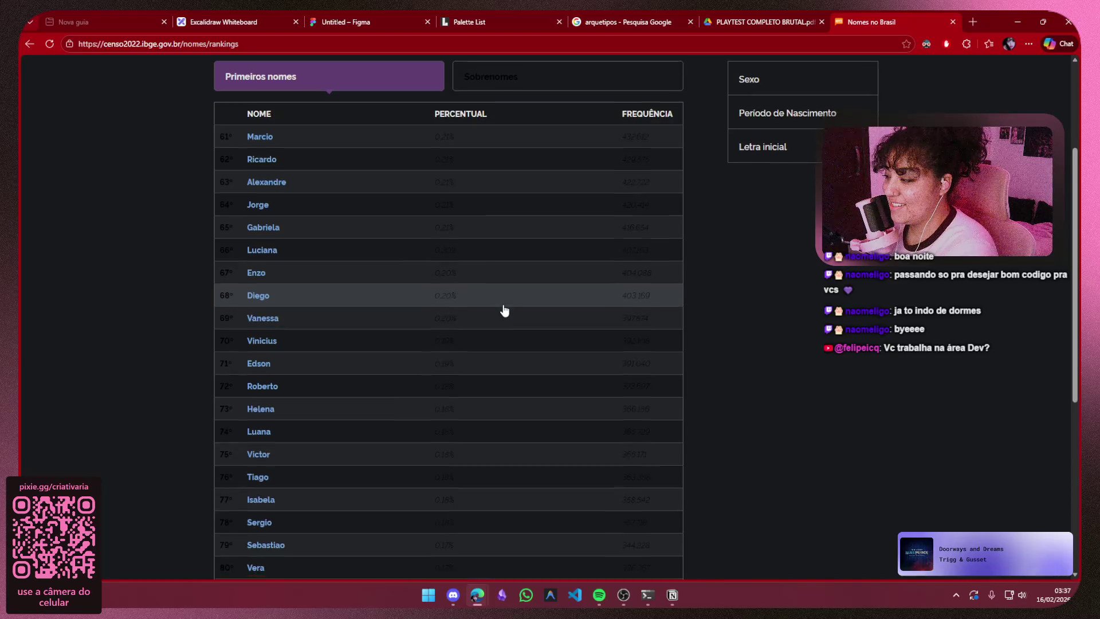
scroll(504, 310, "down", 1)
scroll(504, 310, "down", 1)
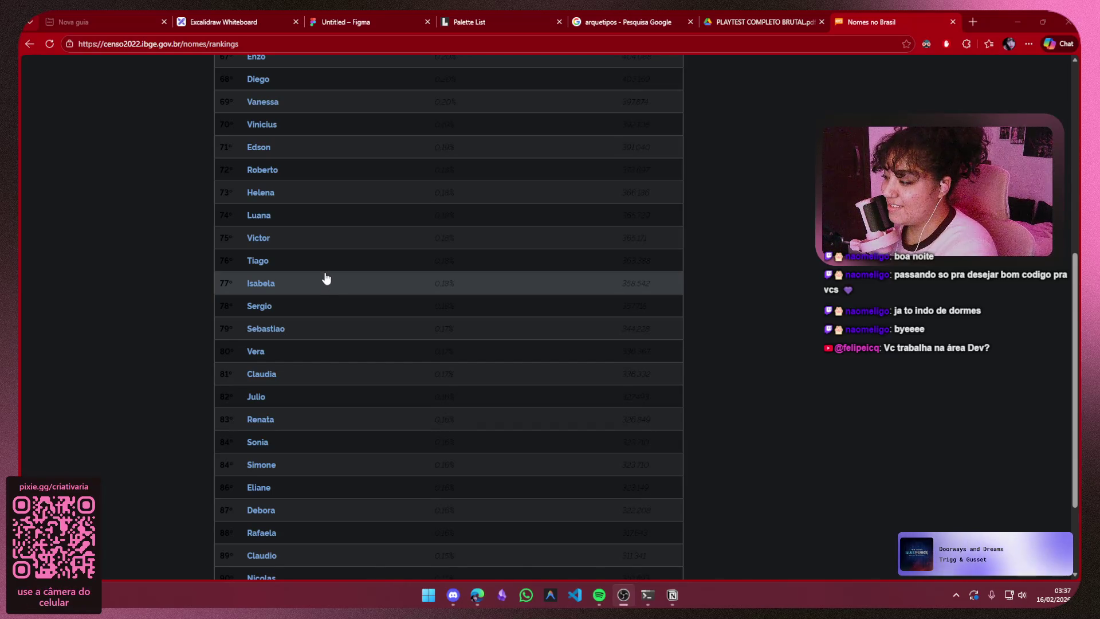
scroll(325, 279, "down", 2)
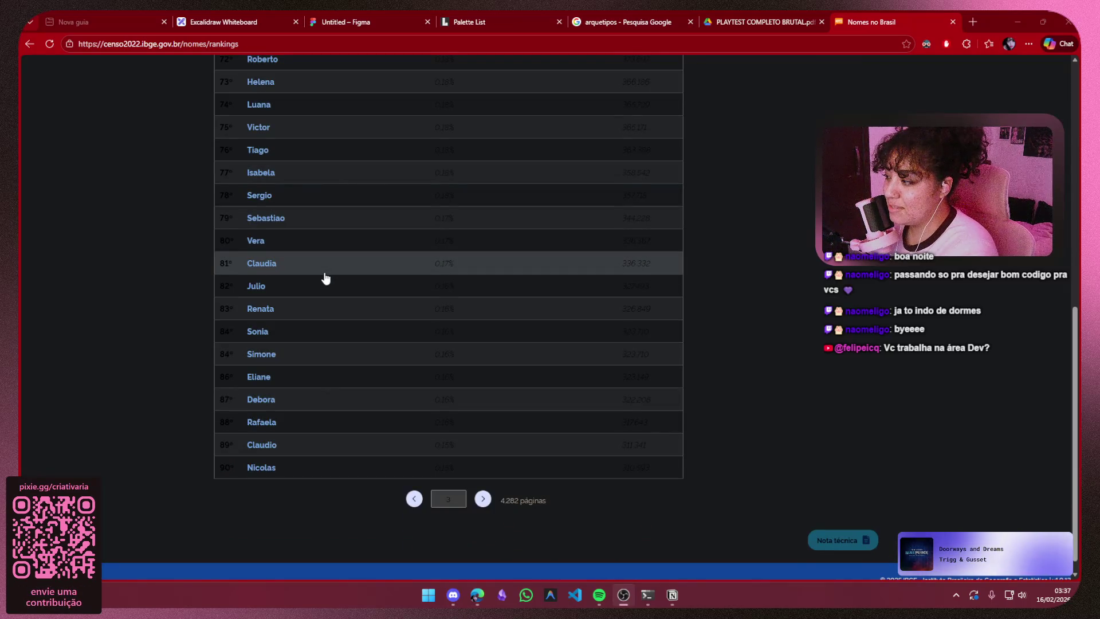
scroll(335, 274, "up", 2)
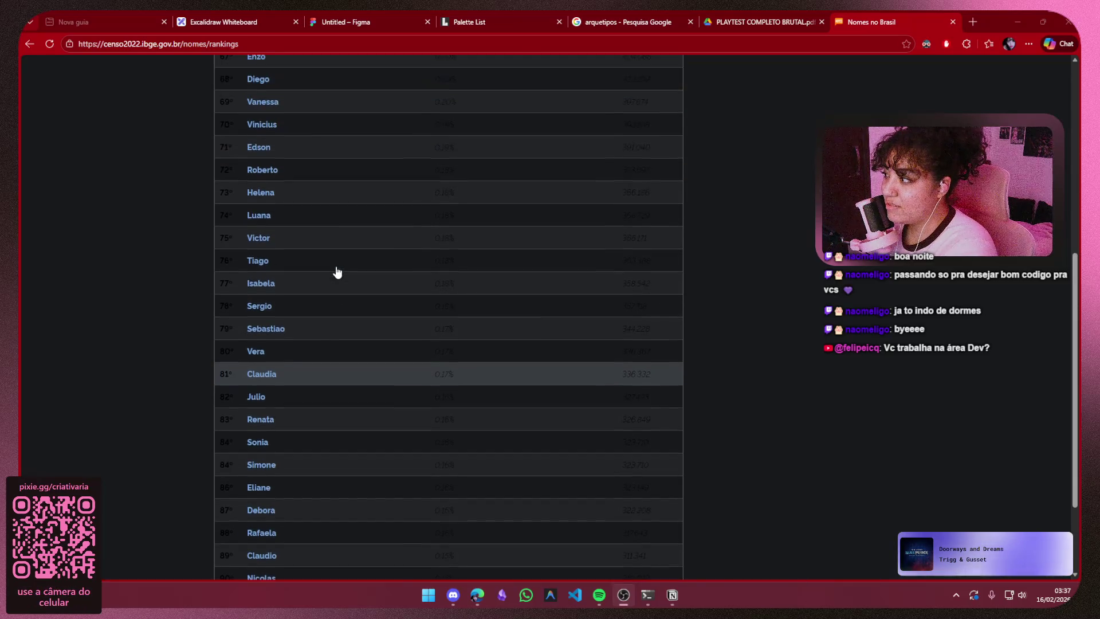
scroll(336, 272, "up", 2)
scroll(375, 246, "up", 2)
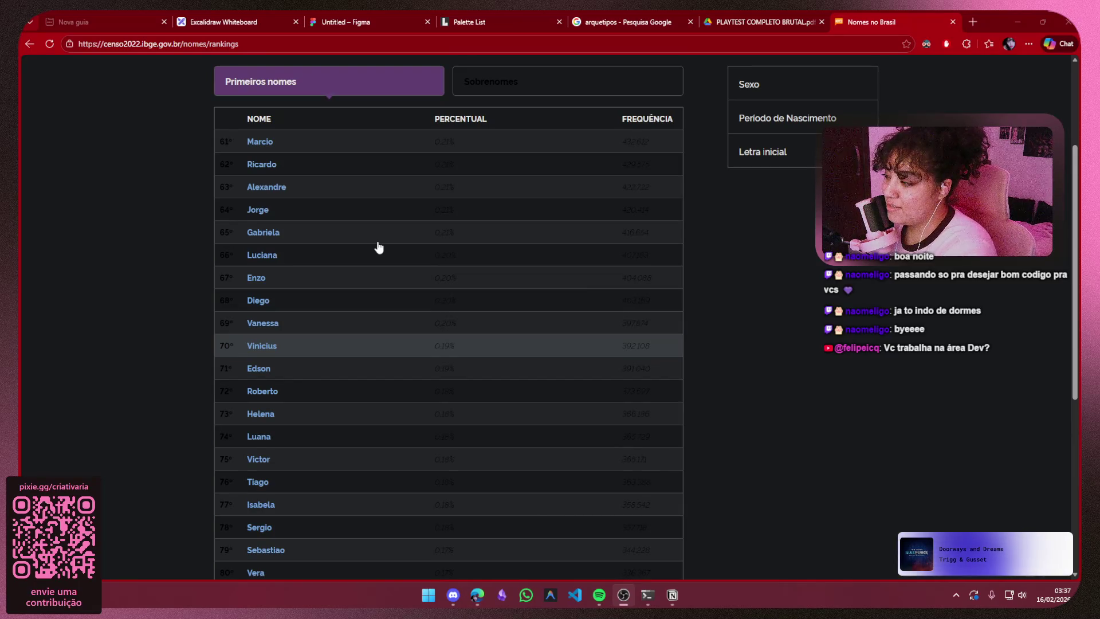
left_click(679, 588)
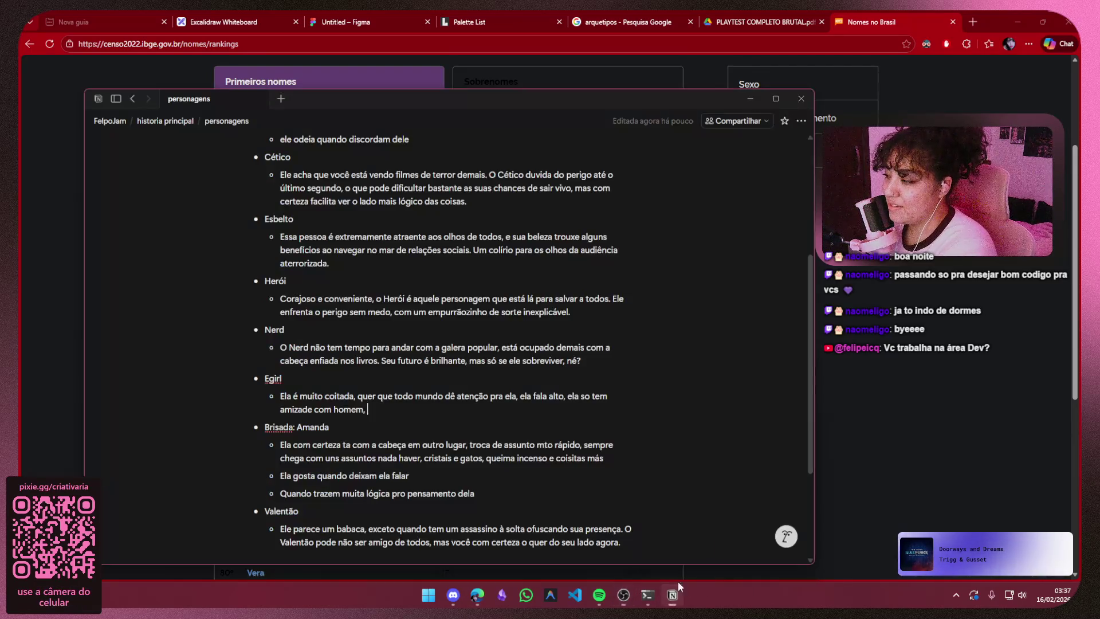
type(": Isa")
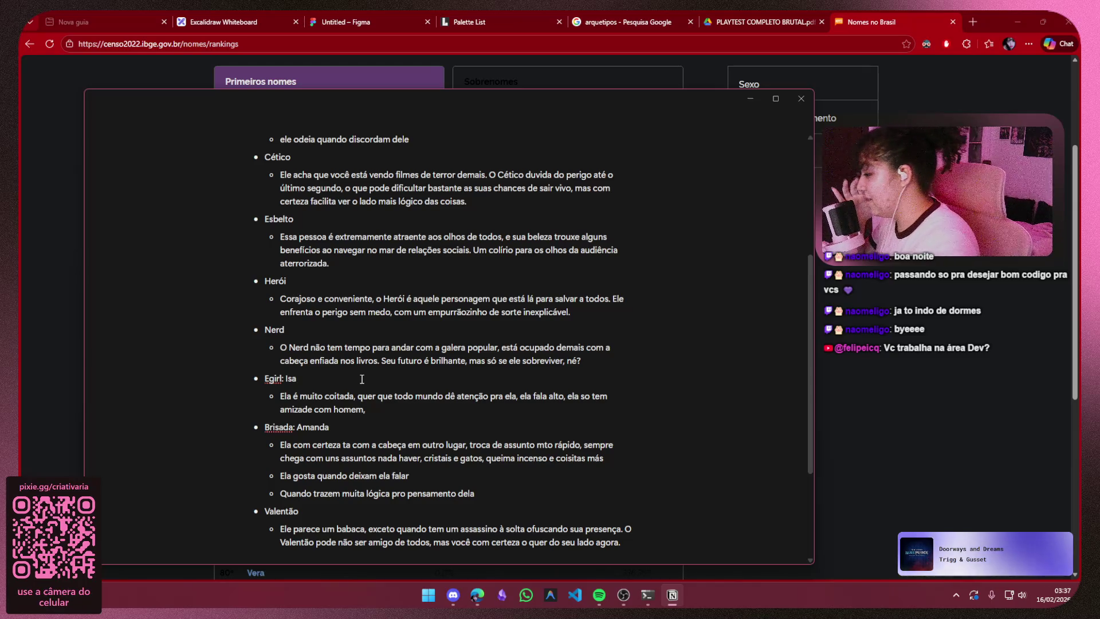
mouse_move(381, 408)
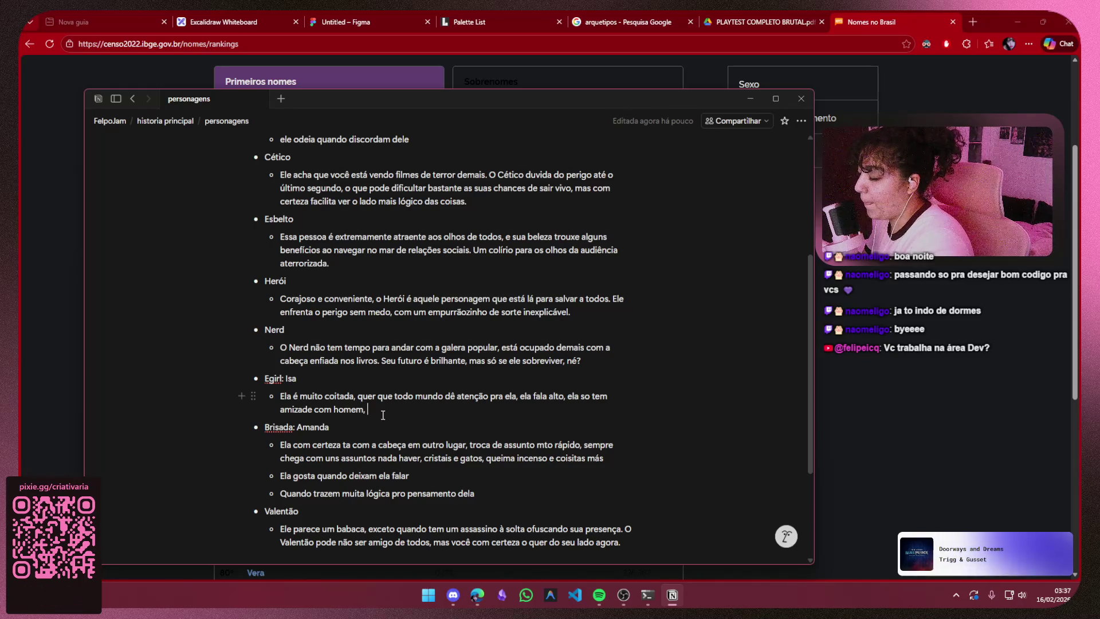
- Clean up Isa's description by removing the comma after 'homem' and start a new bullet beneath it
key("BackSpace")
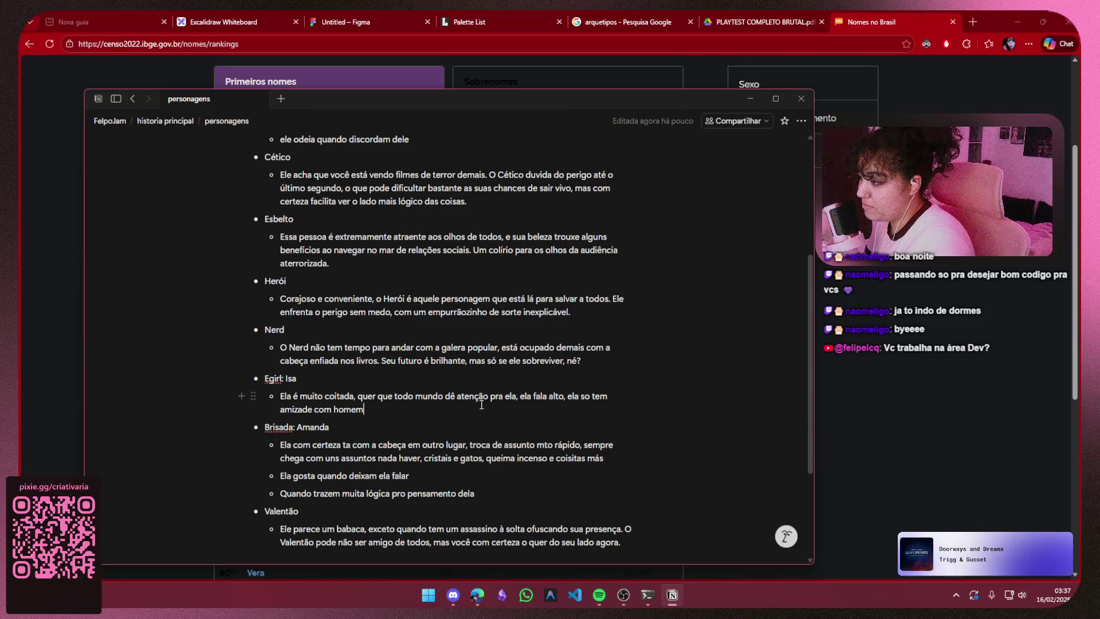
scroll(481, 403, "up", 2)
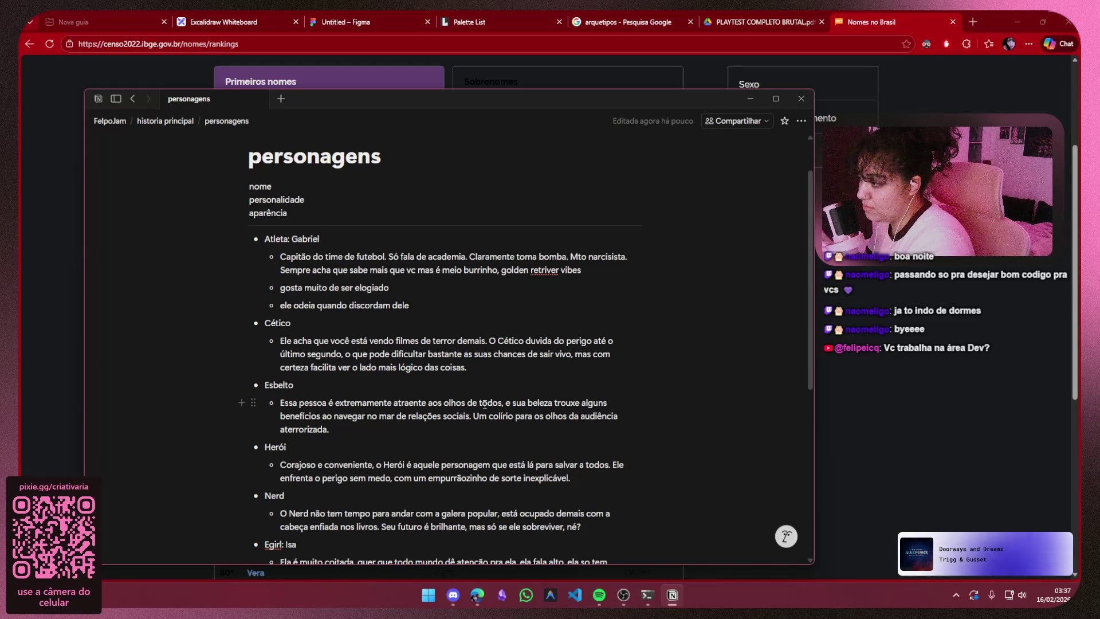
scroll(483, 404, "down", 2)
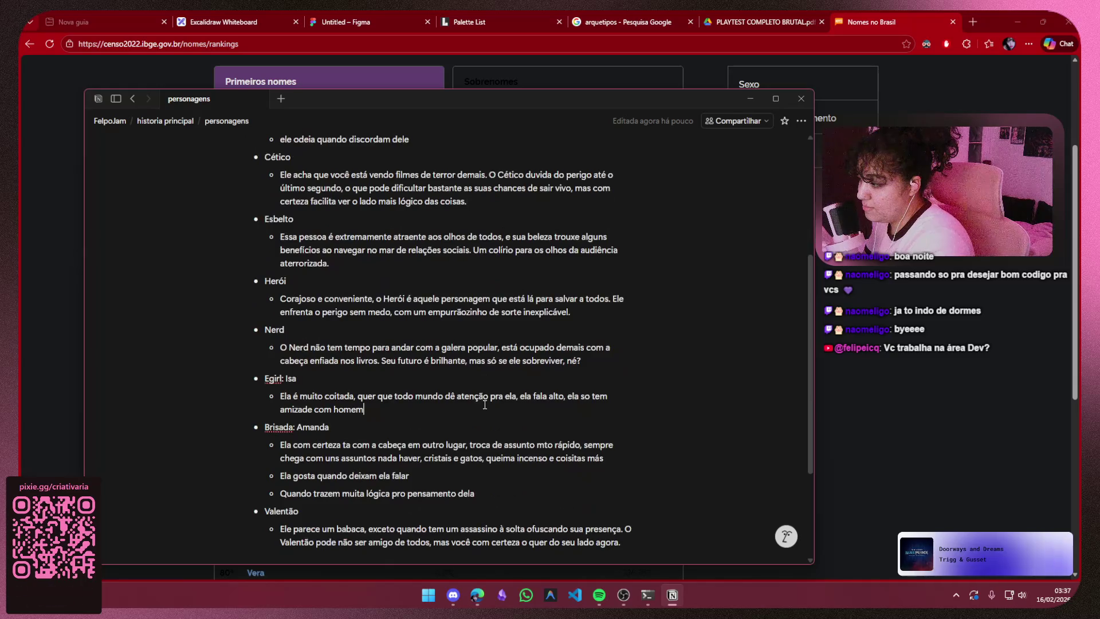
key("Return")
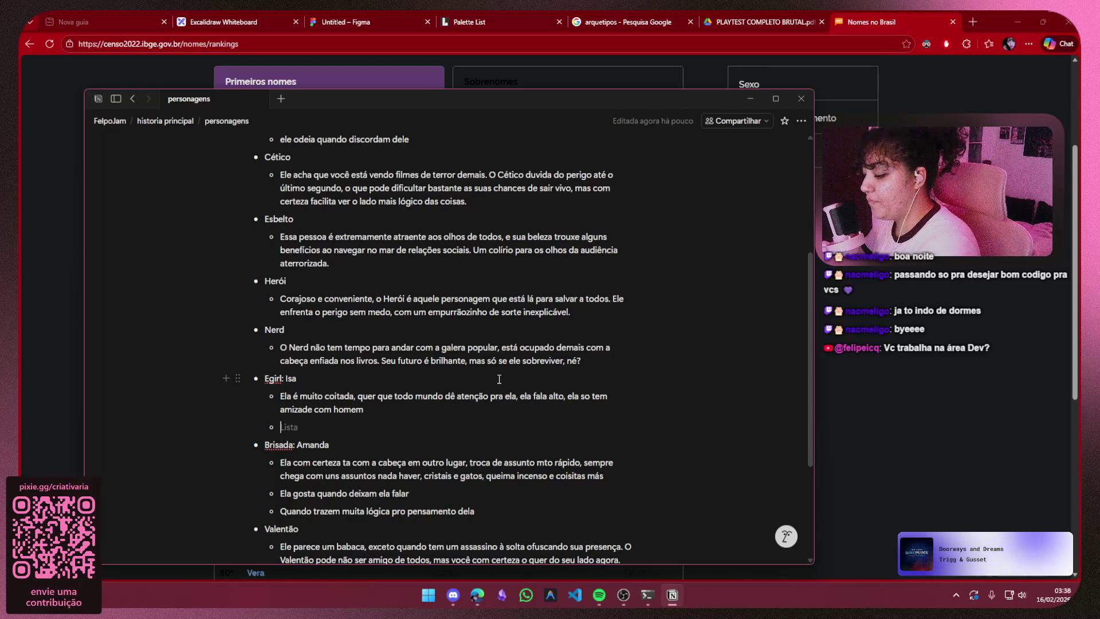
type("ela gosta q")
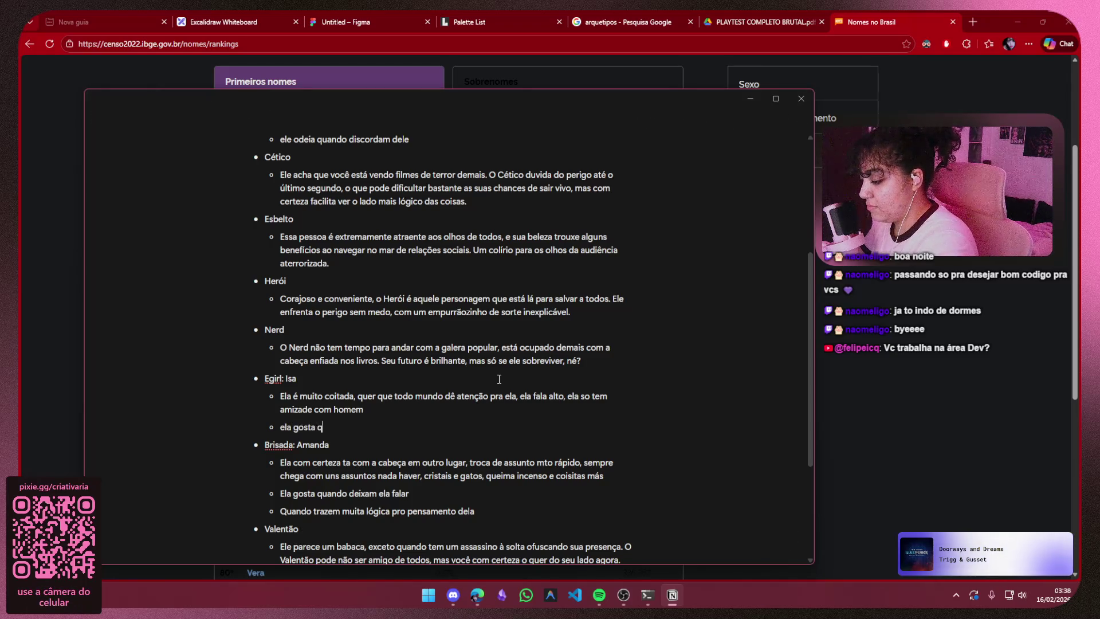
type("uando tratam ela que nem")
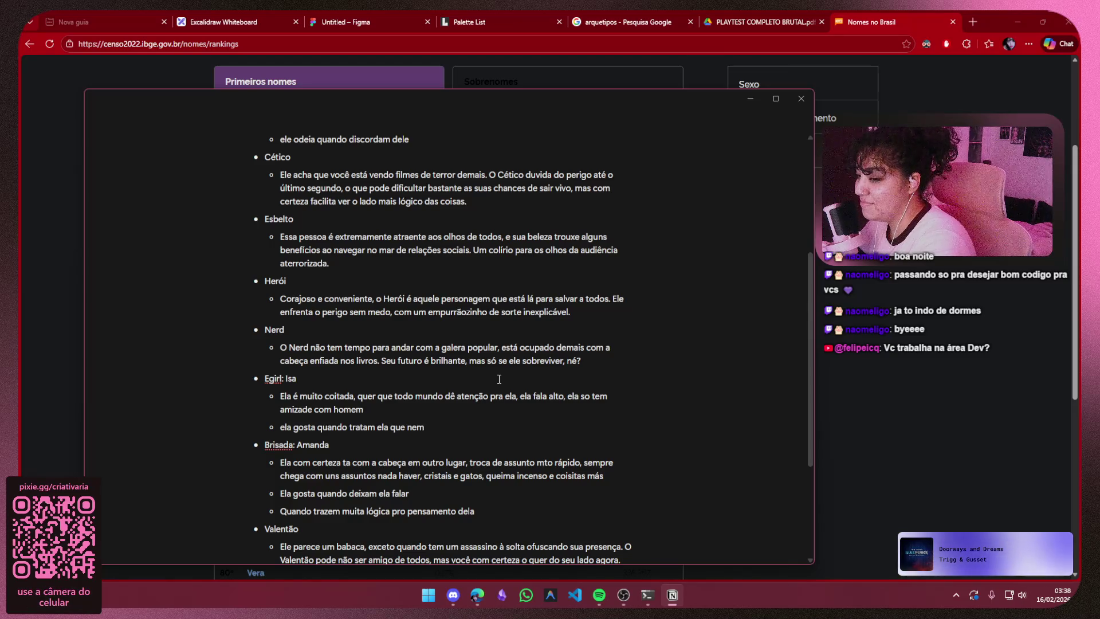
type(" criança")
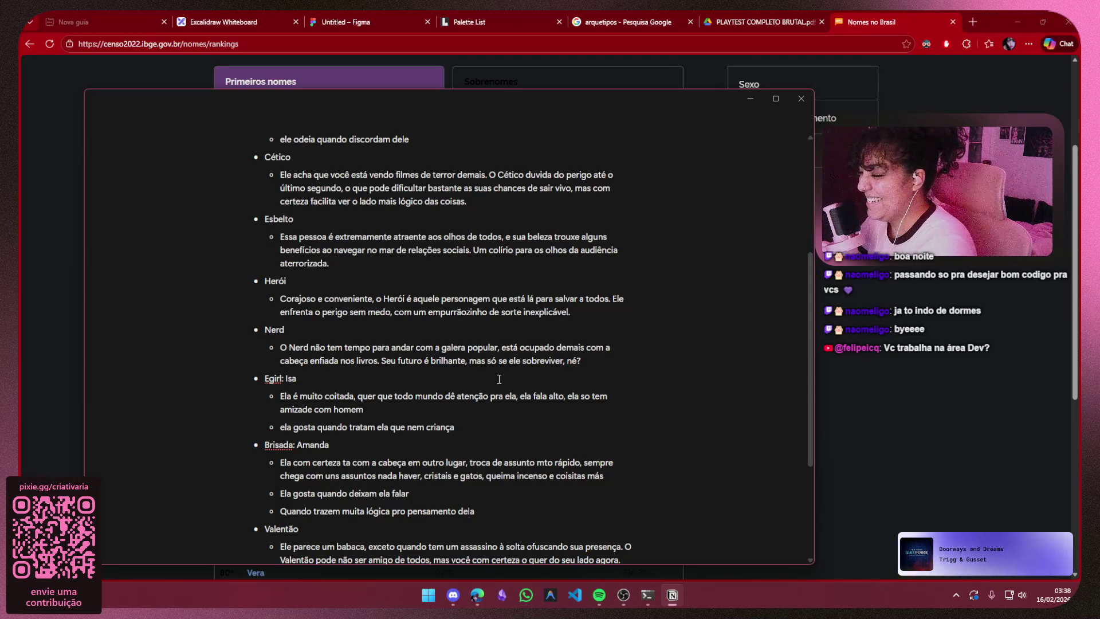
- Add the bullets that she likes childlike treatment and not to discuss her, replacing the period with a comma
key("Return")
type("não t")
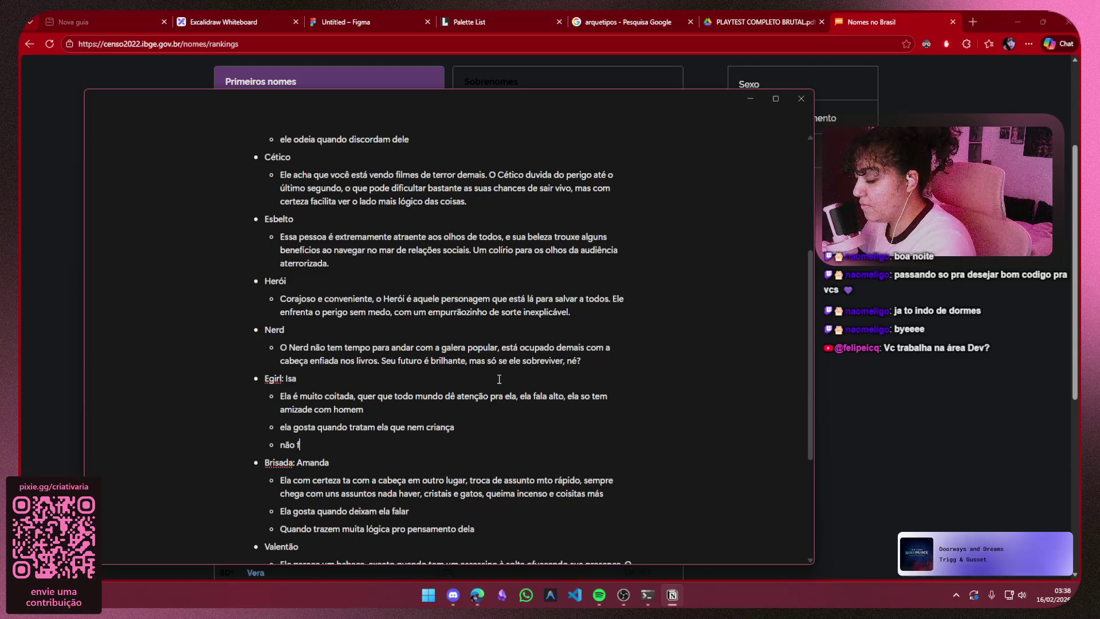
type("alar sobre ela")
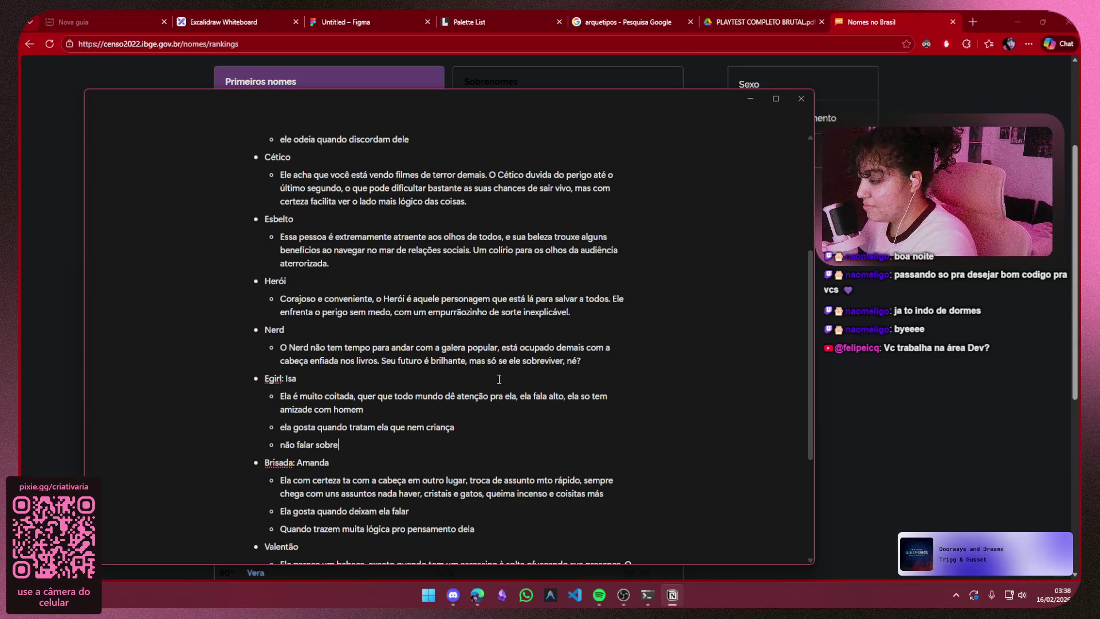
type(".")
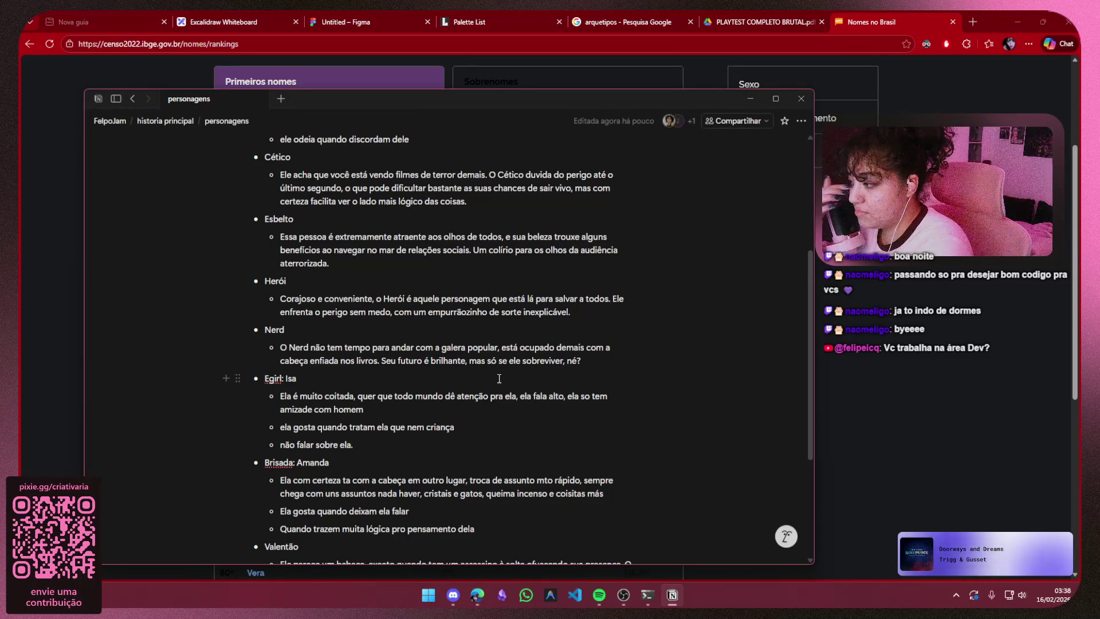
key("BackSpace")
type(", e sobre como ela é coita")
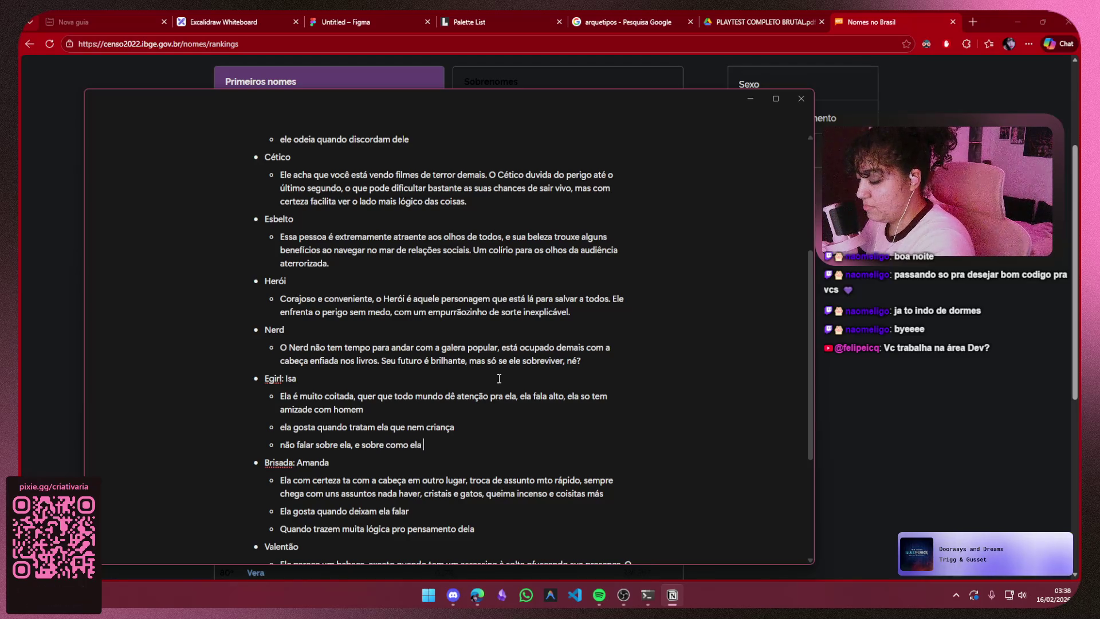
type("da")
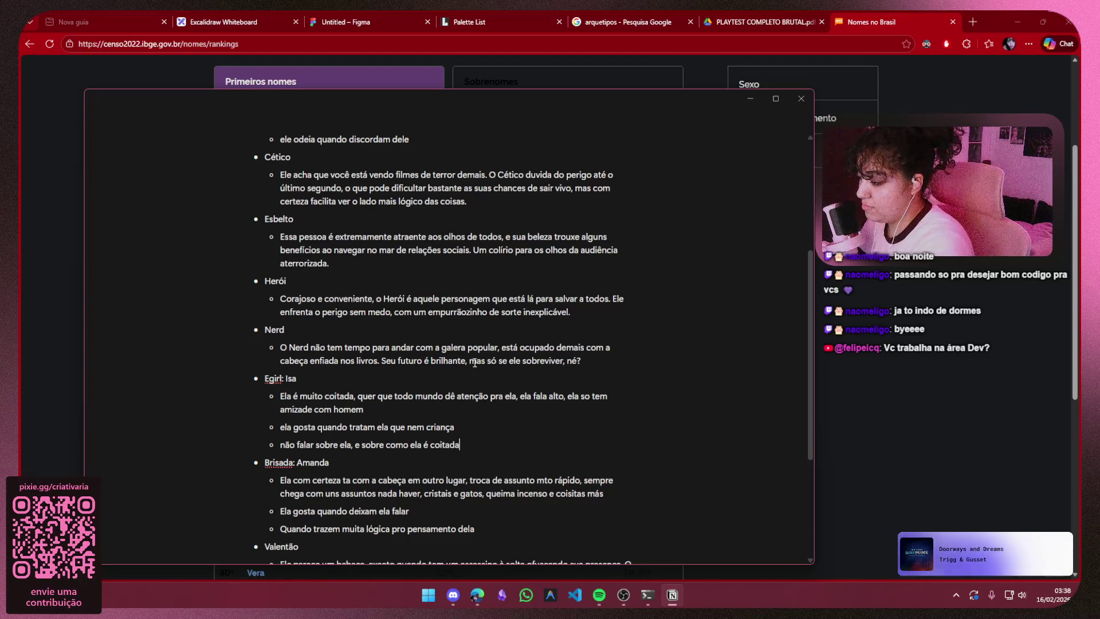
scroll(481, 369, "down", 2)
scroll(495, 362, "up", 1)
scroll(490, 387, "up", 2)
key("ctrl+shift+Left")
key("ctrl+shift+Left")
key("ctrl+shift+Left")
key("ctrl+shift+Left")
key("ctrl+shift+Left")
key("ctrl+shift+Left")
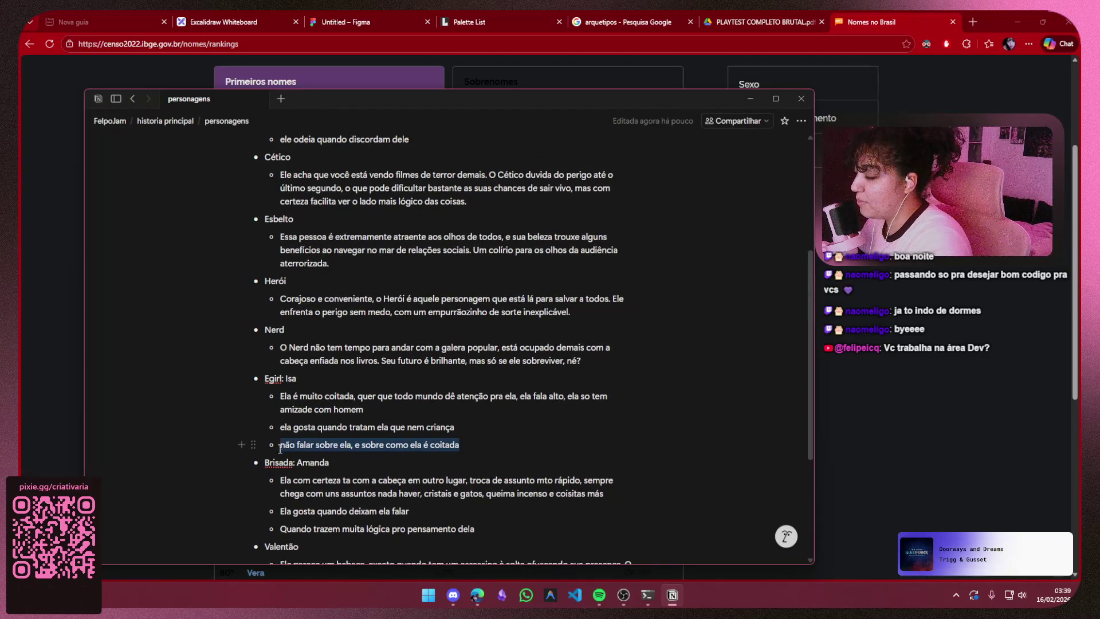
- Trim Isa's last bullet so it simply says not to talk about her, deleting the pitiful clause
left_click(505, 448)
key("ctrl+shift+Left")
key("ctrl+shift+Left")
key("ctrl+shift+Left")
key("ctrl+shift+Left")
key("ctrl+shift+Left")
key("ctrl+shift+Left")
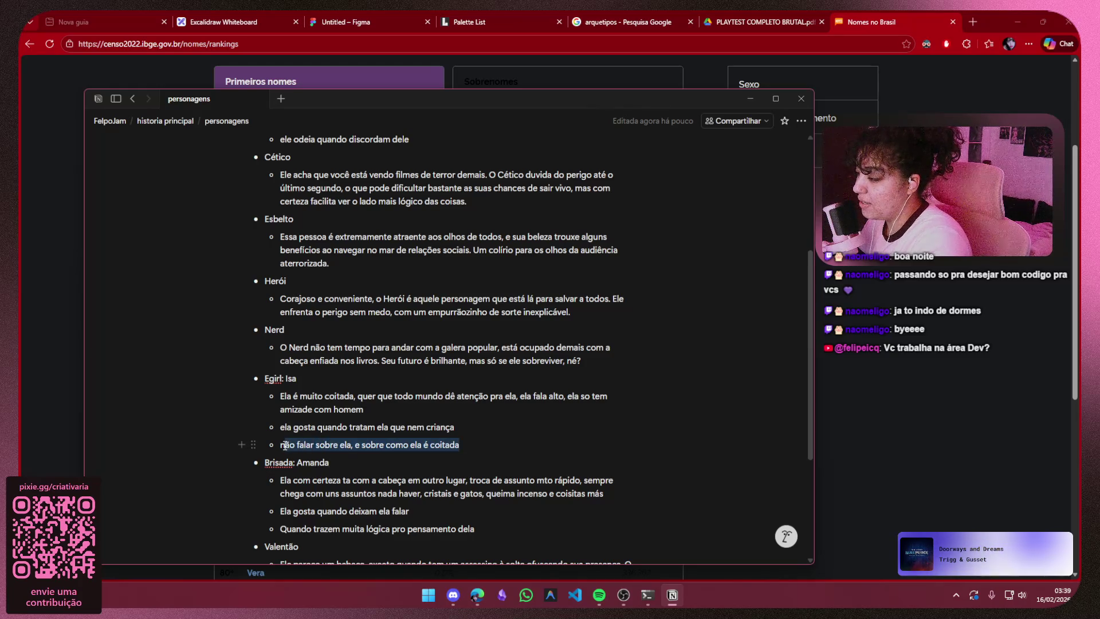
left_click(498, 439)
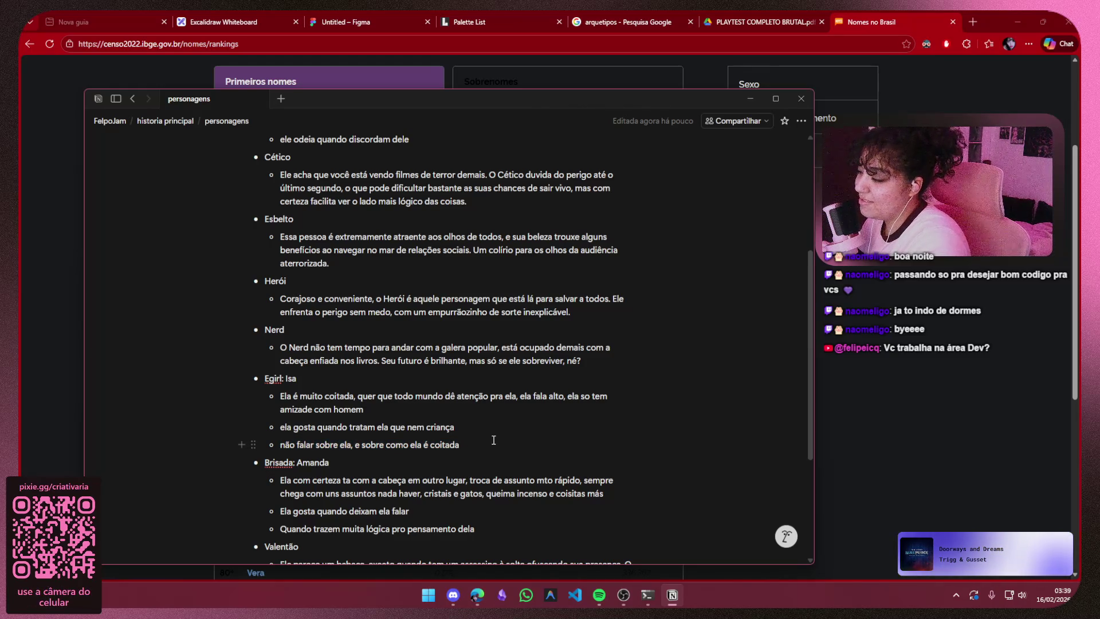
left_click_drag(496, 440, 356, 444)
key("BackSpace")
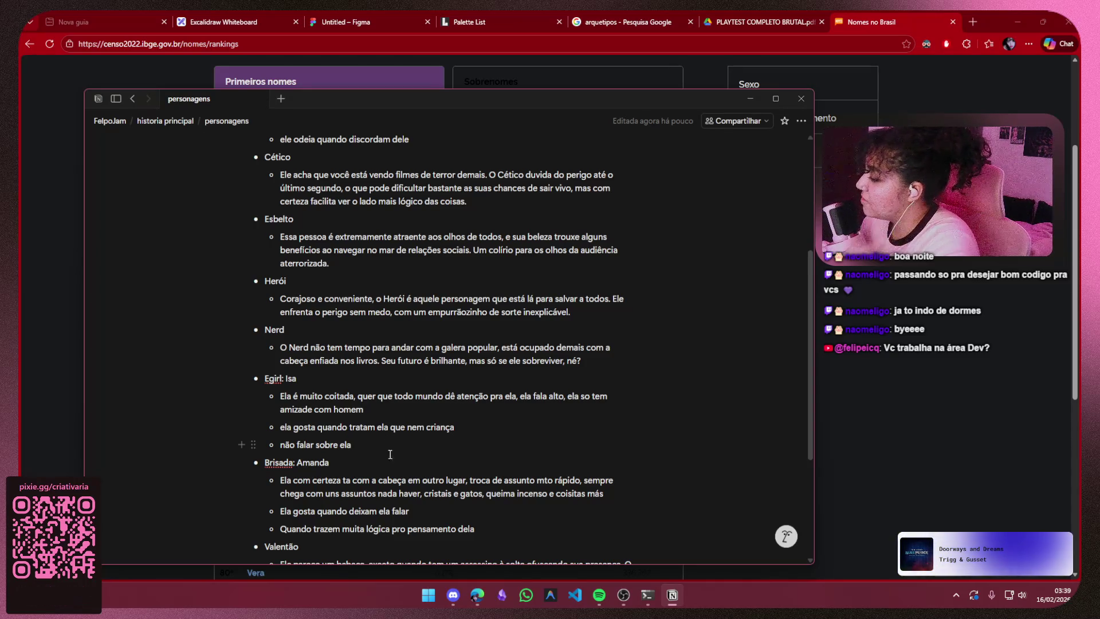
- Review Amanda's Brisada trait bullets, then hide the notes to see the name rankings
left_click_drag(330, 463, 293, 465)
left_click(472, 444)
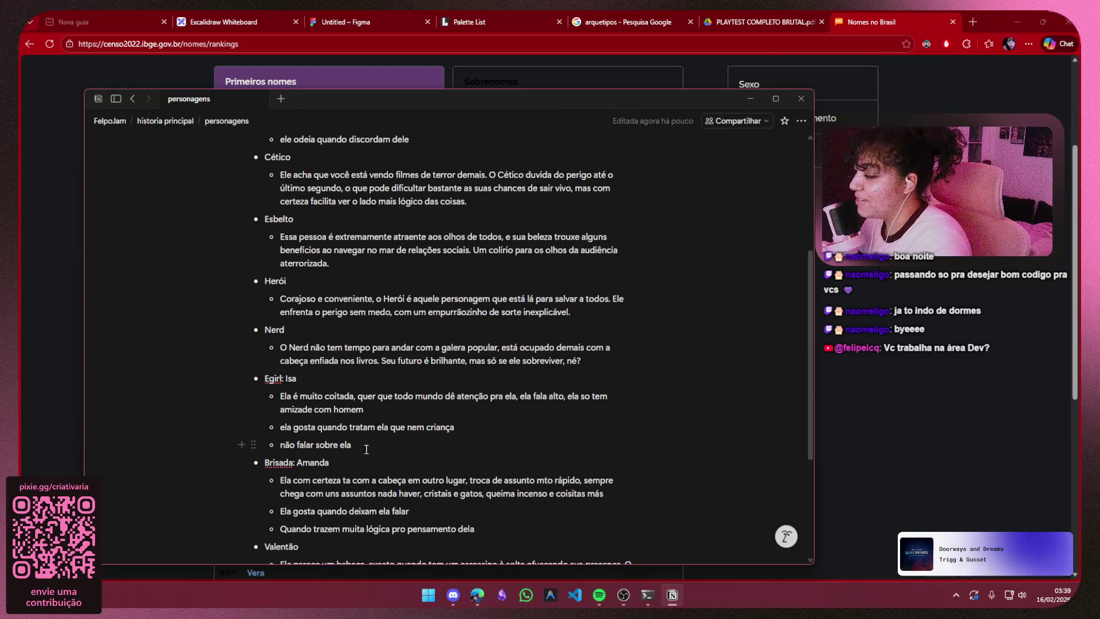
left_click_drag(489, 517, 464, 444)
mouse_move(388, 475)
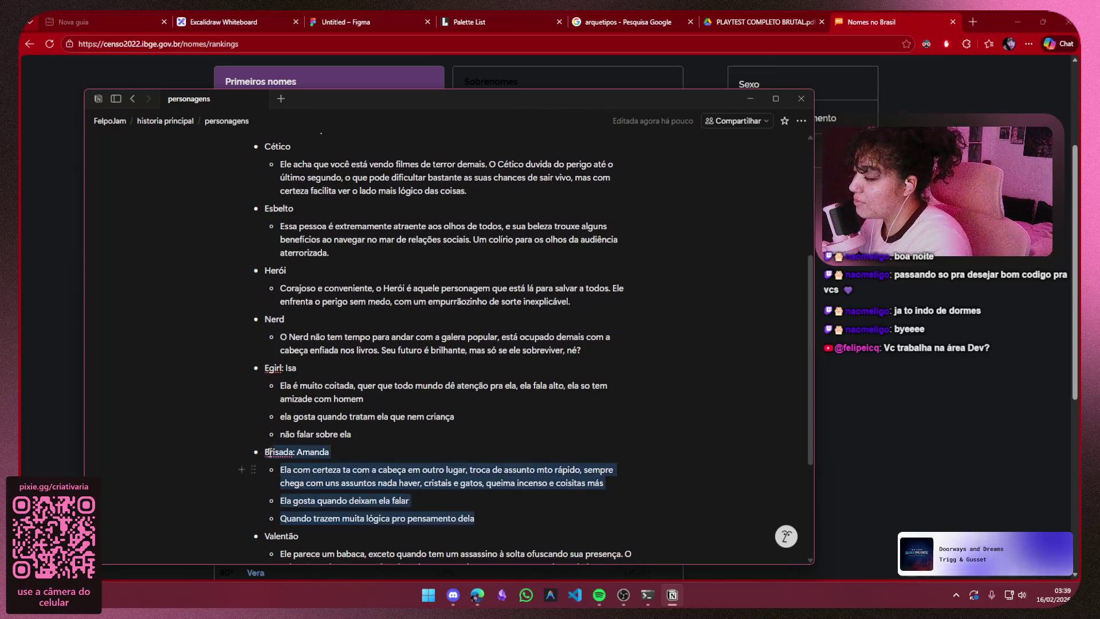
left_click(464, 445)
scroll(494, 433, "down", 2)
scroll(514, 442, "up", 3)
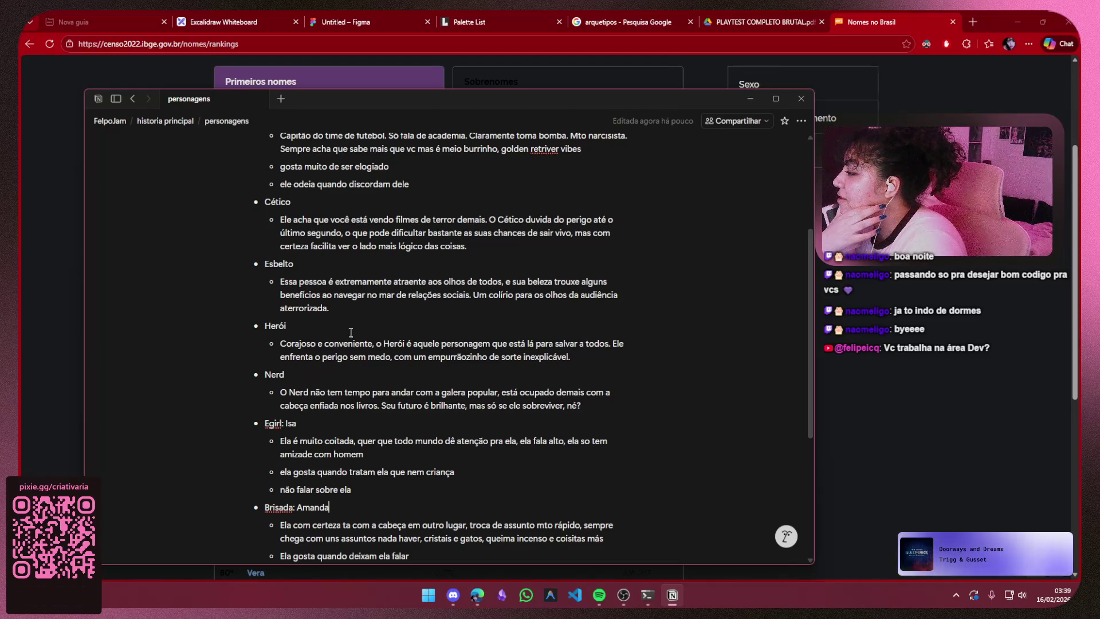
scroll(353, 340, "down", 3)
scroll(390, 408, "down", 3)
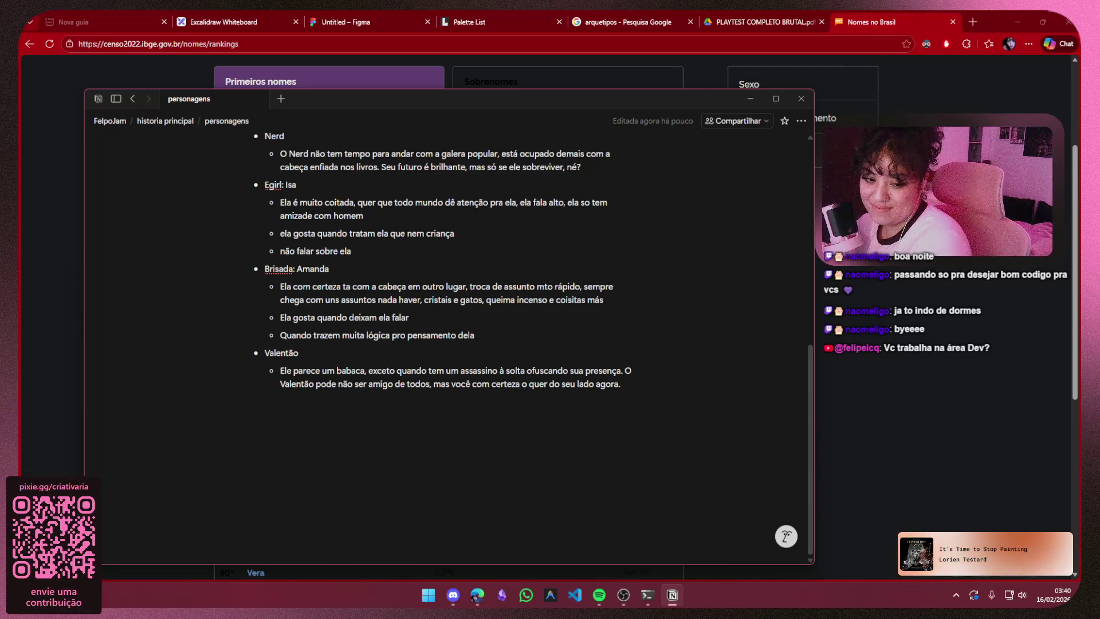
left_click(851, 276)
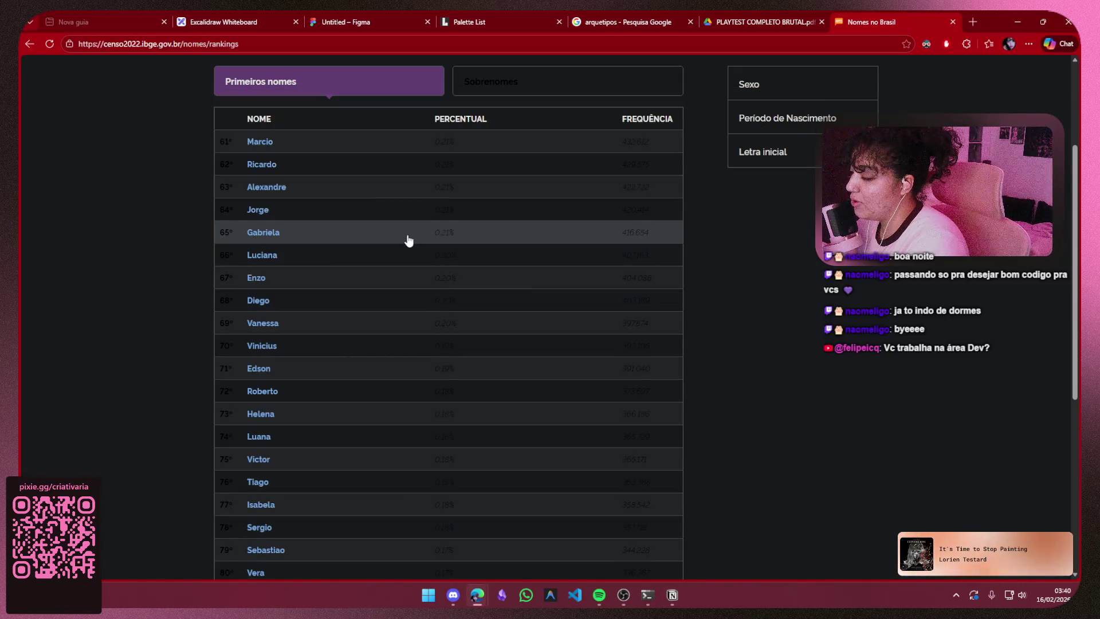
scroll(408, 240, "down", 2)
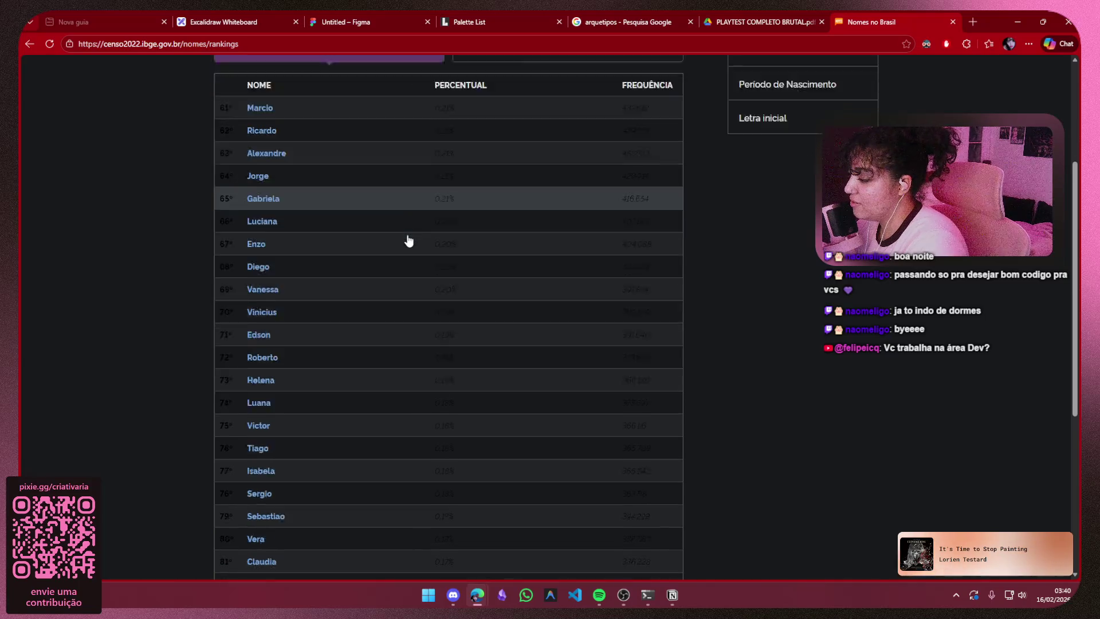
scroll(408, 238, "down", 1)
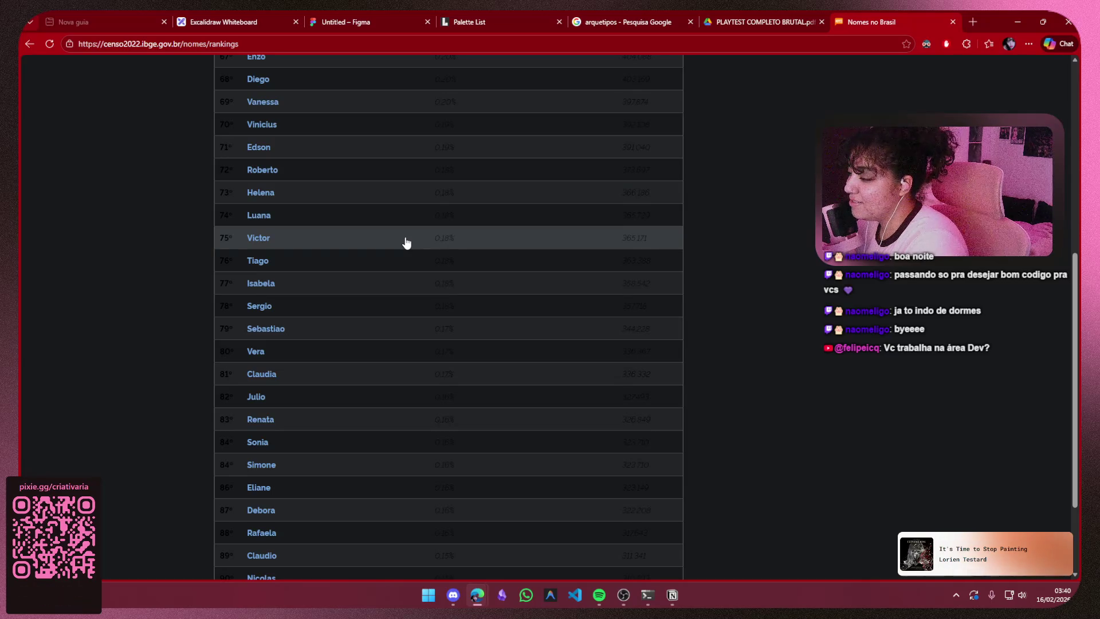
scroll(405, 242, "down", 2)
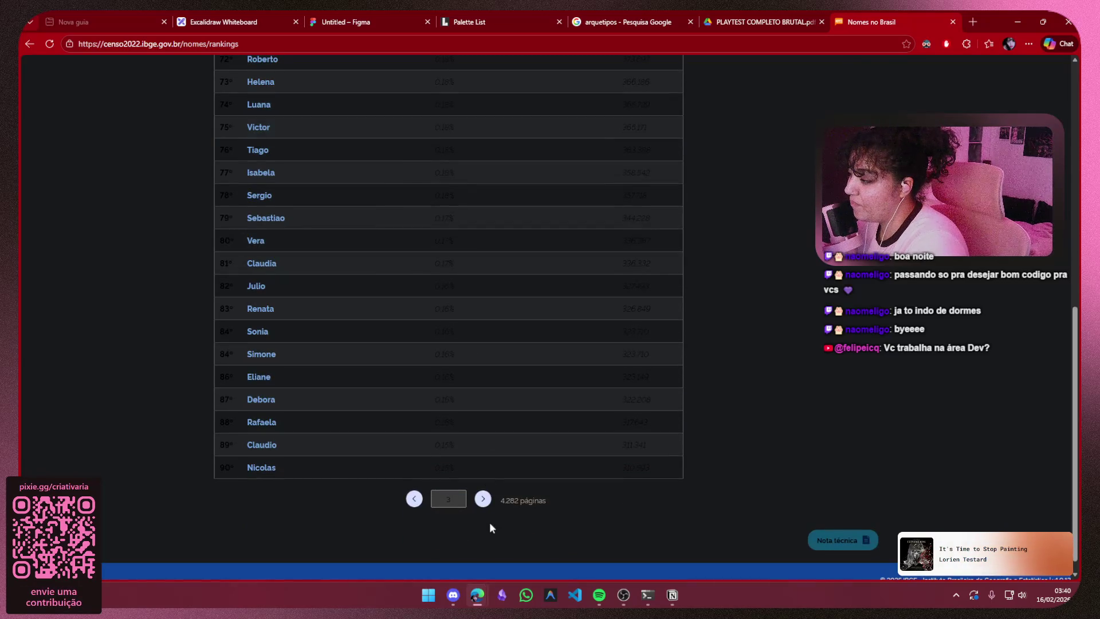
scroll(492, 504, "up", 1)
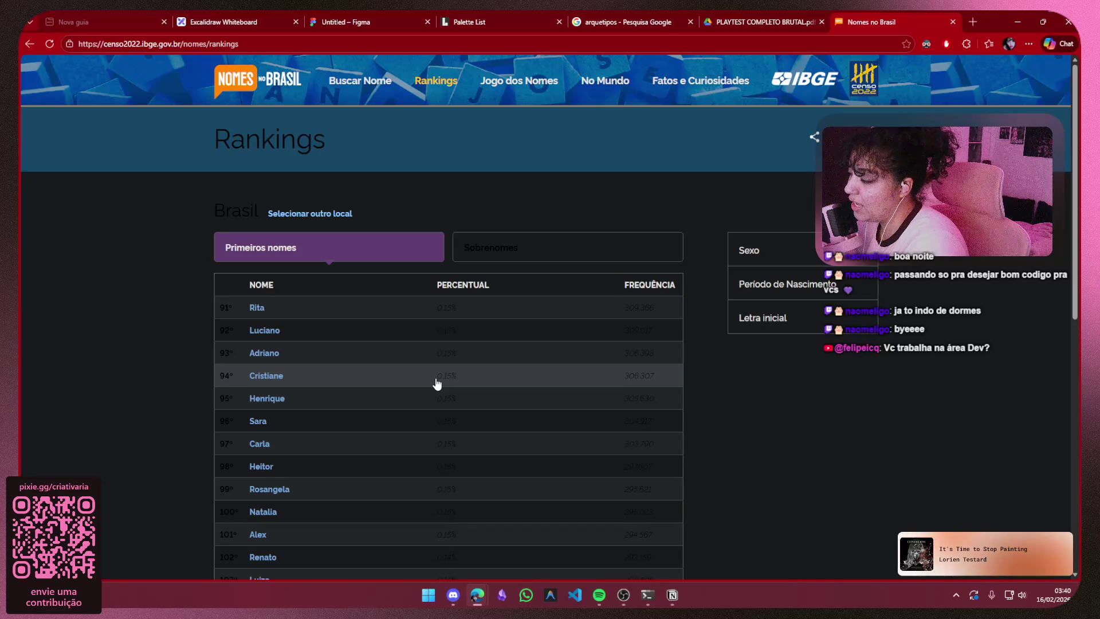
- Advance the first-names ranking to the names ranked 91 to 120
left_click(449, 597)
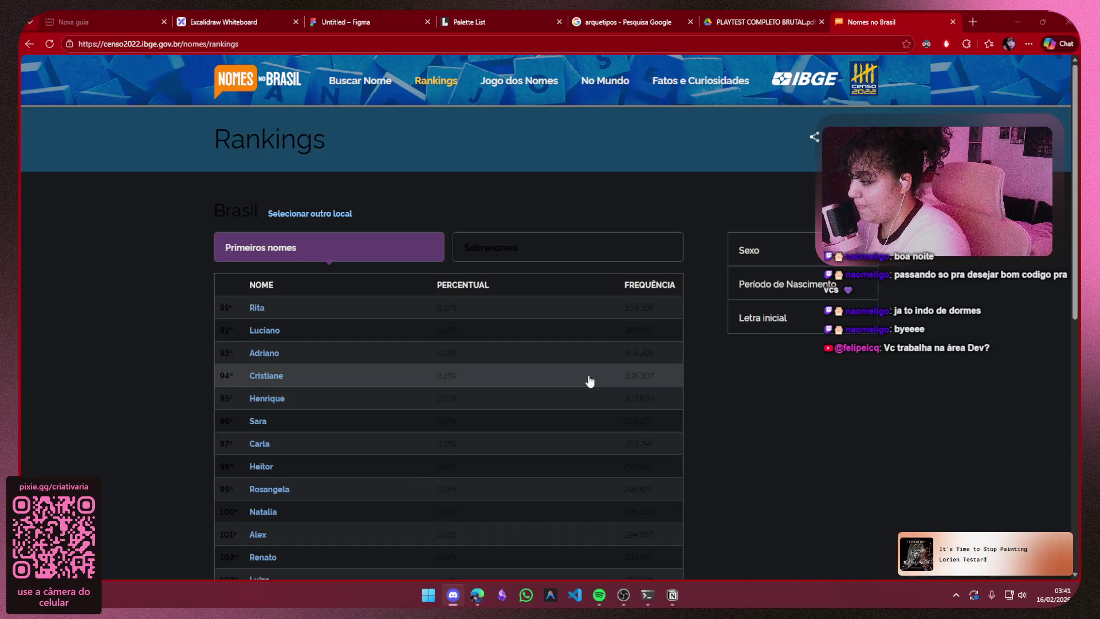
scroll(576, 343, "down", 1)
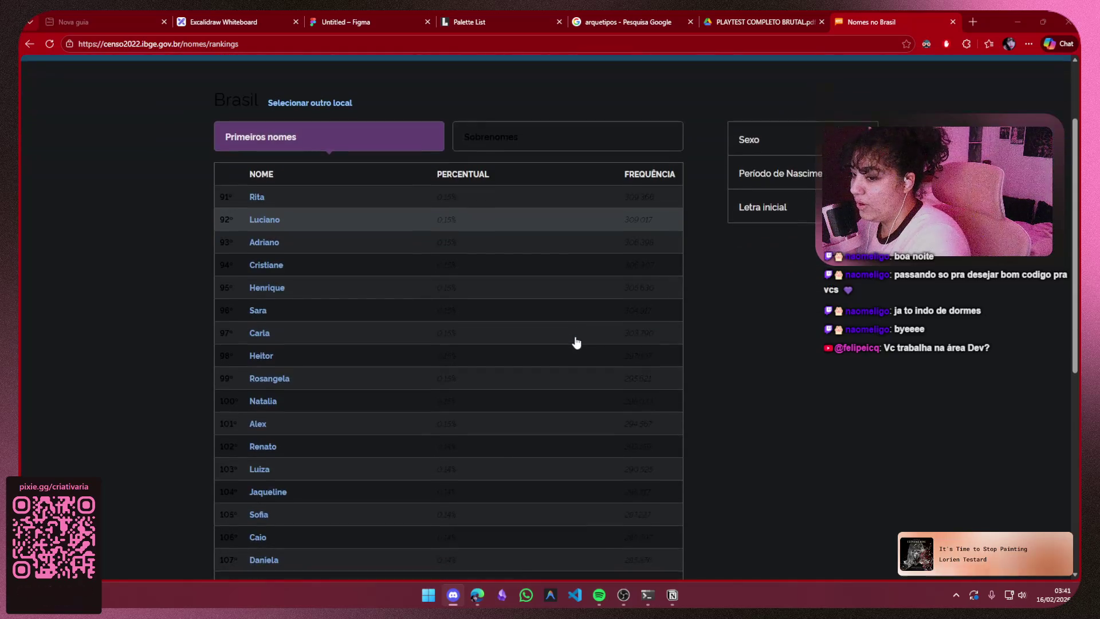
scroll(576, 343, "down", 3)
scroll(576, 343, "down", 1)
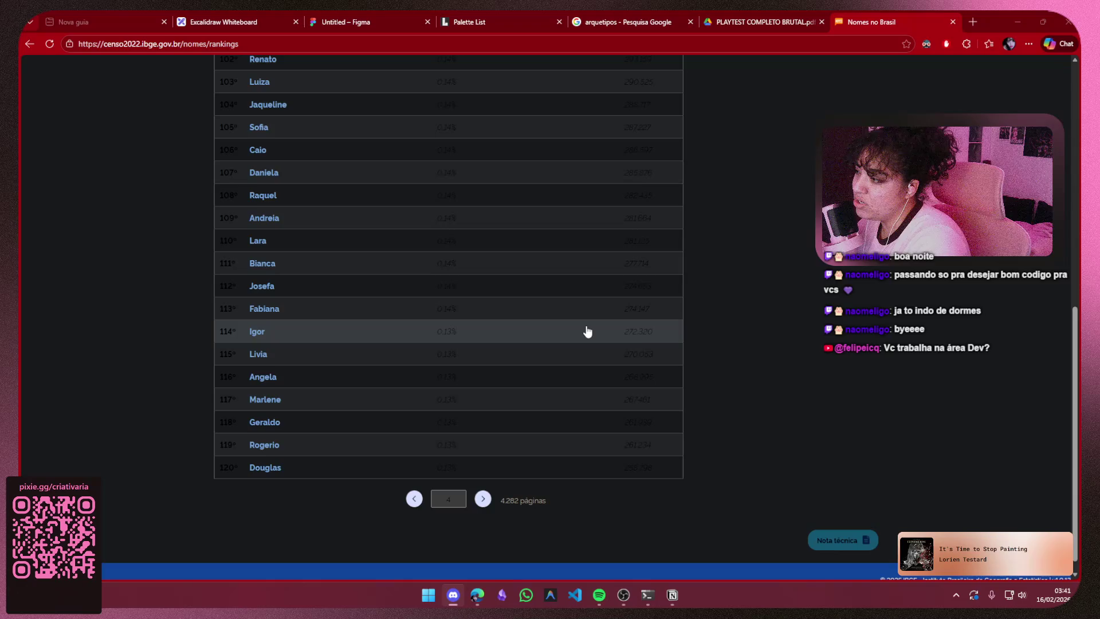
scroll(587, 331, "up", 2)
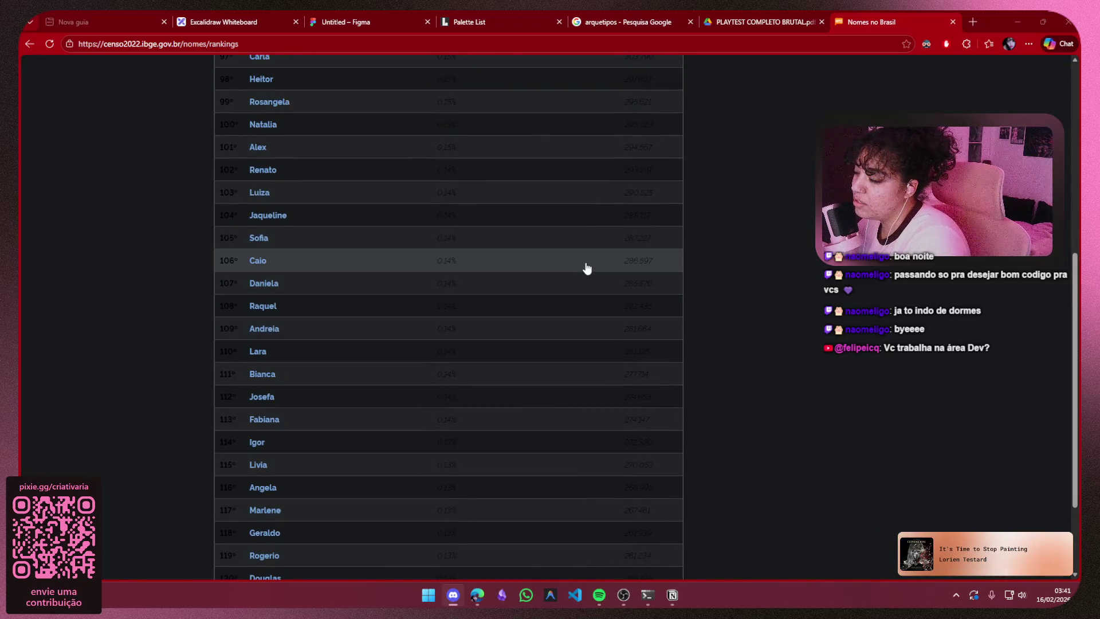
- Name the Valentão character Igor, checking the rankings between edits
left_click(672, 595)
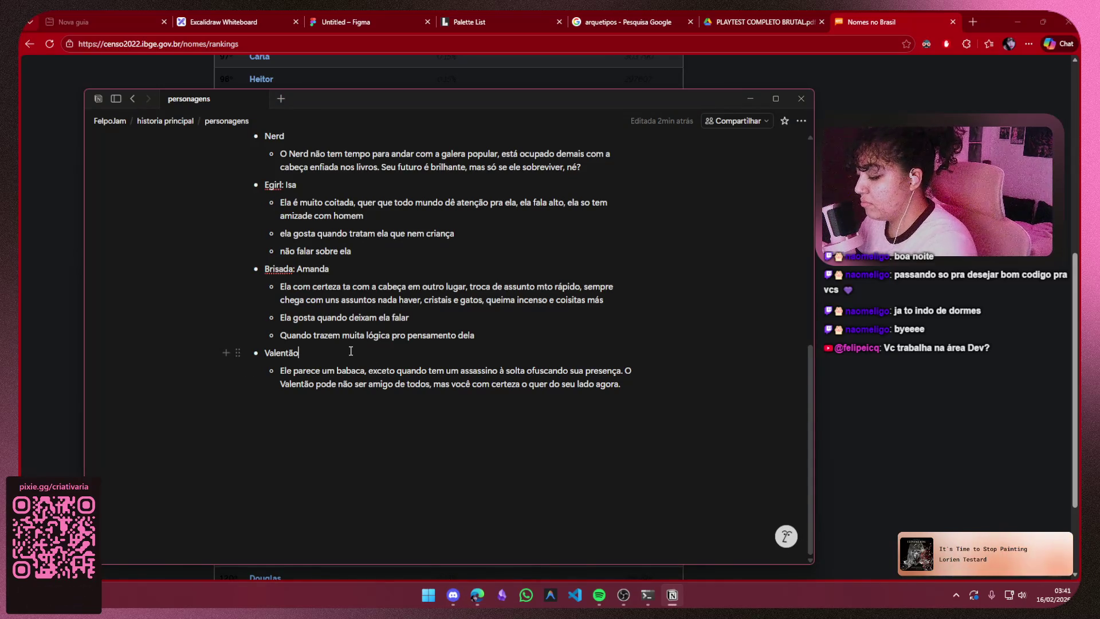
type(": Igor")
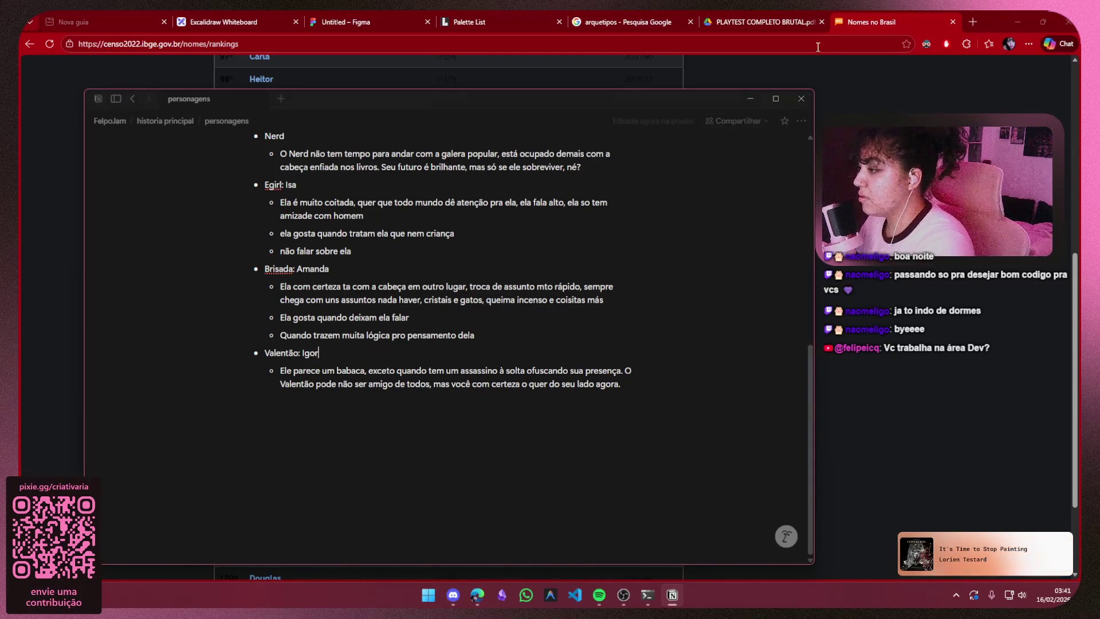
left_click(751, 98)
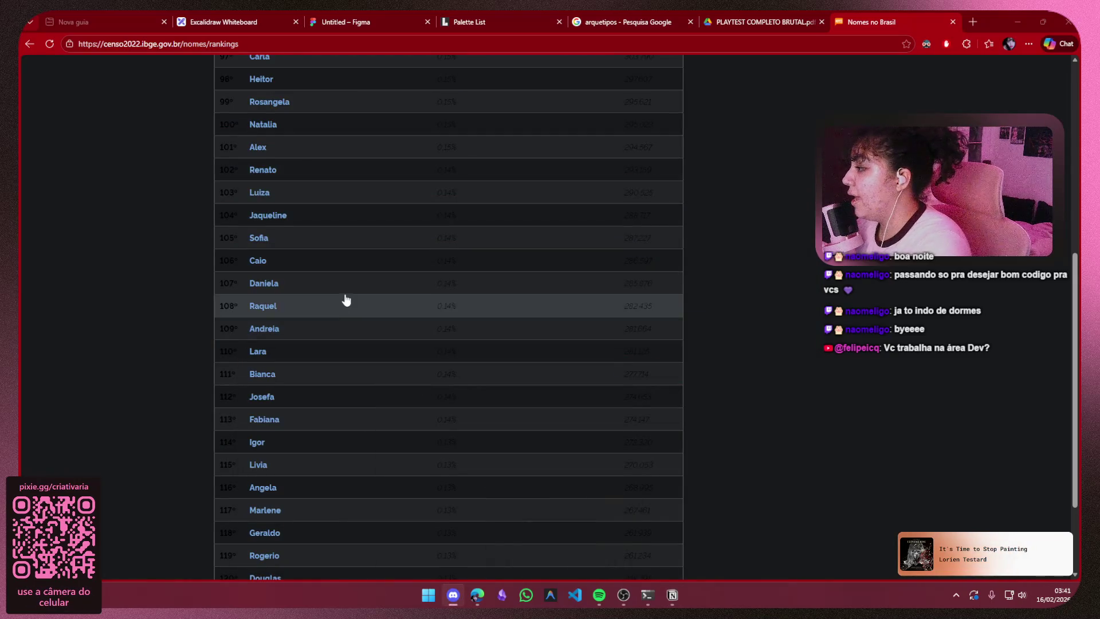
left_click(672, 595)
scroll(510, 351, "up", 2)
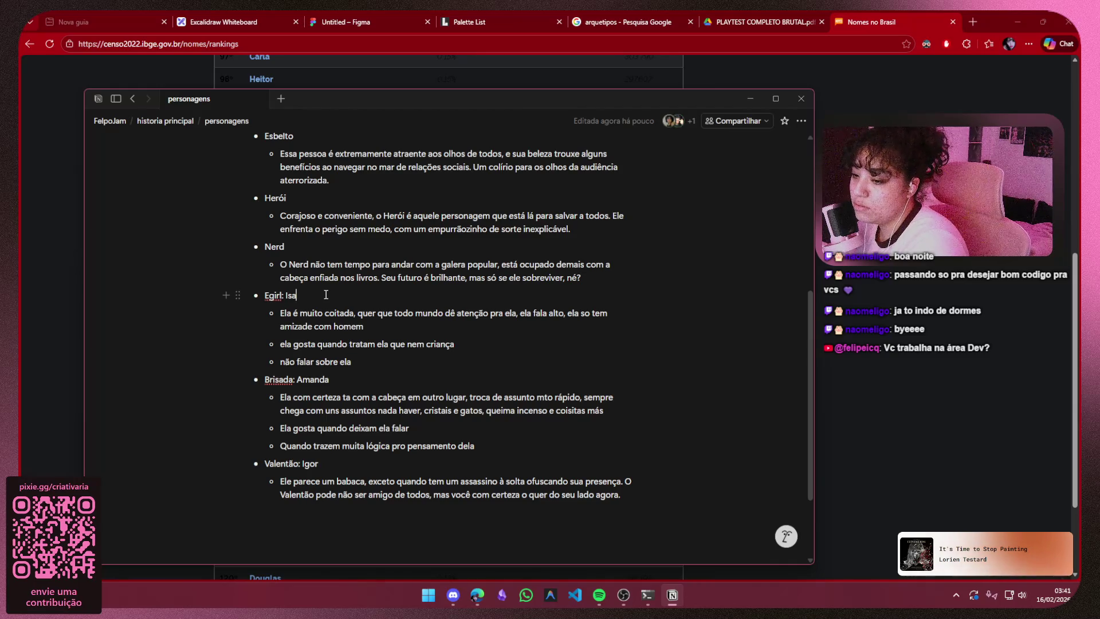
- Rename the Egirl Luiza (Lulu) and name the Nerd Julio, consulting the rankings in between
key("BackSpace")
key("BackSpace")
key("BackSpace")
type("Lui")
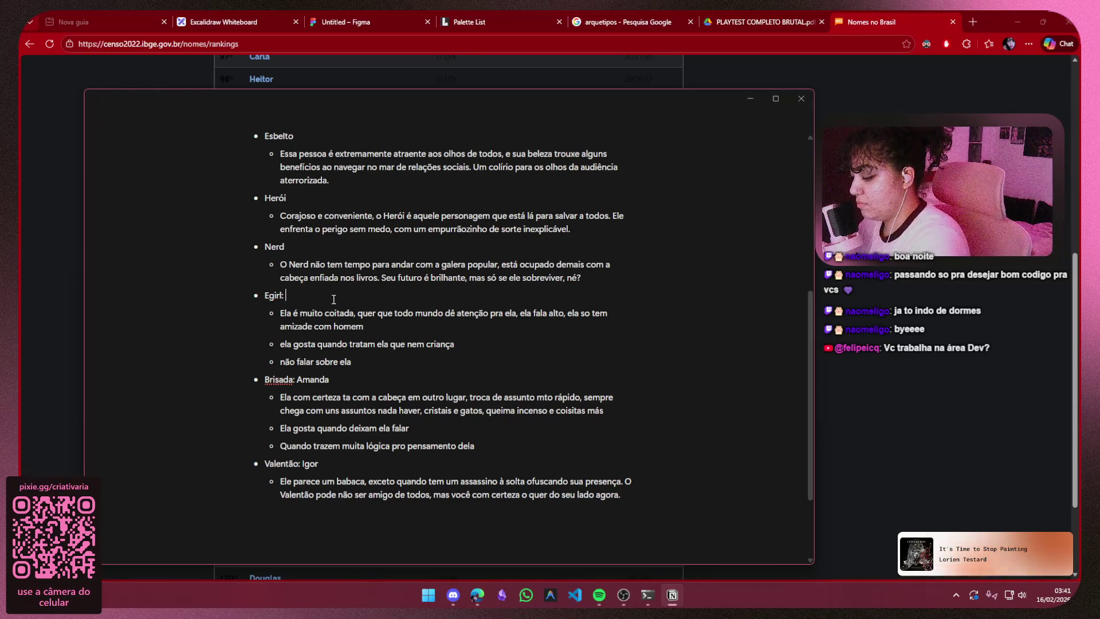
type("za ")
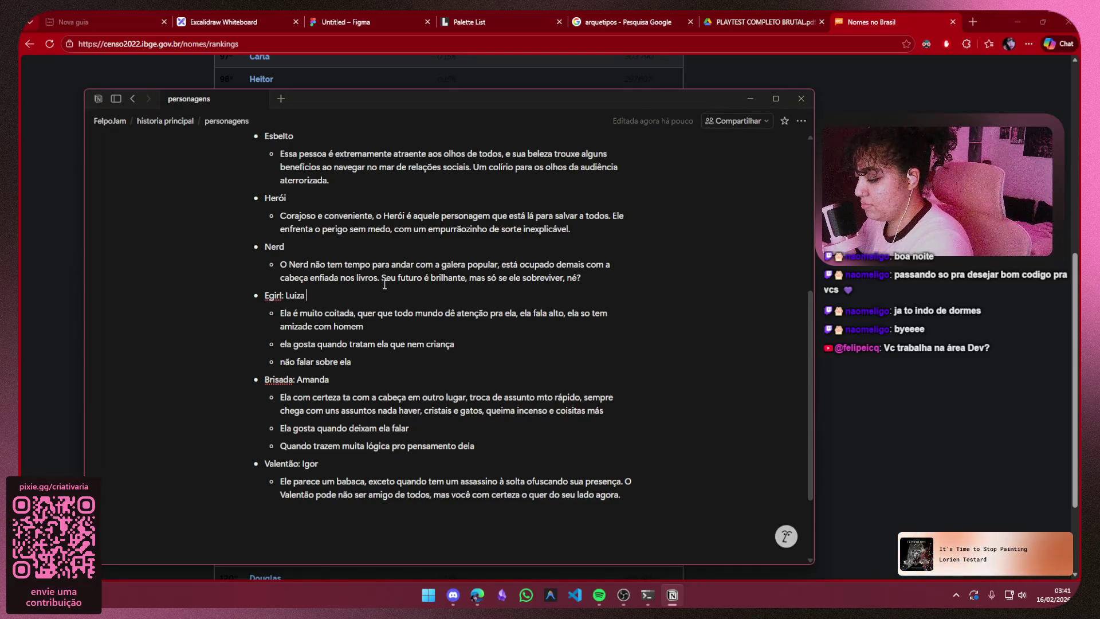
type("(Lu")
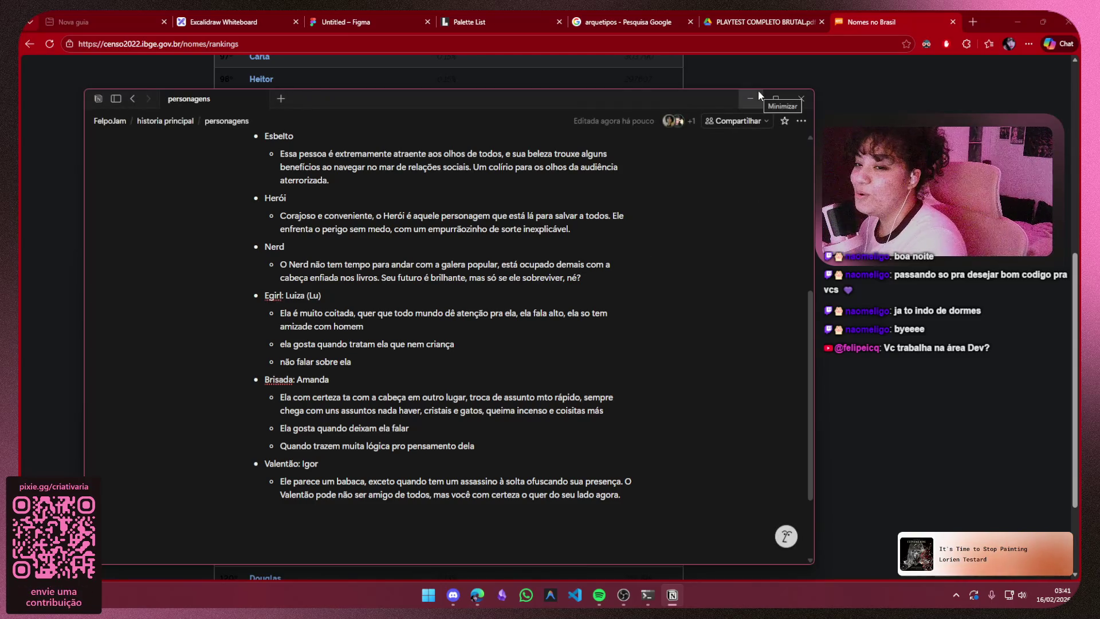
left_click(758, 95)
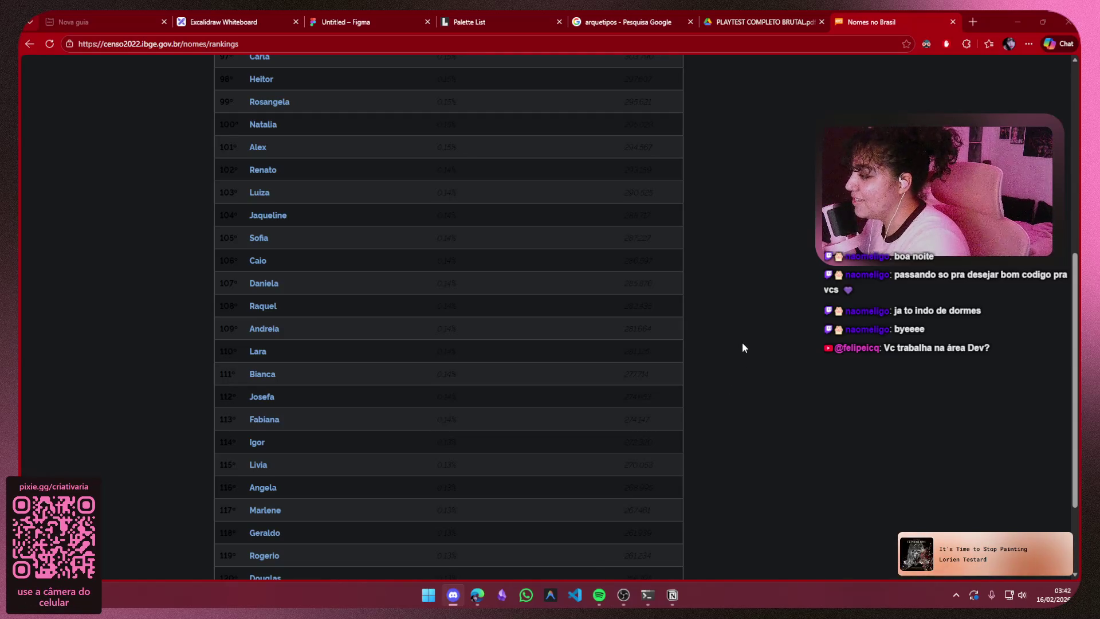
scroll(733, 309, "up", 1)
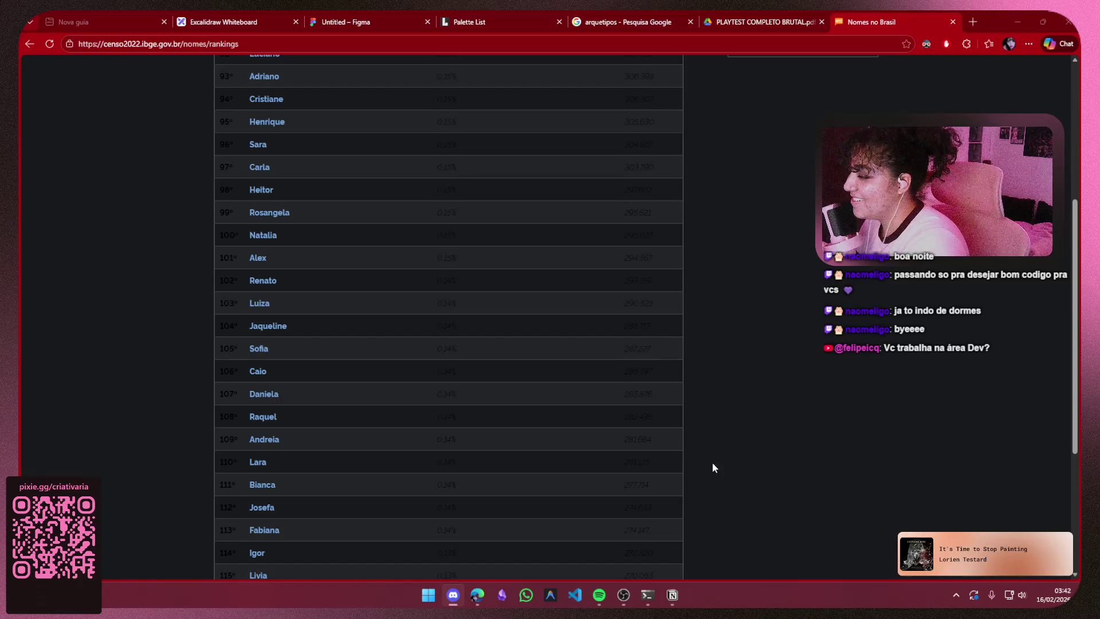
left_click(673, 595)
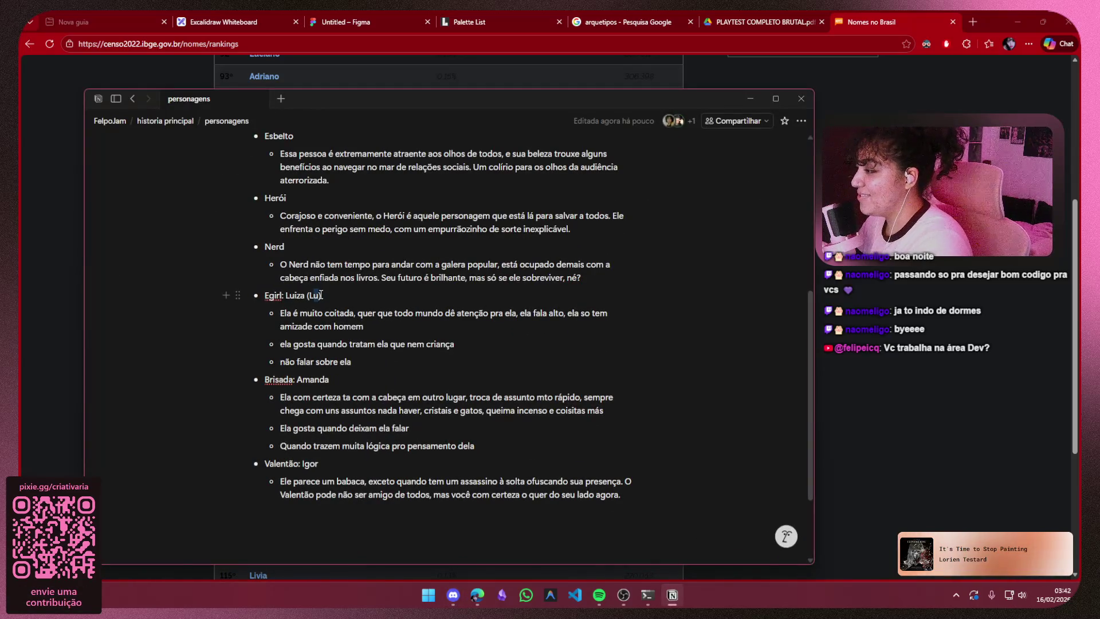
type("lu)")
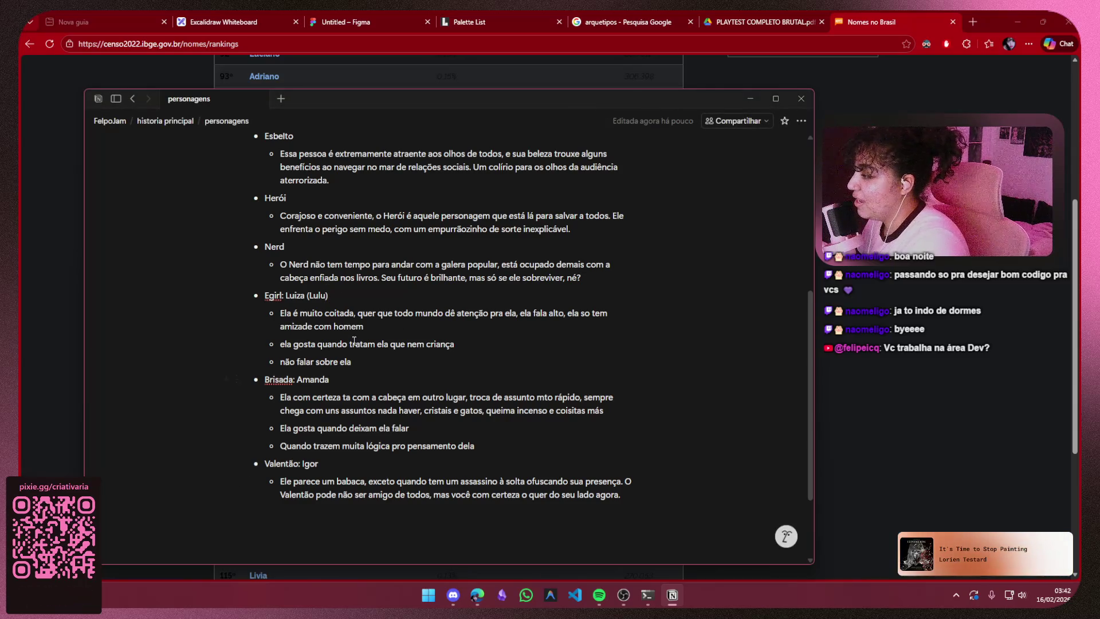
scroll(355, 347, "up", 1)
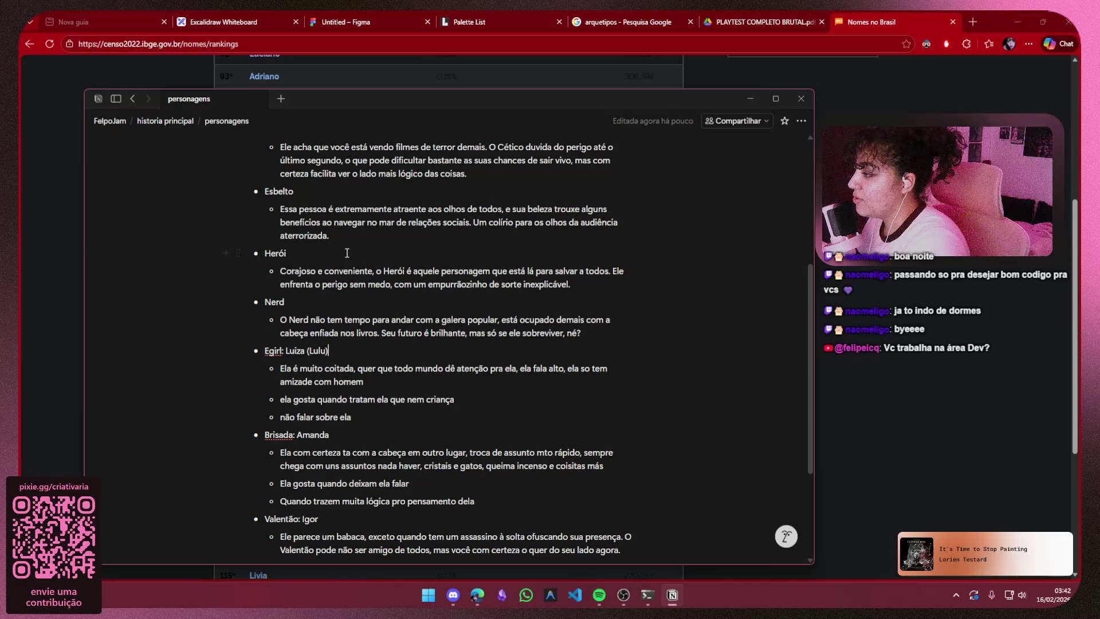
type(": Julio")
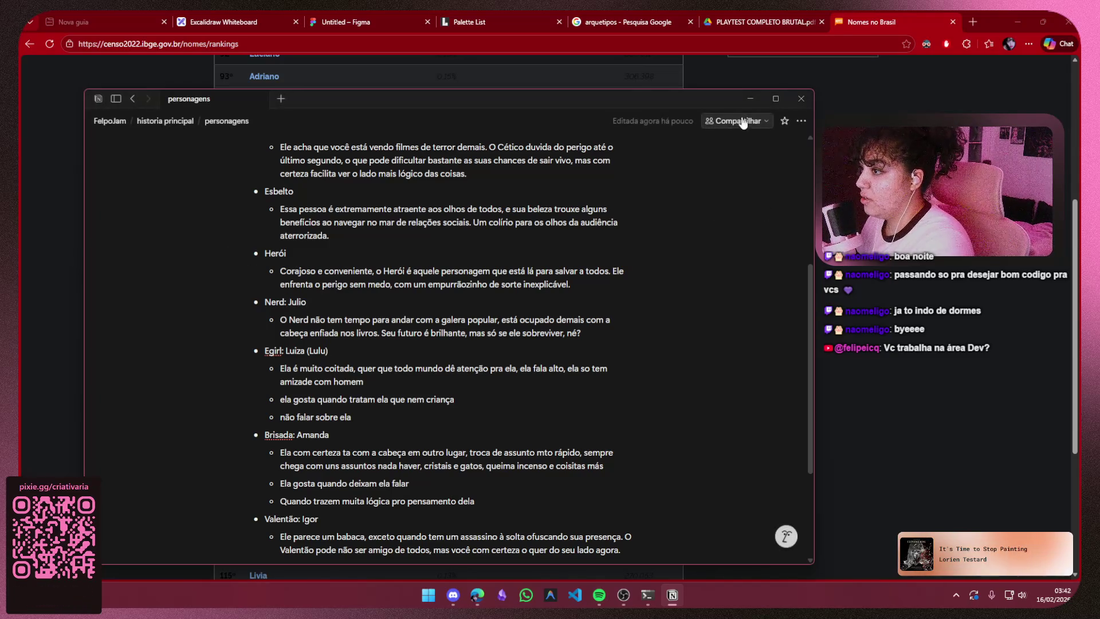
left_click(749, 99)
scroll(510, 412, "up", 1)
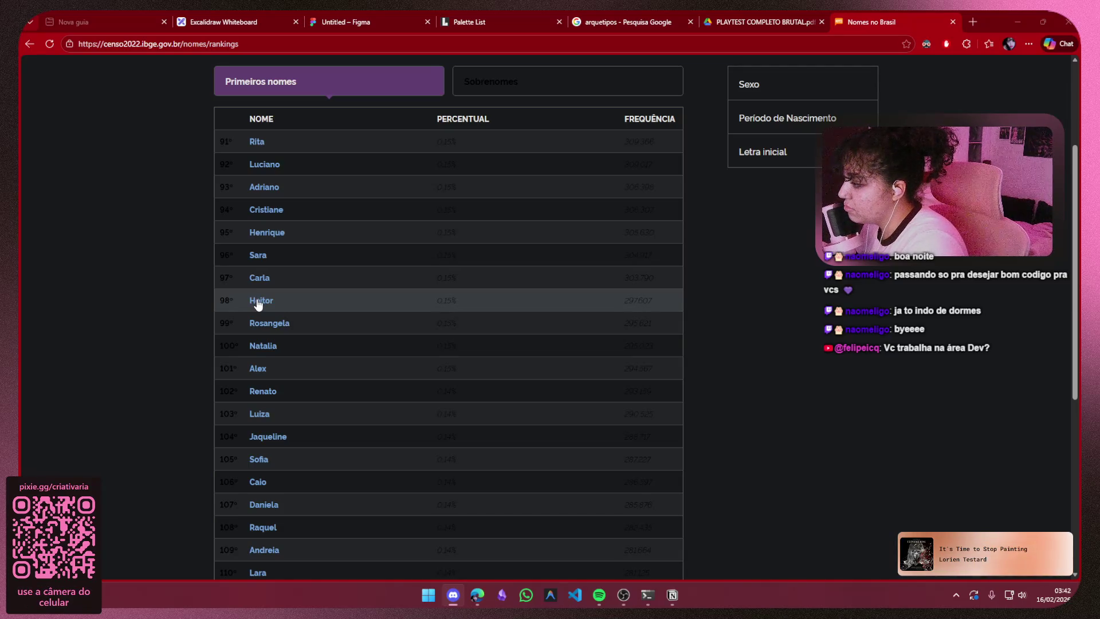
scroll(258, 304, "down", 1)
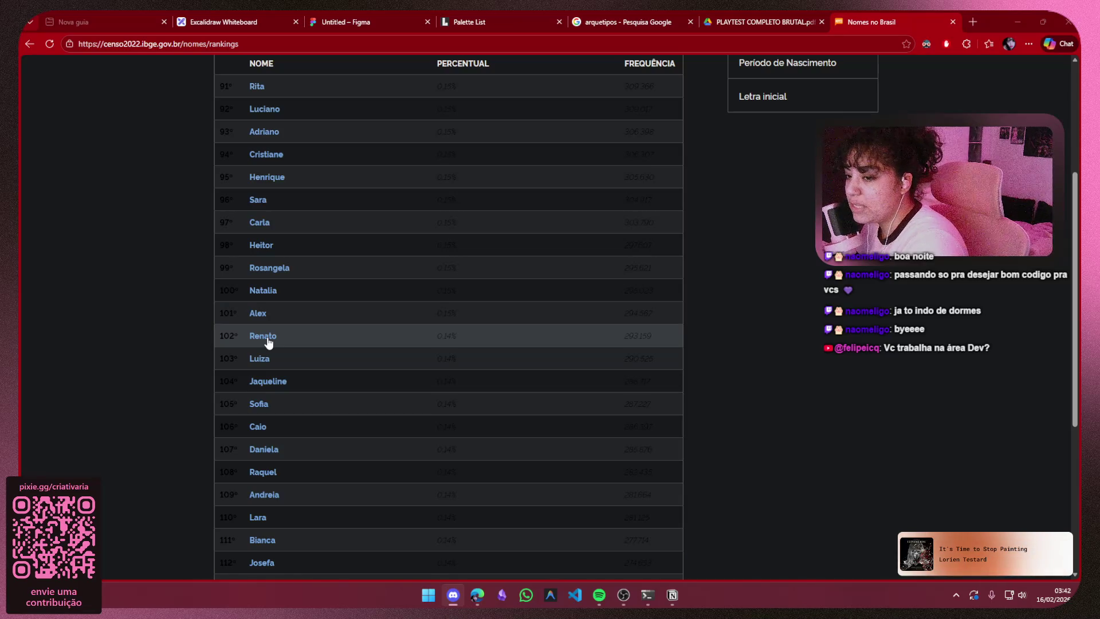
scroll(267, 339, "down", 2)
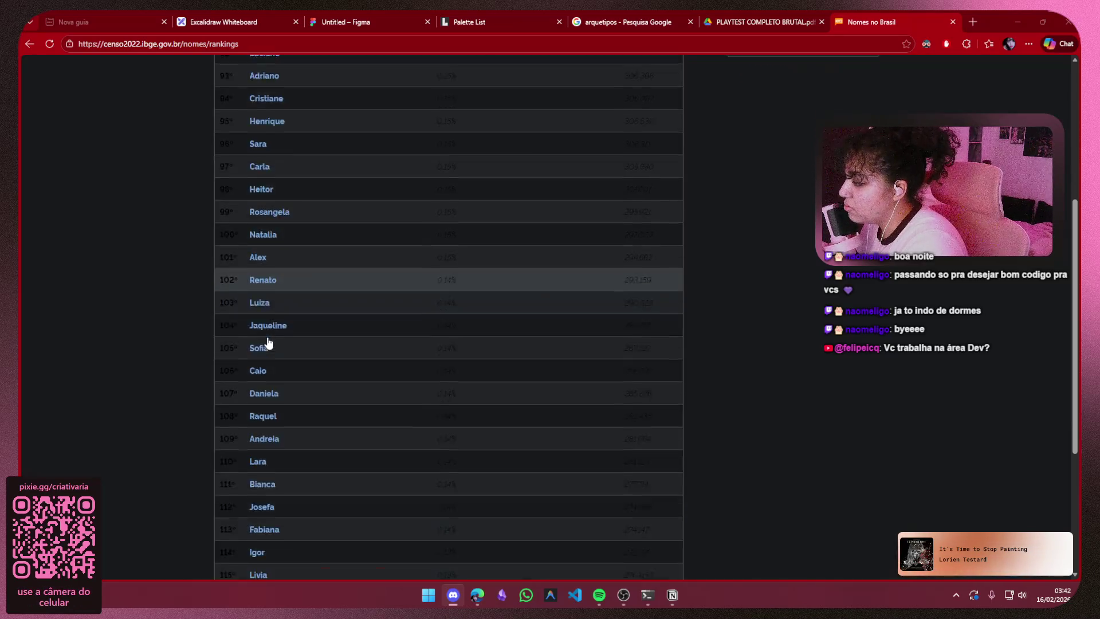
scroll(266, 292, "down", 1)
scroll(268, 251, "down", 2)
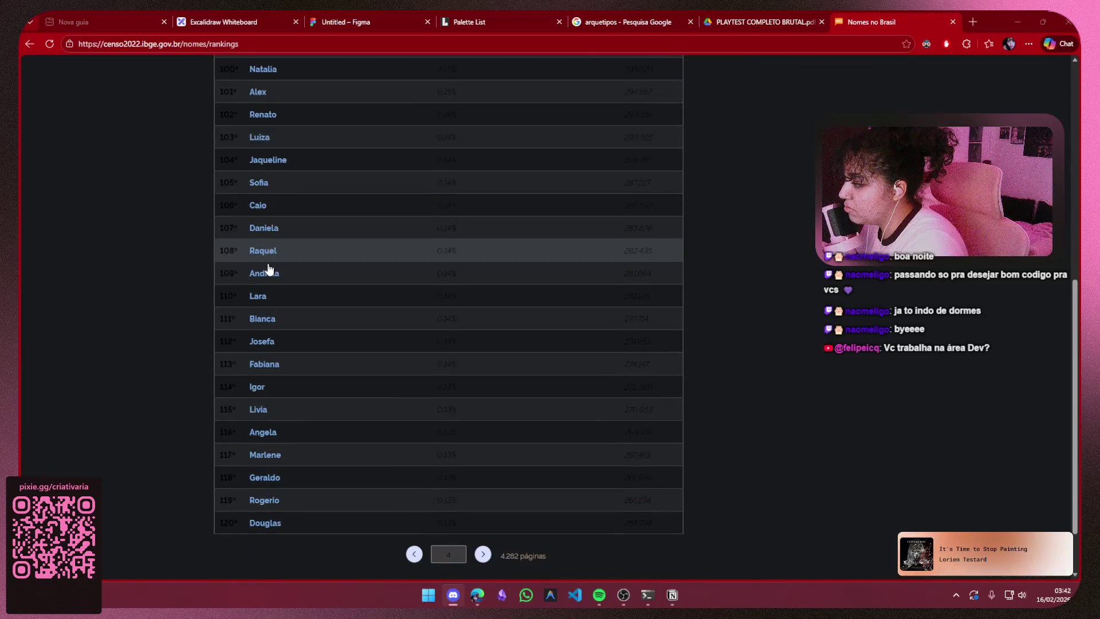
- Advance the rankings to names 121st onward, then return to the notes at 'Nerd: Julio'
left_click(484, 553)
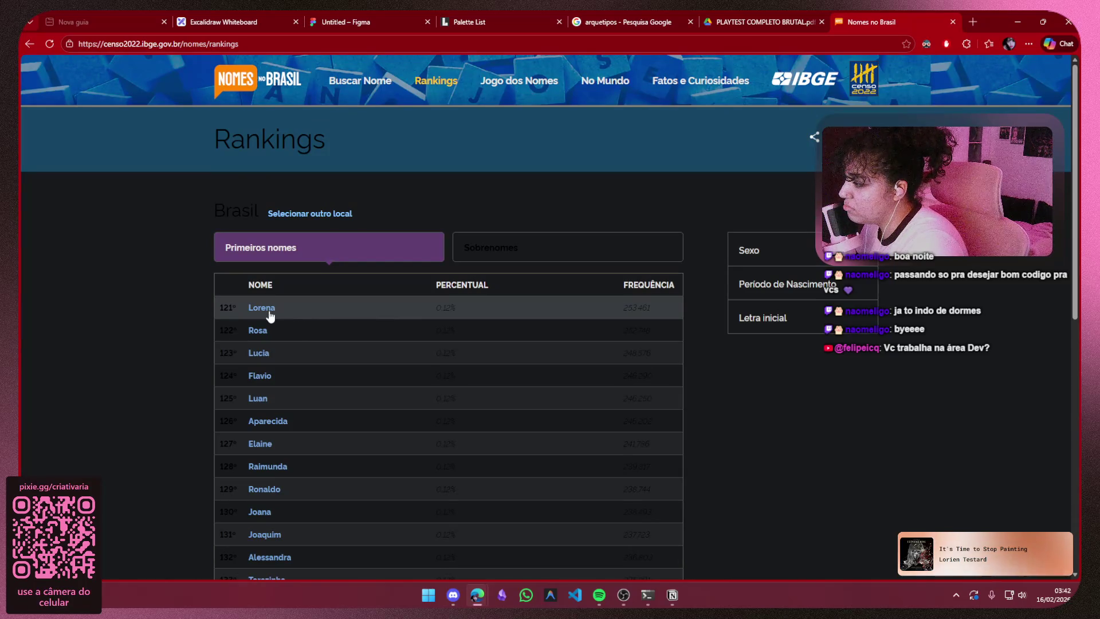
scroll(268, 316, "down", 1)
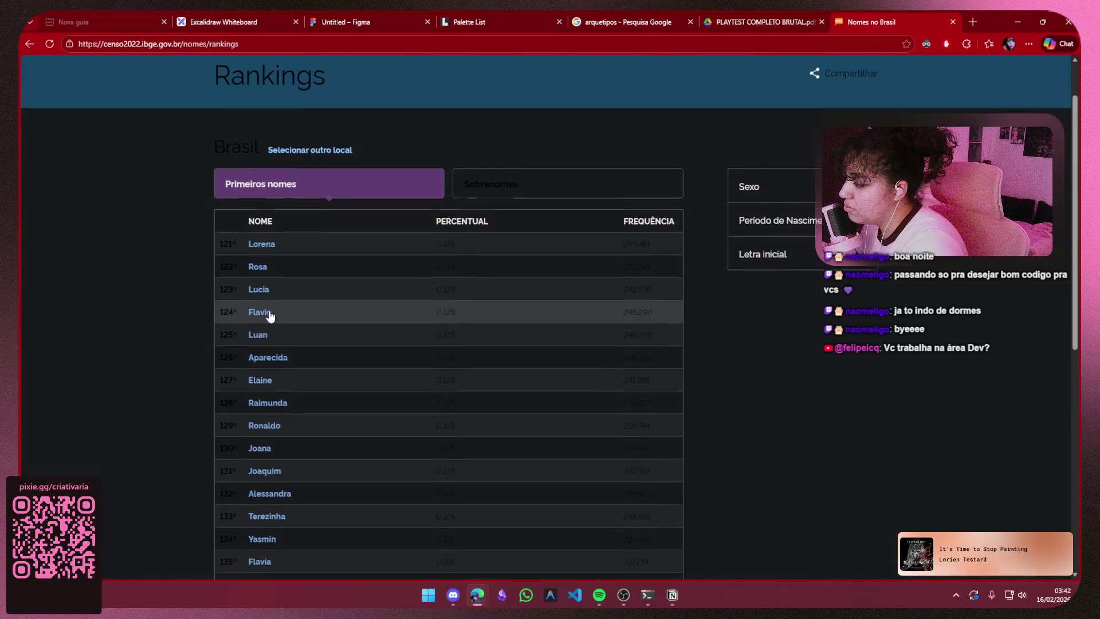
scroll(270, 316, "down", 1)
scroll(273, 305, "down", 2)
scroll(275, 299, "down", 1)
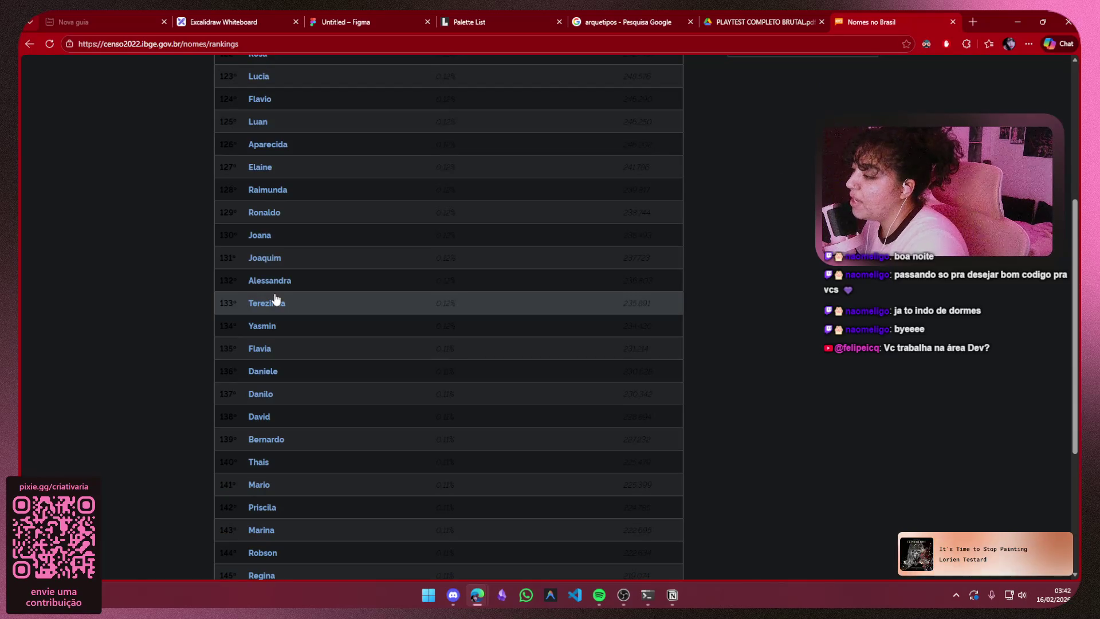
left_click(673, 594)
left_click(333, 303)
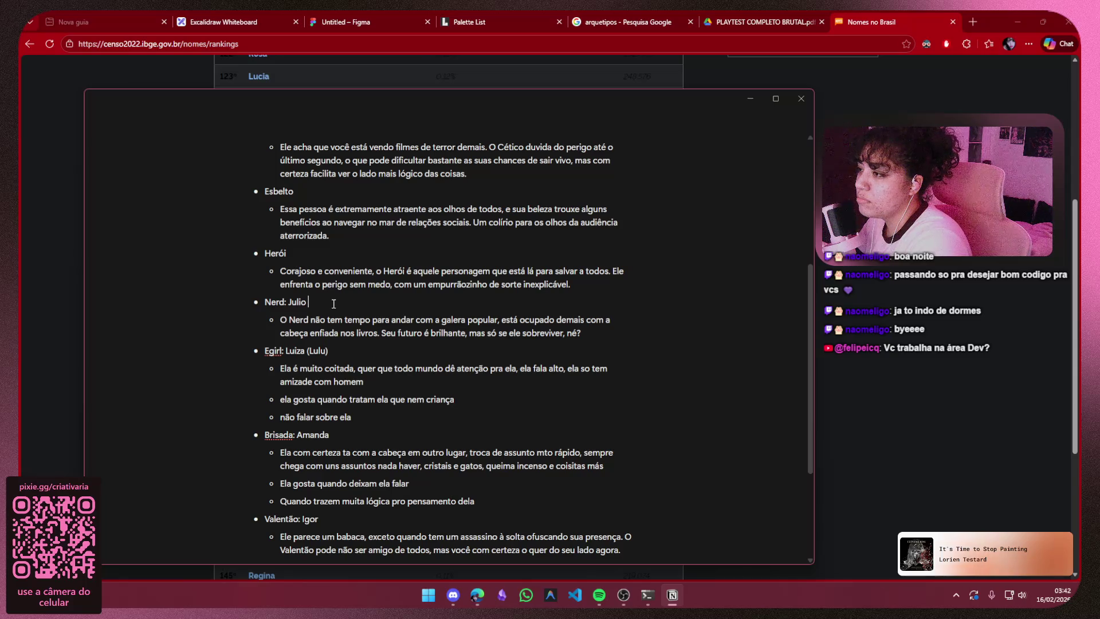
type("Pedro")
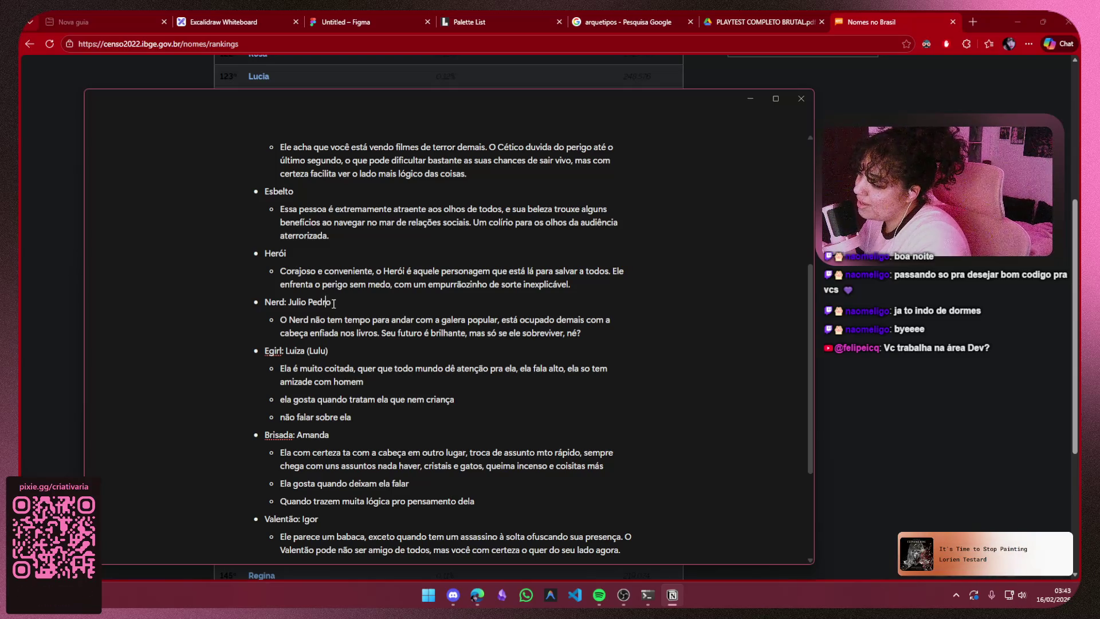
key("ctrl+Left")
key("ctrl+BackSpace")
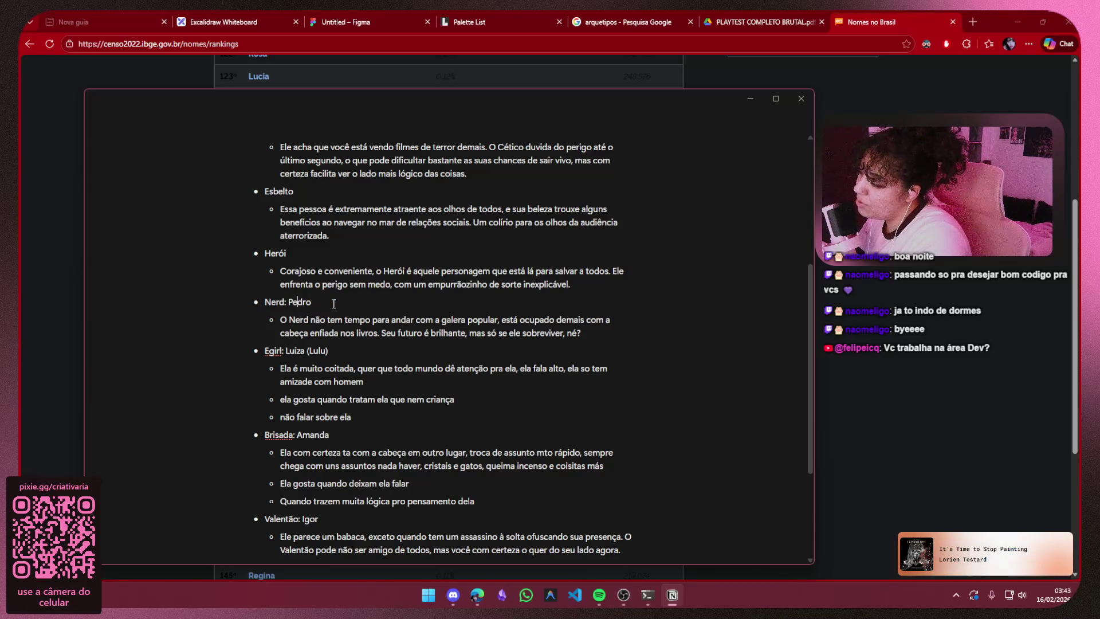
key("End")
type("Jul")
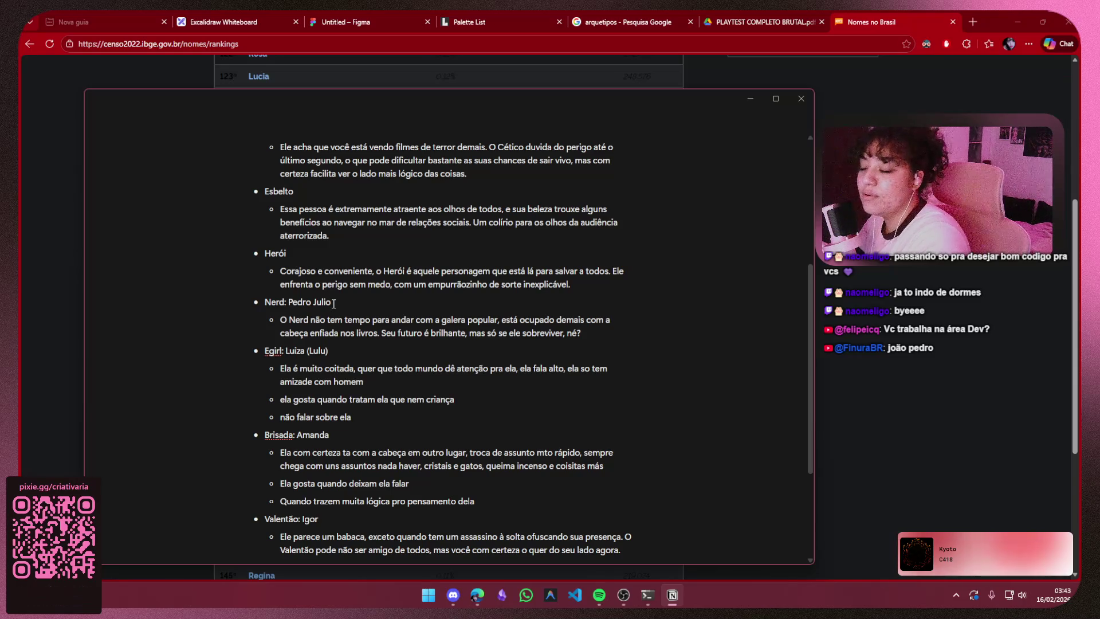
key("BackSpace")
key("BackSpace")
key("BackSpace")
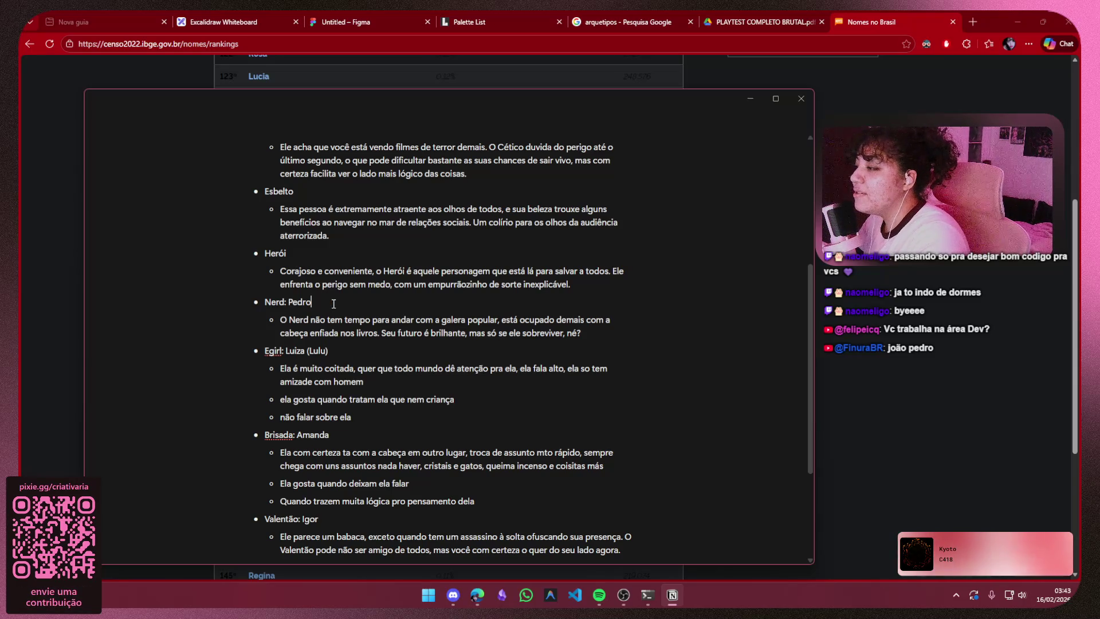
key("ctrl+Left")
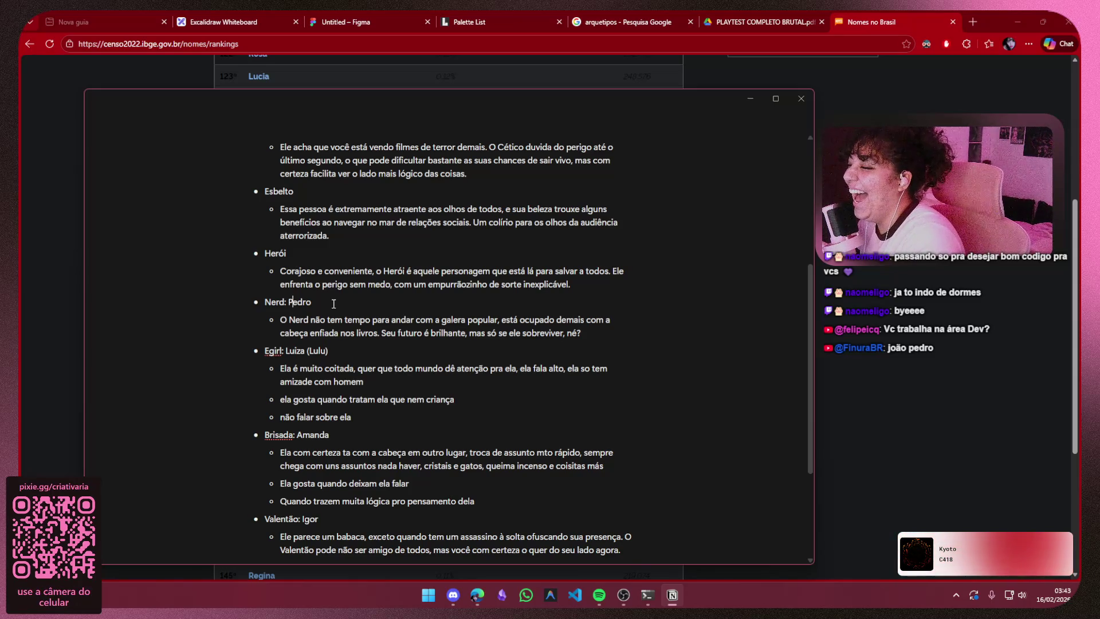
key("Right")
key("Right")
key("Right")
key("Right")
key("Delete")
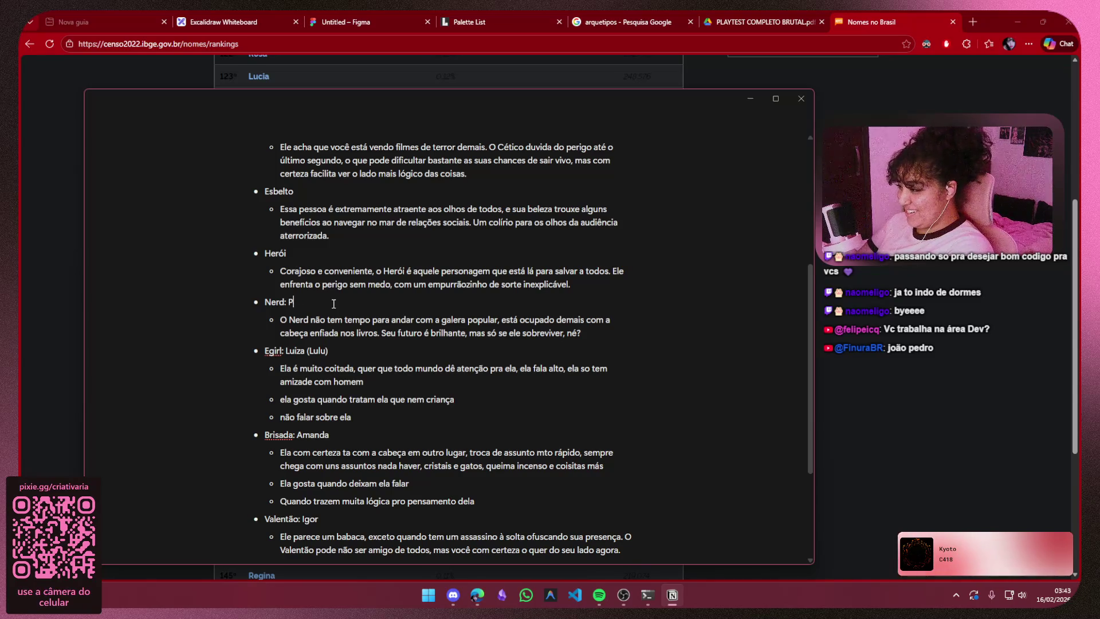
type("Julio")
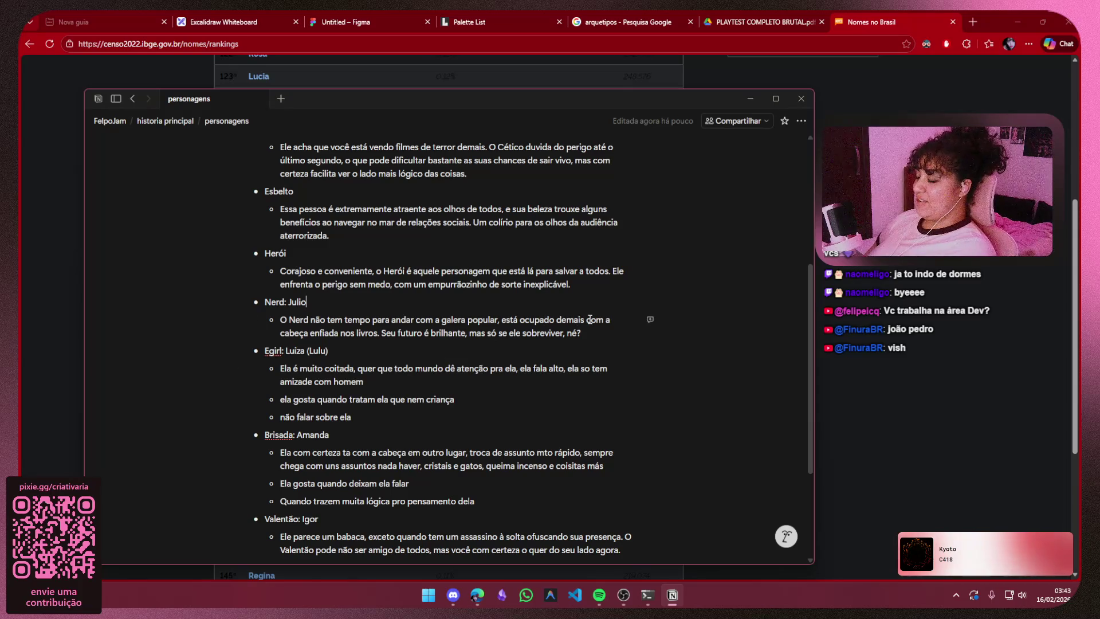
mouse_move(447, 302)
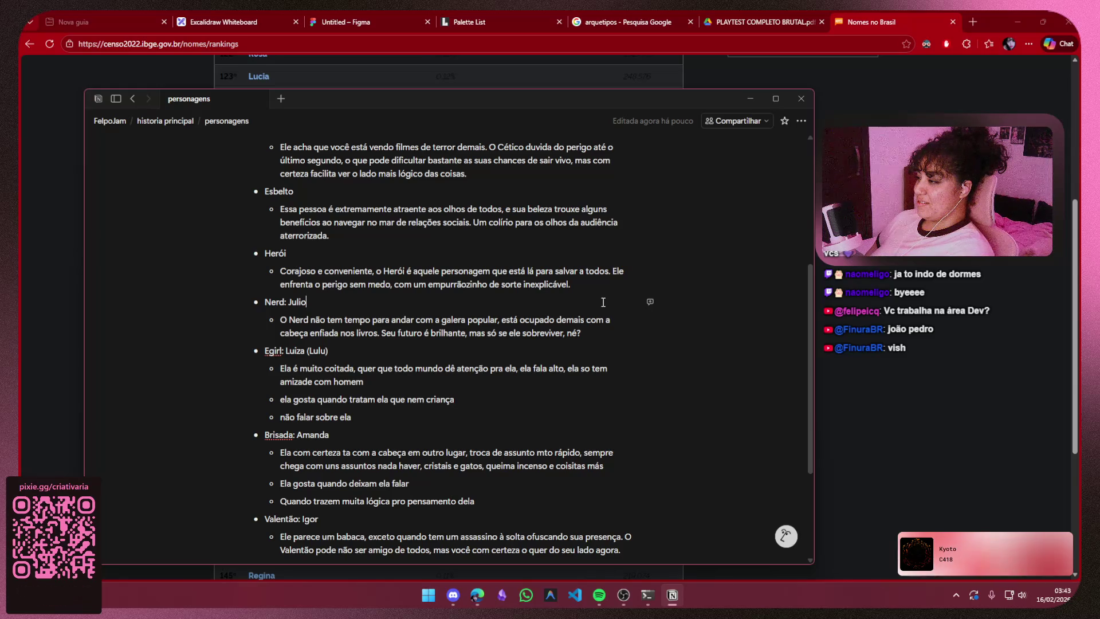
scroll(600, 332, "down", 3)
scroll(606, 334, "up", 3)
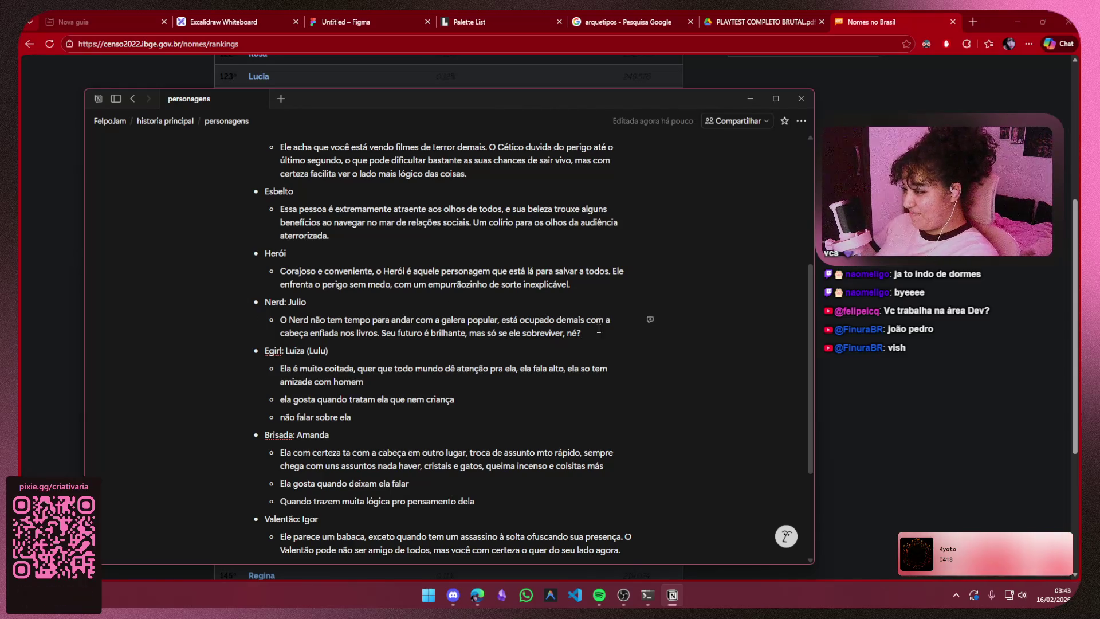
left_click_drag(593, 334, 271, 318)
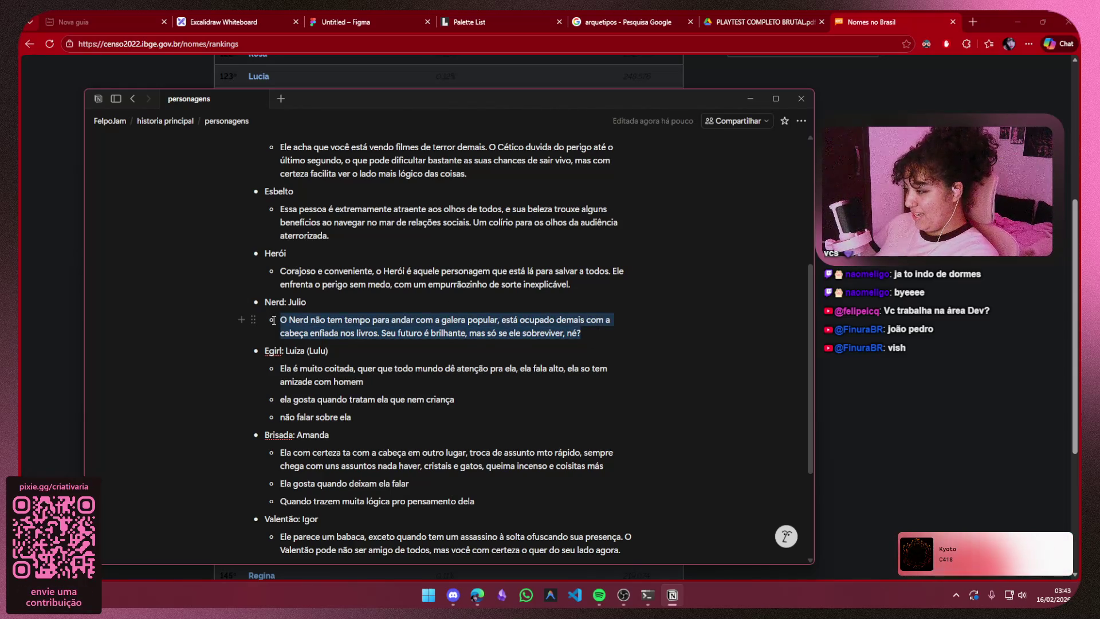
- Delete the Nerd's description paragraph, then check on the ongoing Discord call
key("BackSpace")
scroll(528, 277, "up", 5)
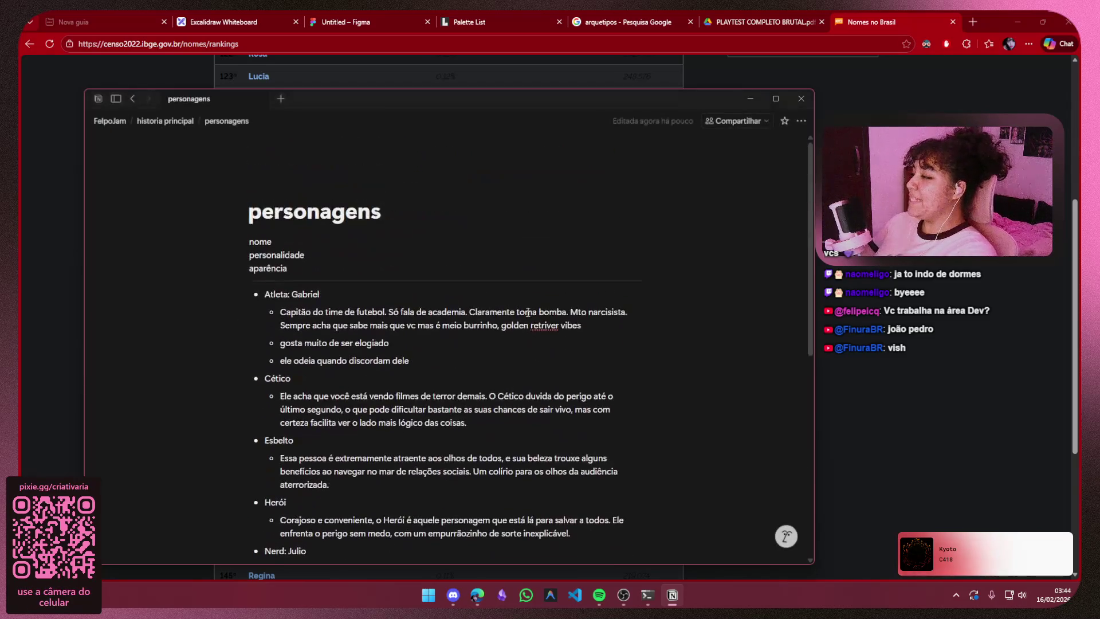
scroll(528, 277, "down", 1)
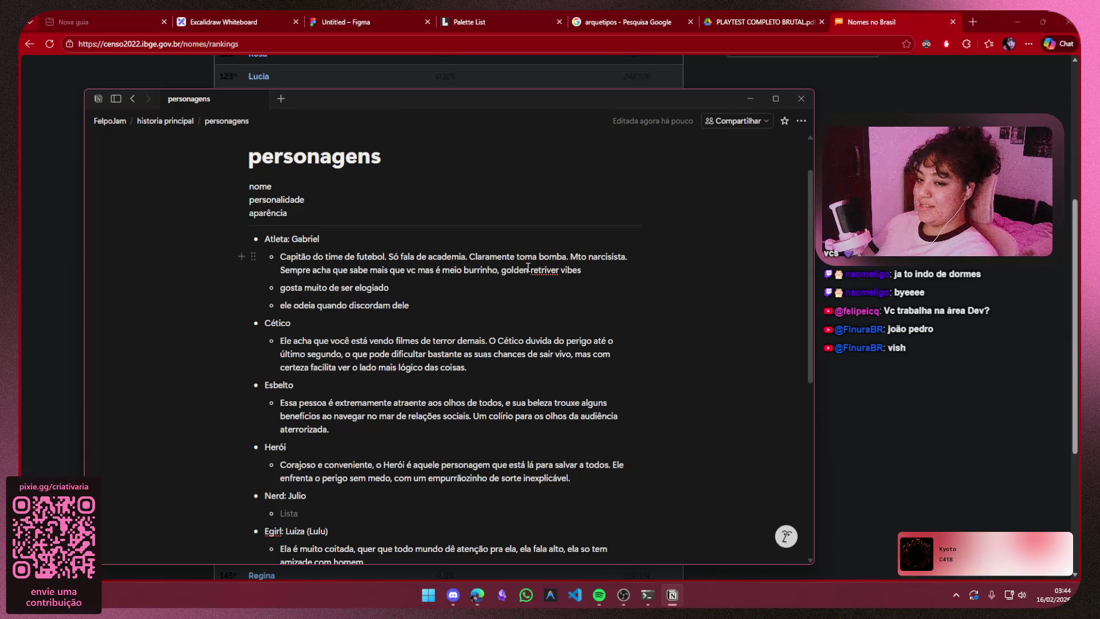
scroll(526, 268, "down", 3)
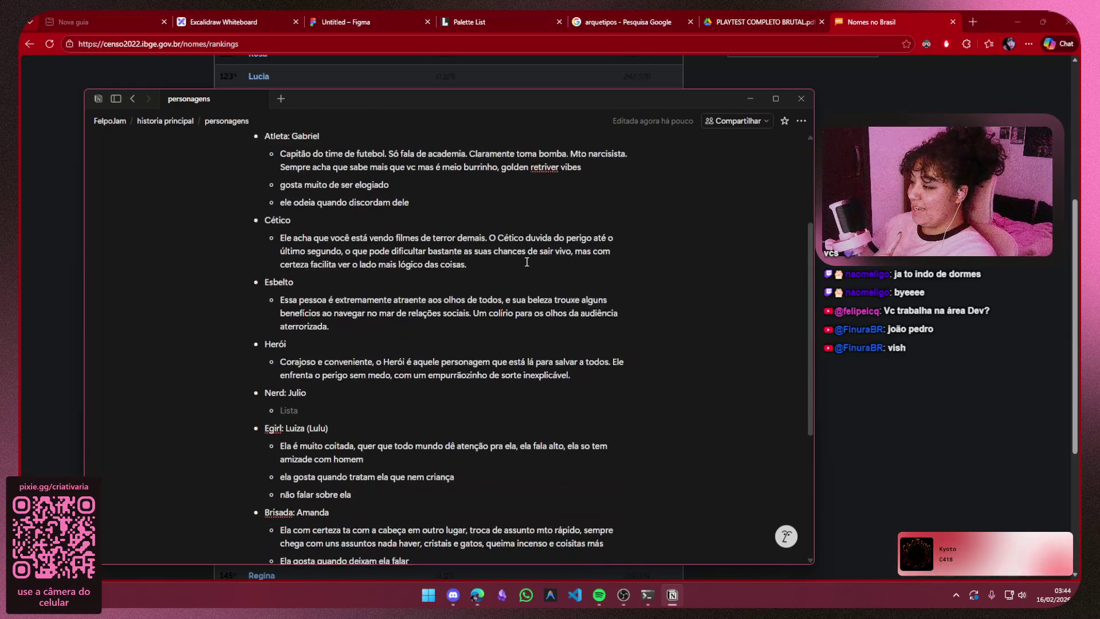
scroll(450, 355, "up", 2)
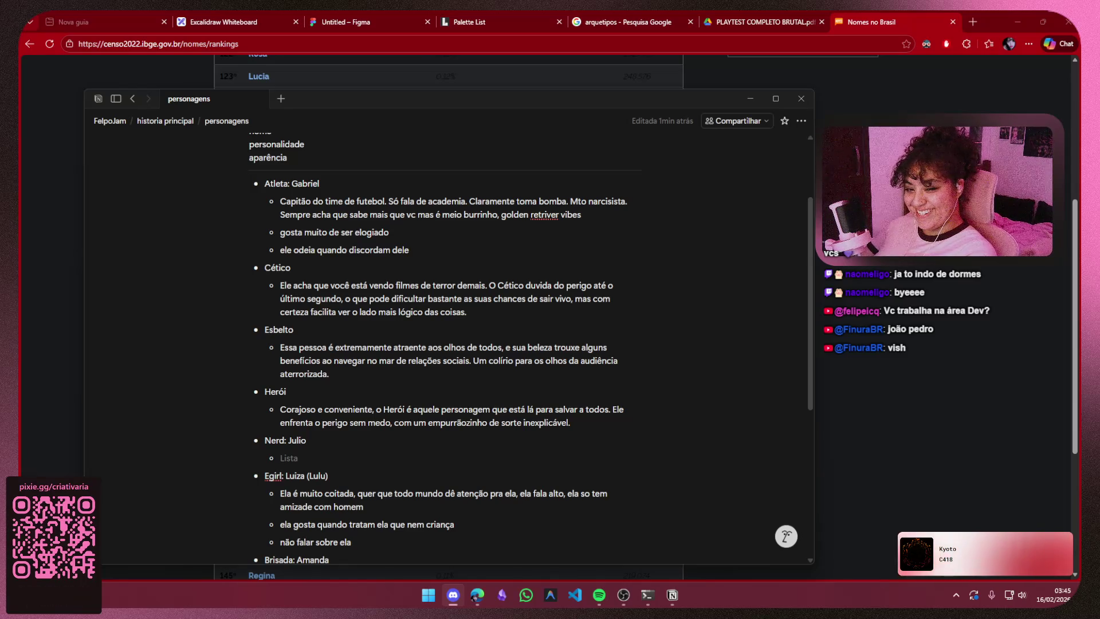
key("alt+Tab")
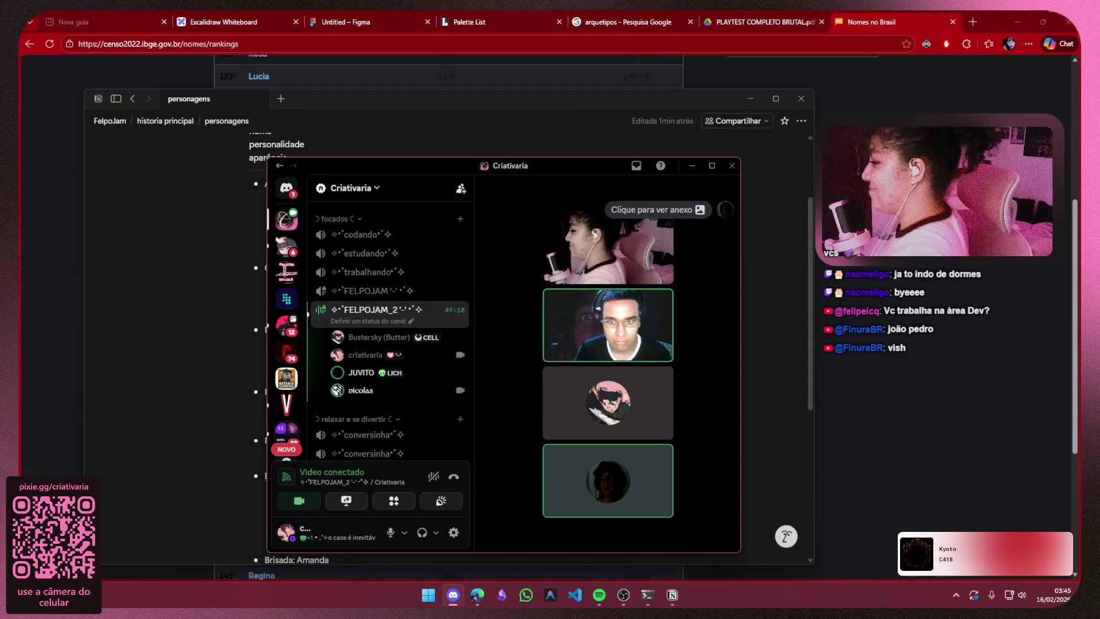
mouse_move(608, 344)
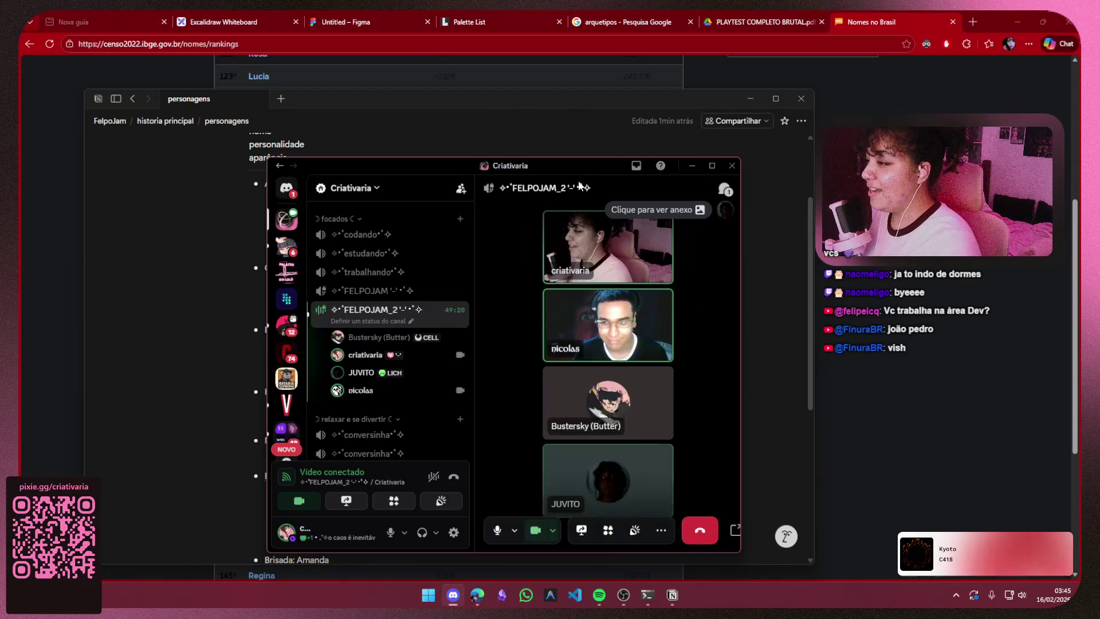
left_click_drag(561, 167, 1074, 224)
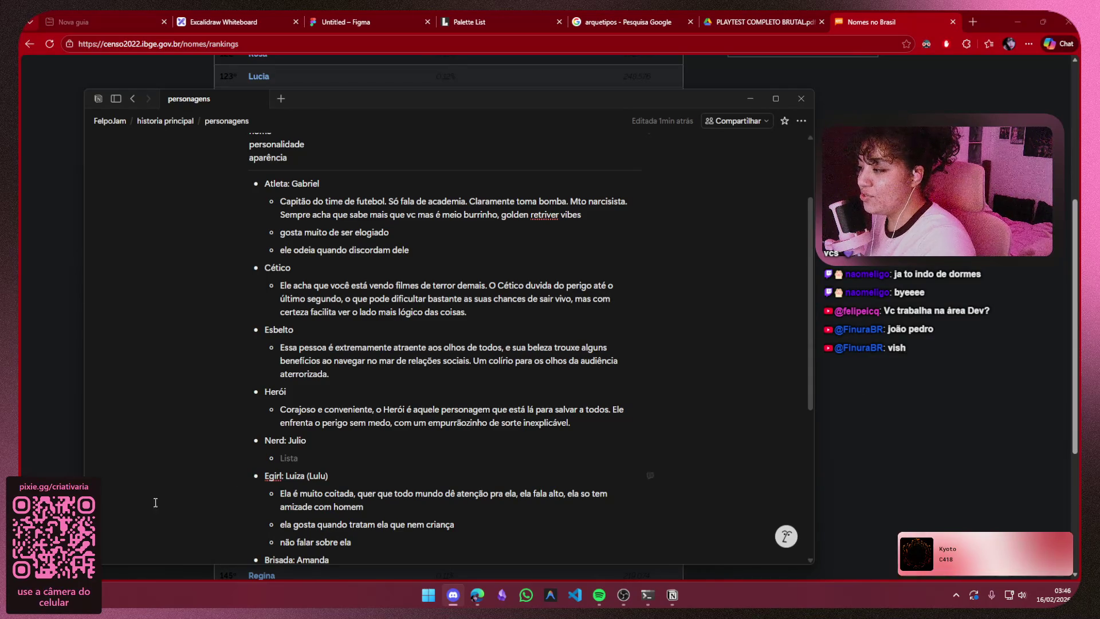
scroll(187, 508, "down", 2)
scroll(186, 508, "down", 1)
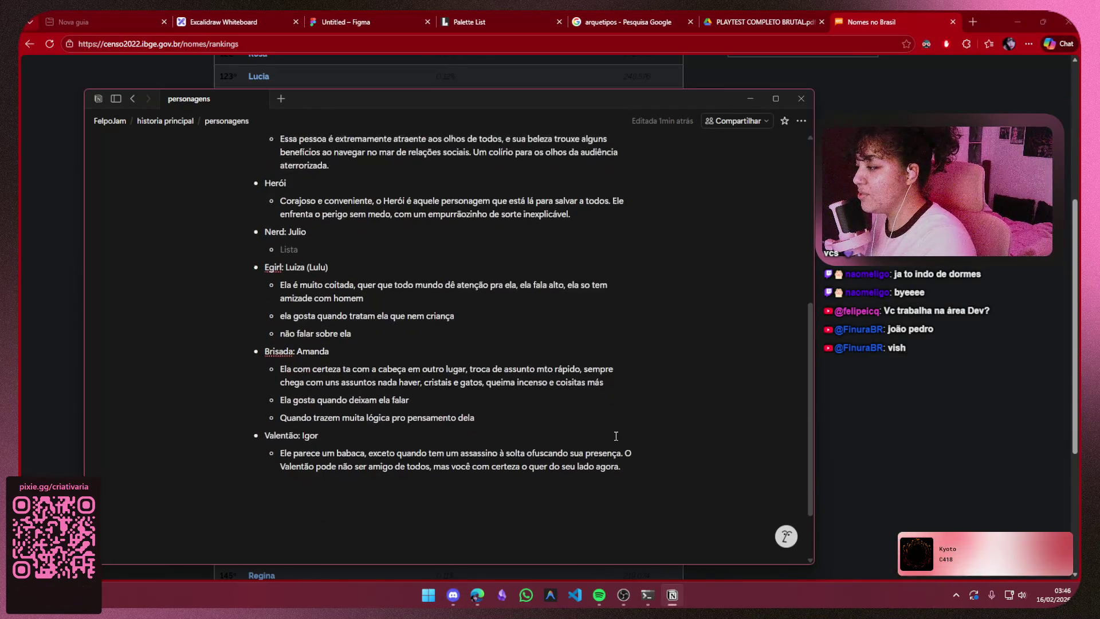
scroll(615, 436, "up", 2)
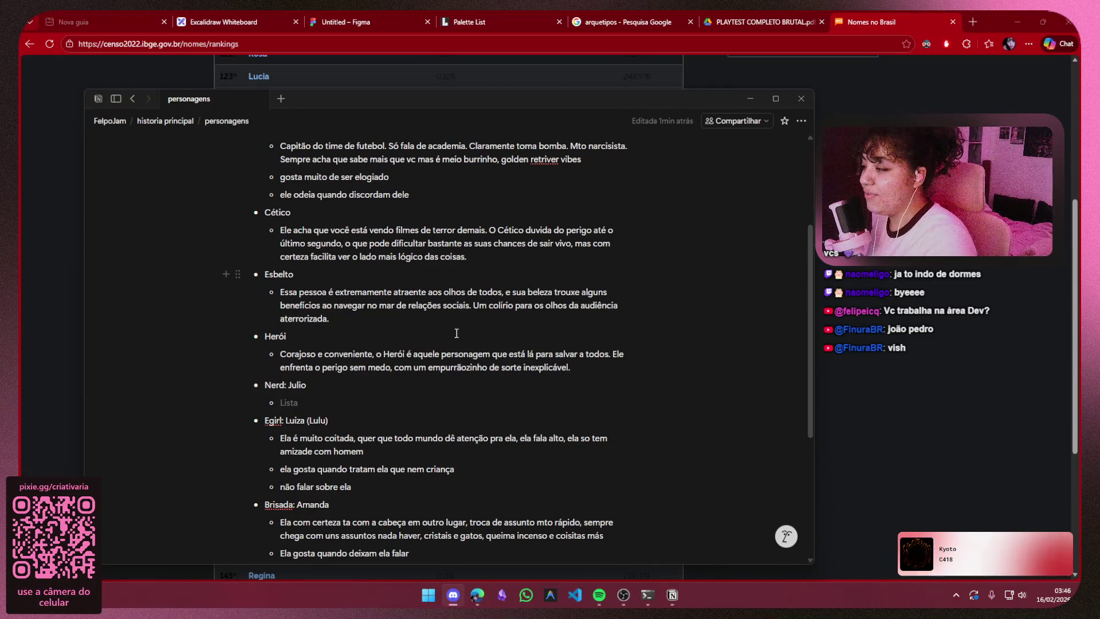
scroll(452, 322, "up", 3)
scroll(459, 335, "down", 2)
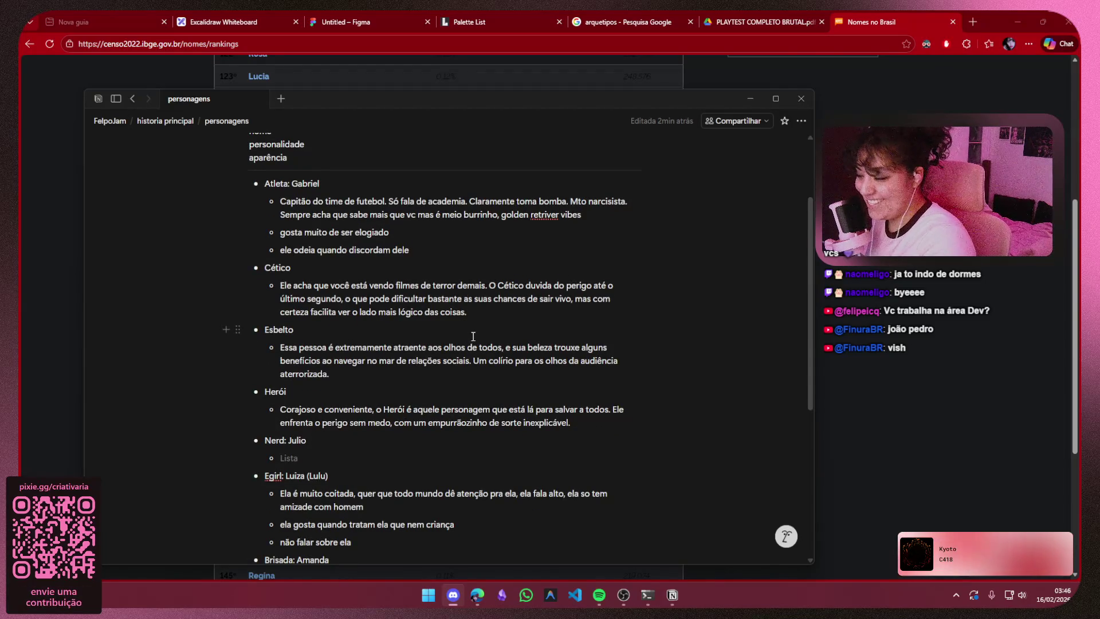
scroll(472, 336, "down", 1)
scroll(473, 335, "down", 3)
scroll(282, 260, "up", 5)
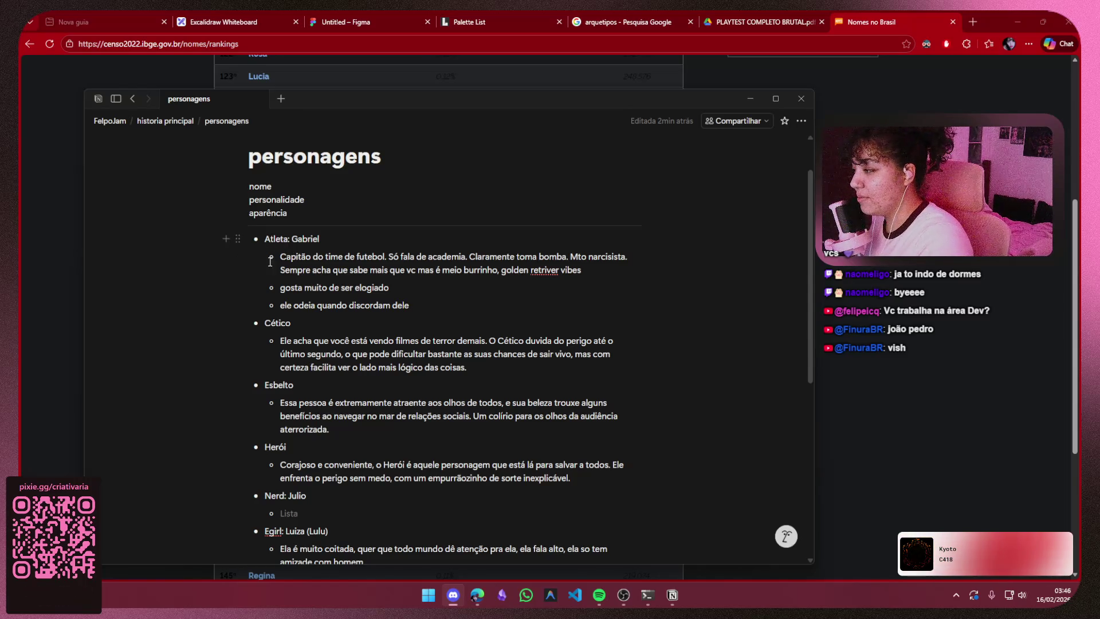
left_click_drag(280, 257, 303, 259)
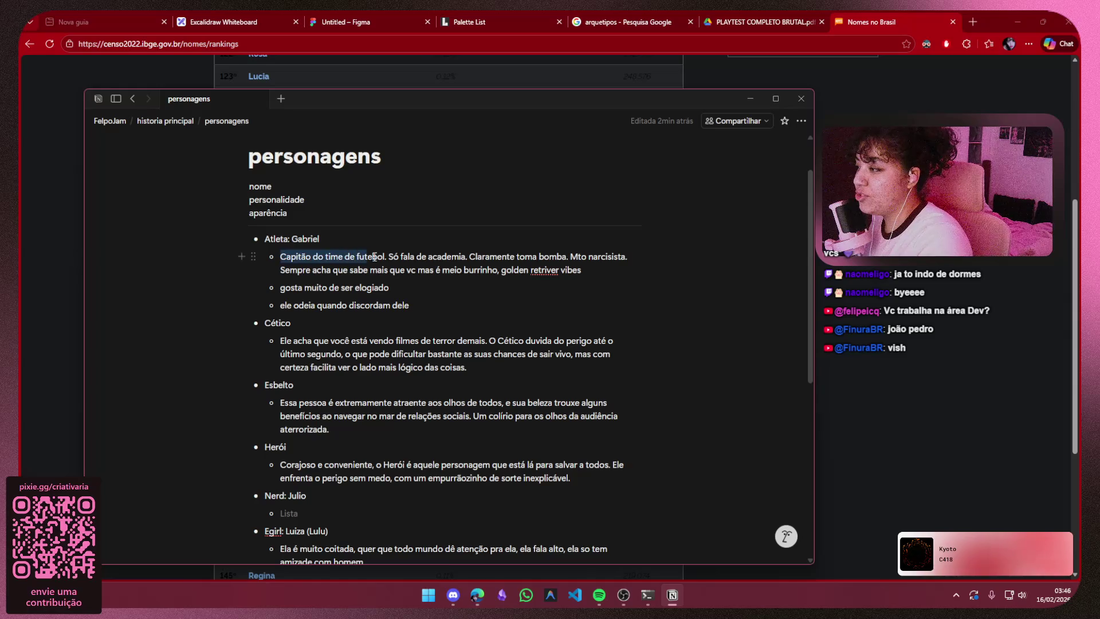
left_click_drag(389, 257, 503, 256)
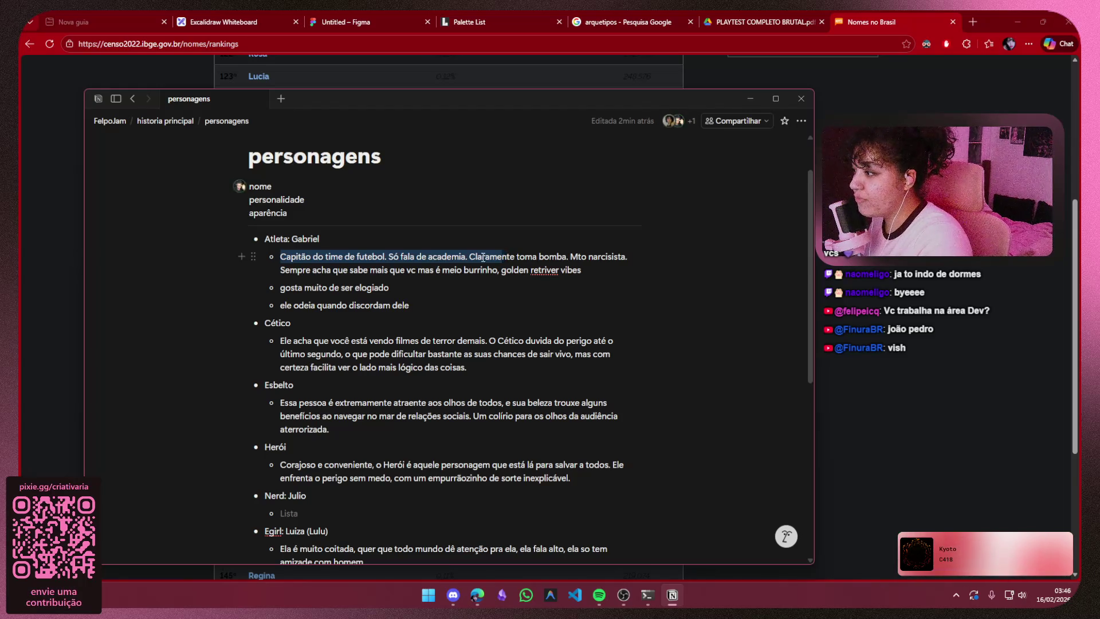
left_click_drag(496, 258, 320, 268)
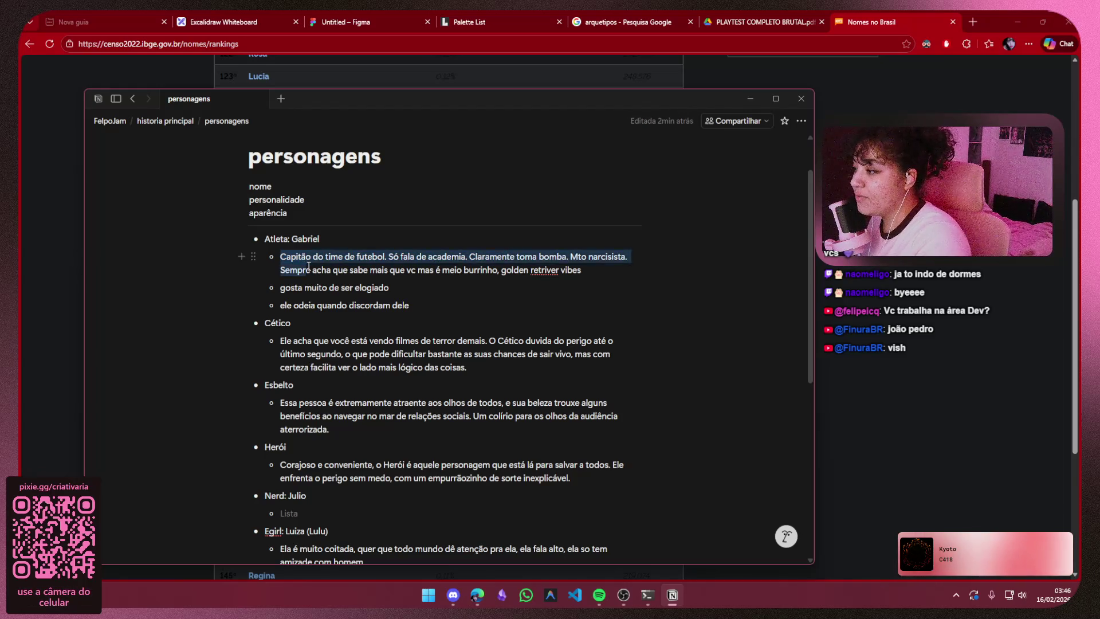
left_click_drag(308, 267, 585, 276)
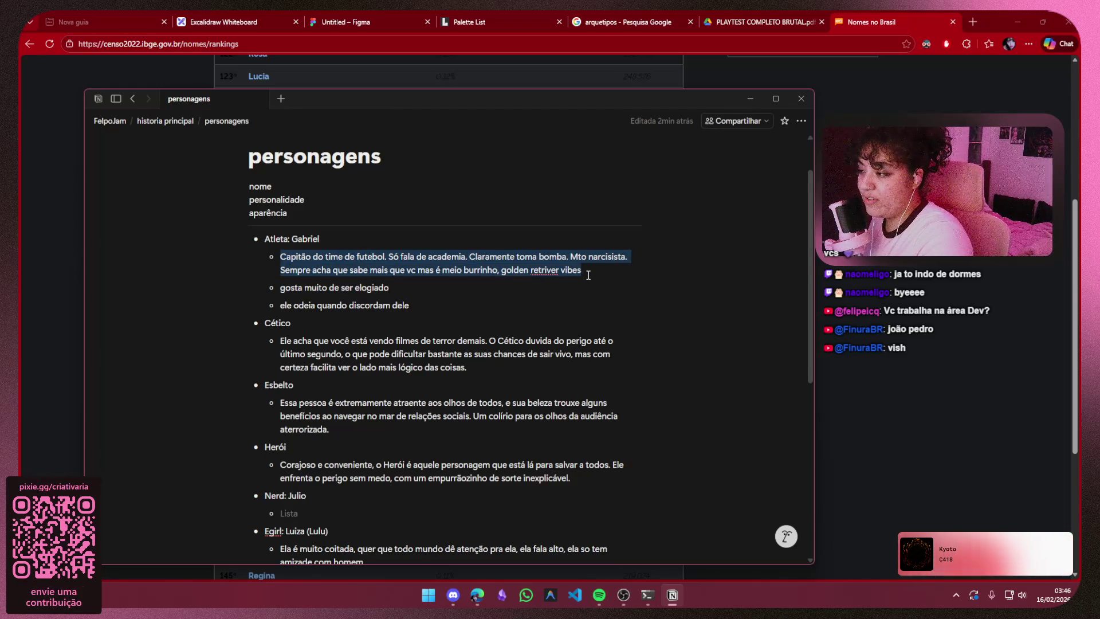
left_click(589, 274)
left_click_drag(398, 286, 277, 287)
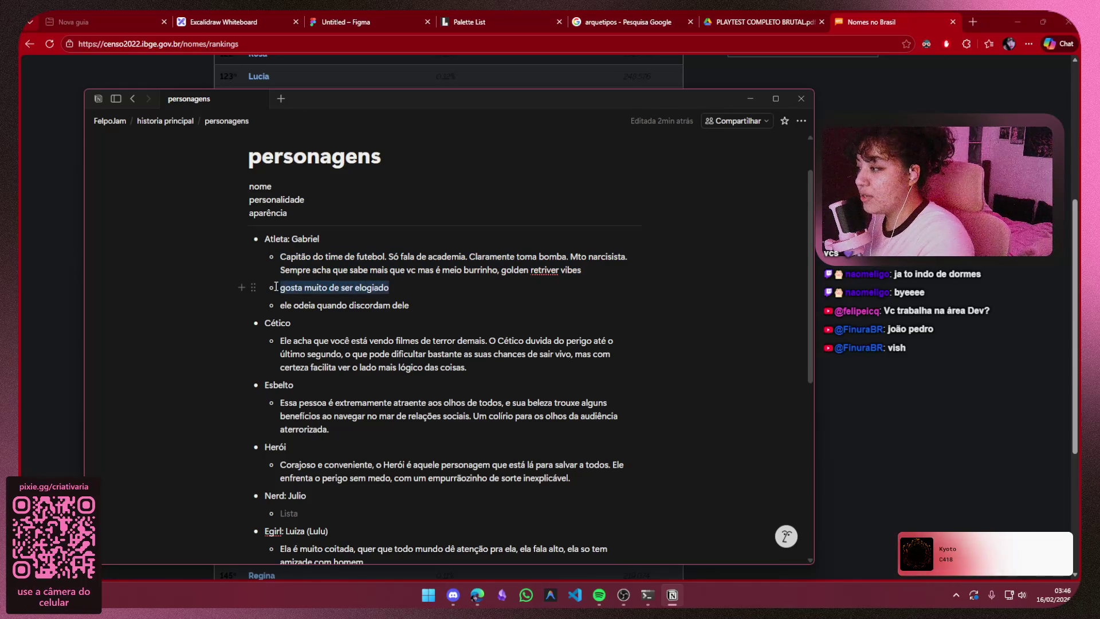
left_click_drag(410, 306, 293, 307)
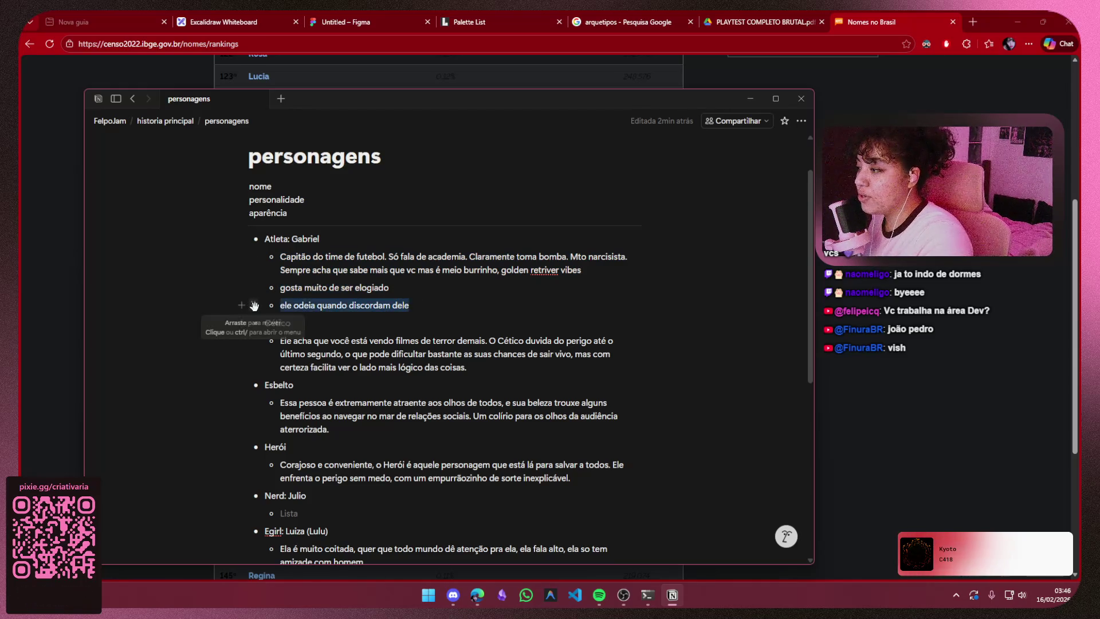
left_click(293, 307)
scroll(301, 344, "down", 5)
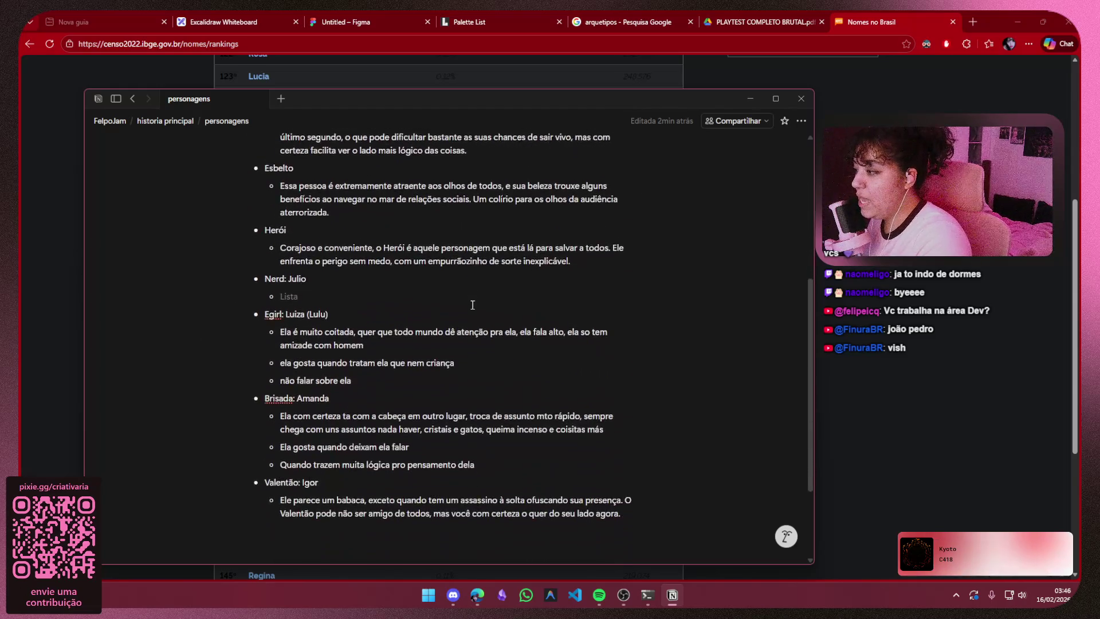
triple_click(313, 393)
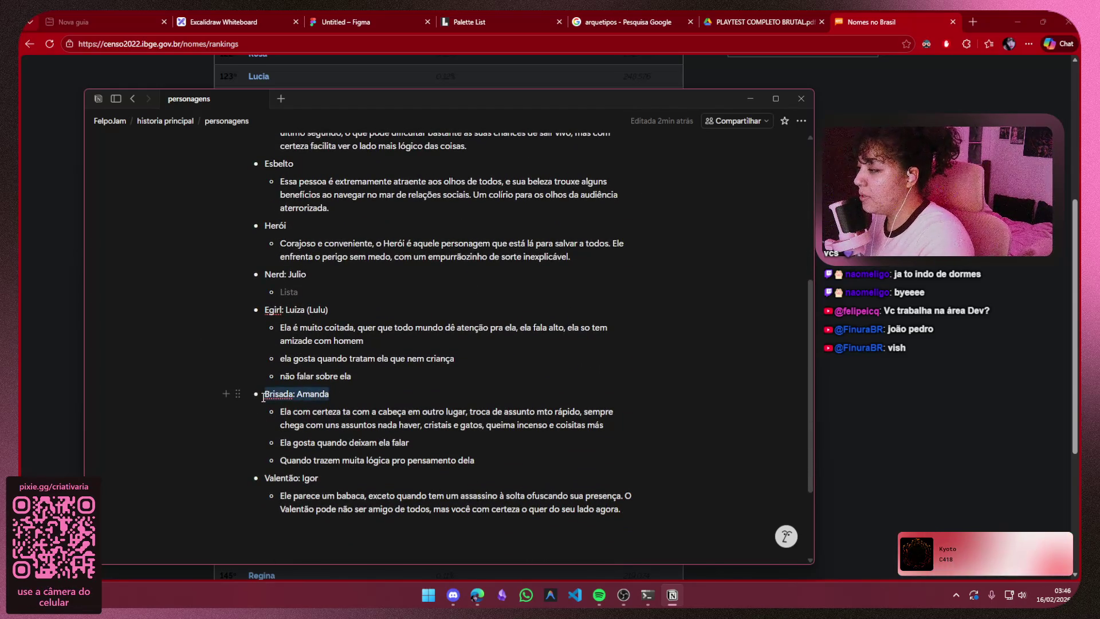
left_click(404, 413)
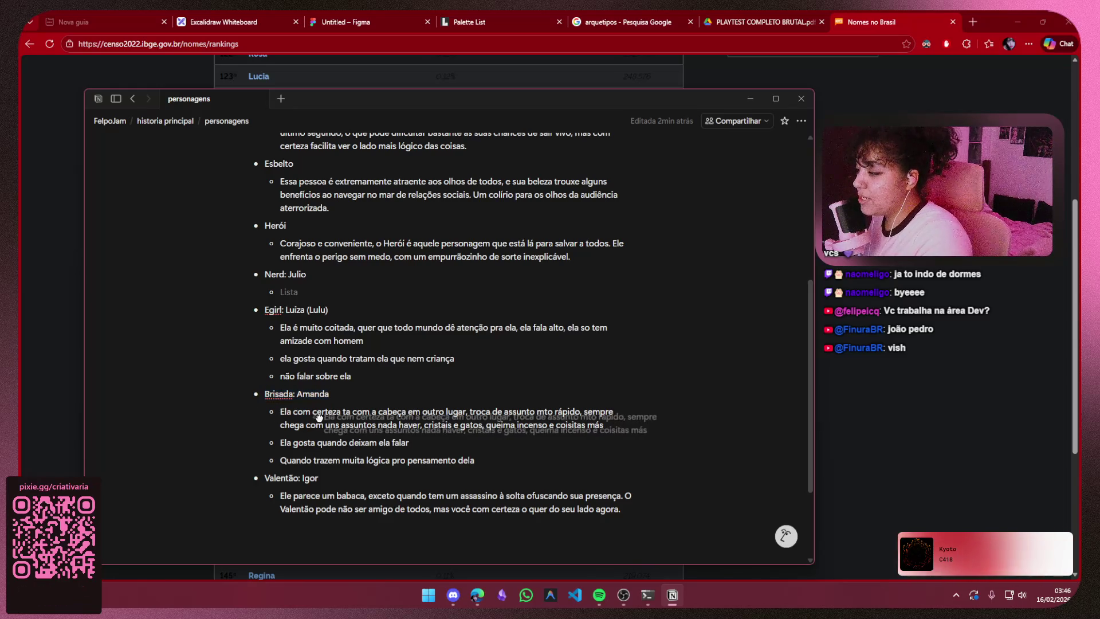
mouse_move(468, 413)
left_mouse_down()
mouse_move(555, 412)
mouse_move(419, 424)
mouse_move(444, 428)
left_mouse_up()
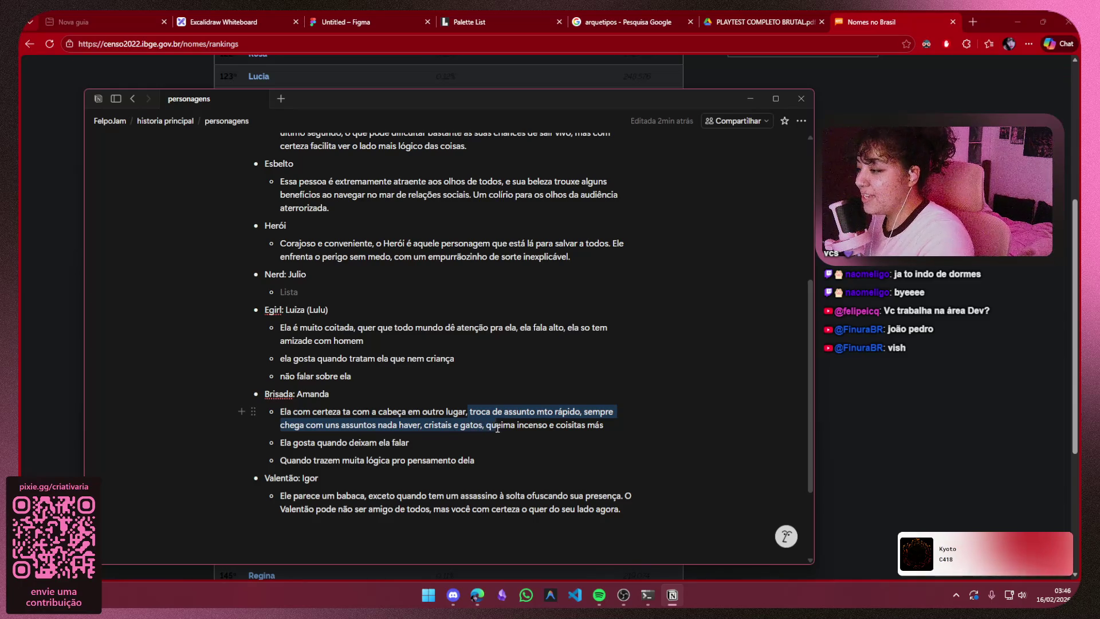
left_click_drag(533, 431, 609, 427)
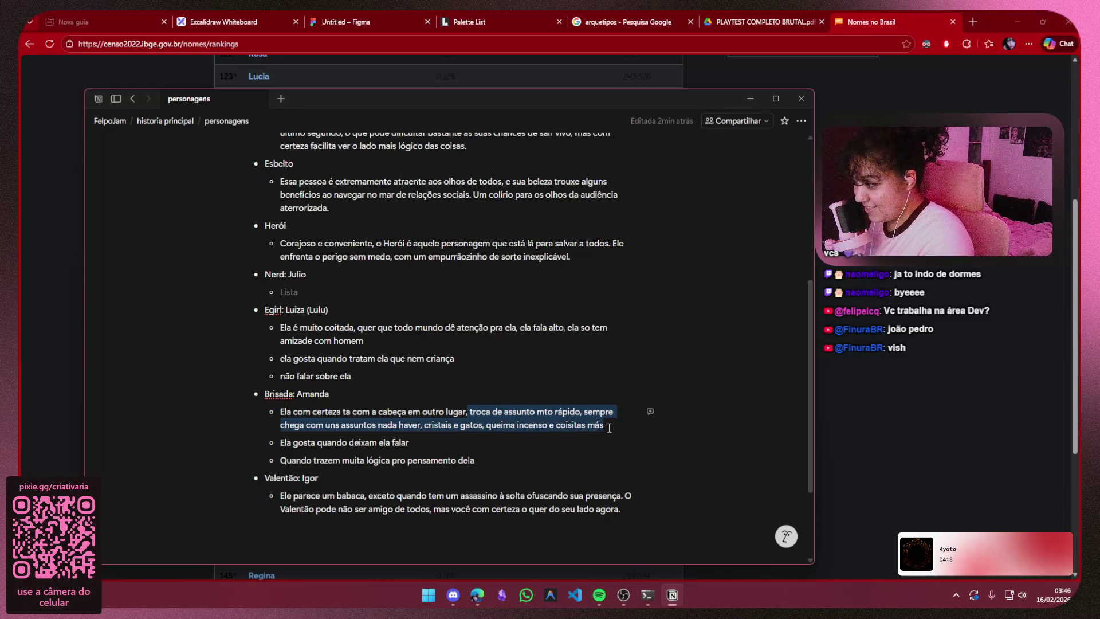
left_click(609, 428)
mouse_move(351, 442)
left_mouse_down()
mouse_move(273, 443)
mouse_move(361, 466)
left_mouse_up()
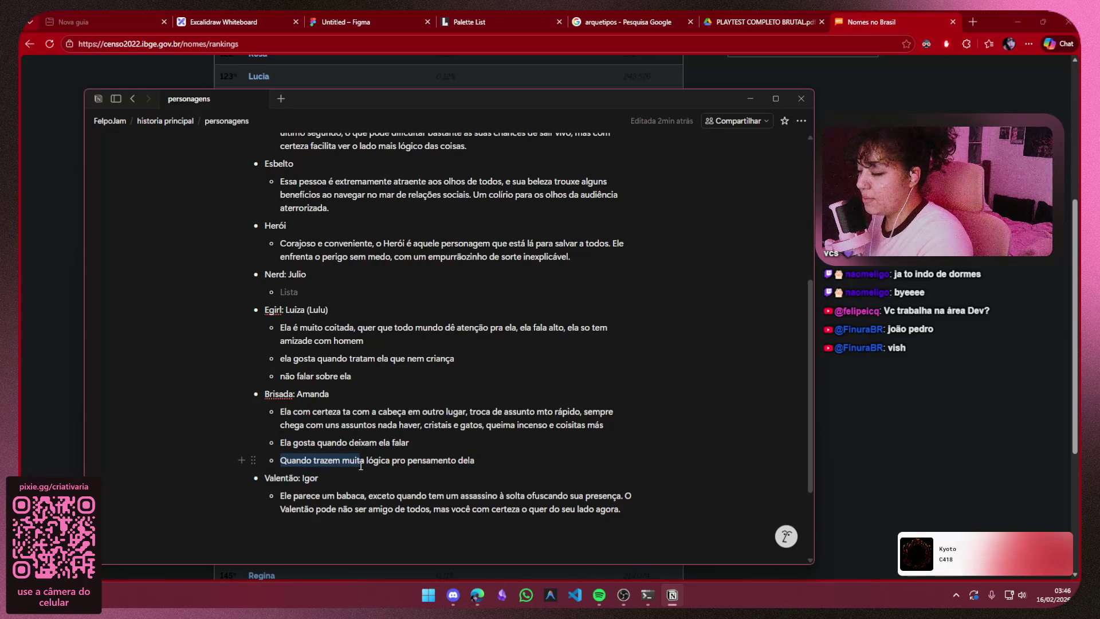
left_click(532, 455)
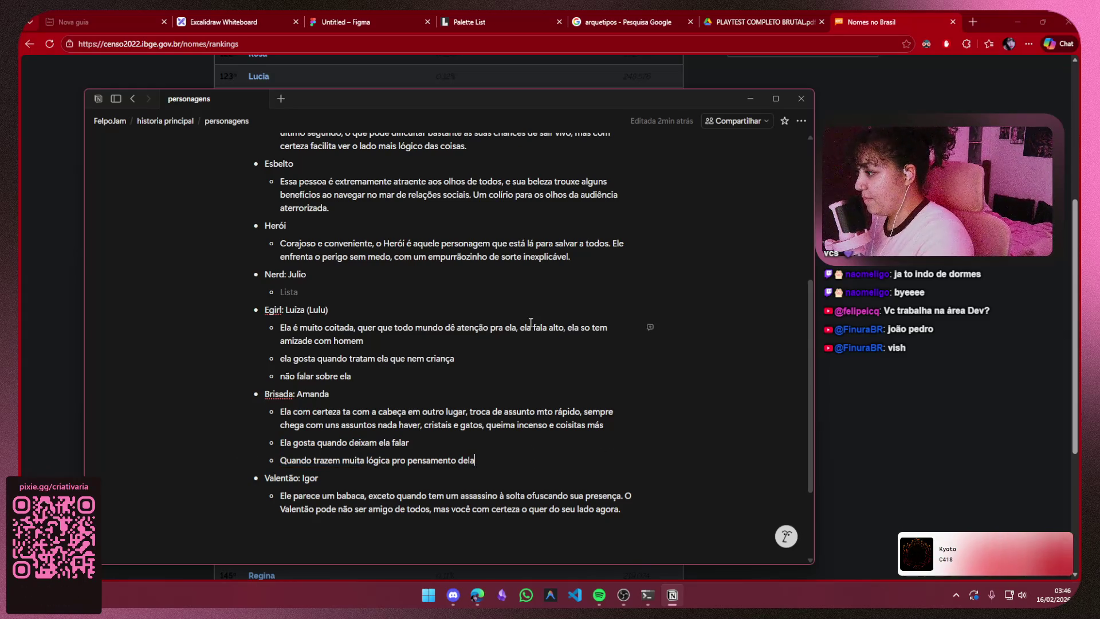
left_click_drag(322, 460, 275, 456)
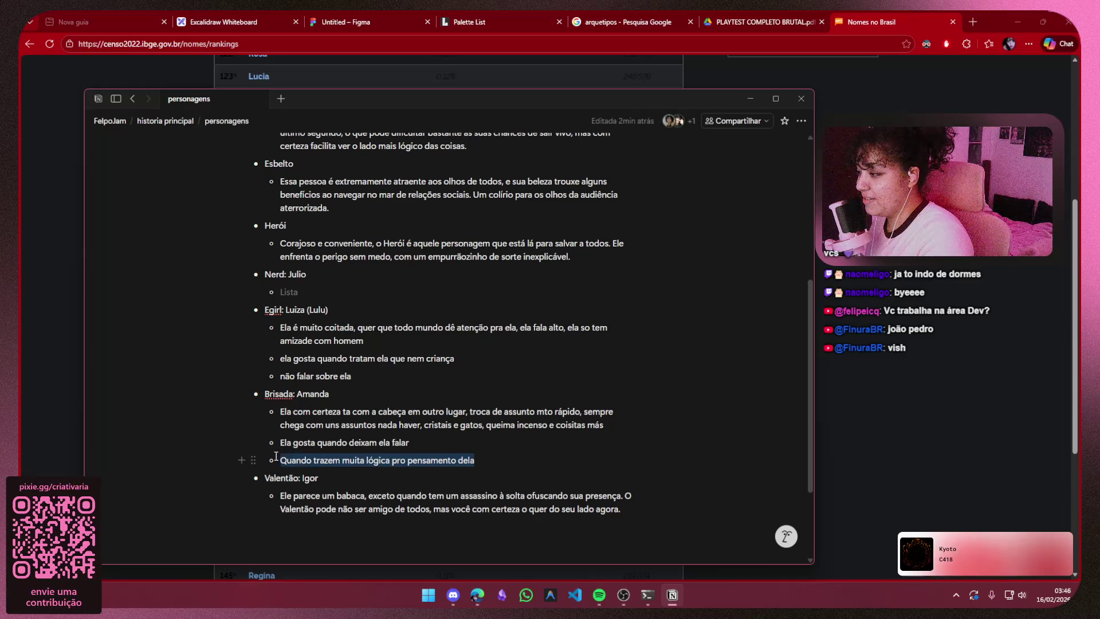
left_click(460, 456)
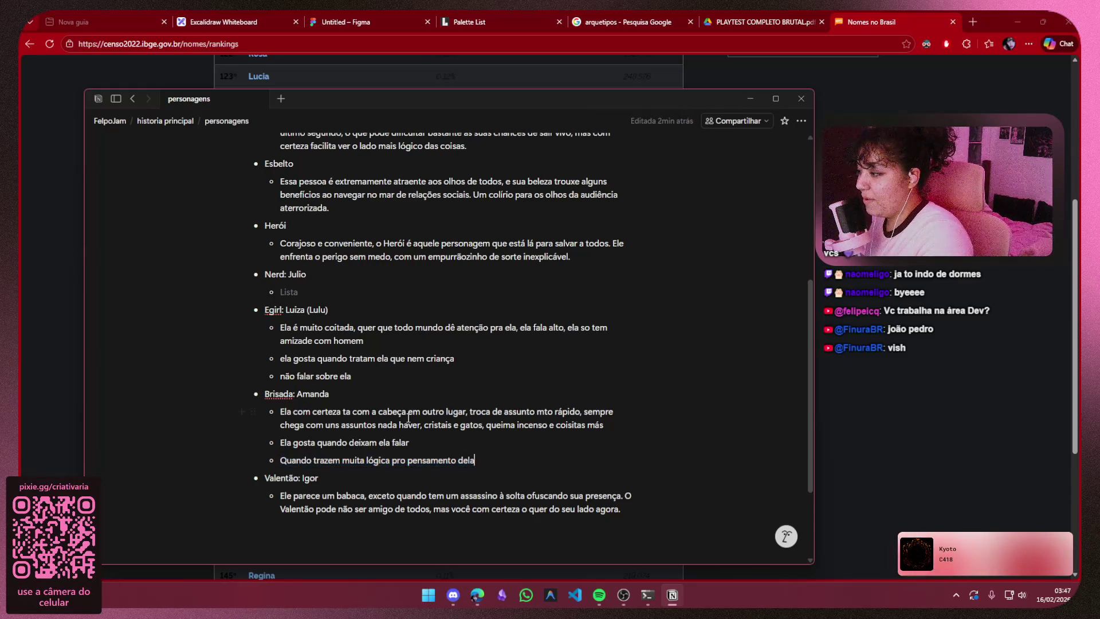
scroll(251, 376, "up", 1)
- Extend the Egirl's first bullet with 'e se orgulha disso' after 'homem'
left_click_drag(266, 367, 331, 365)
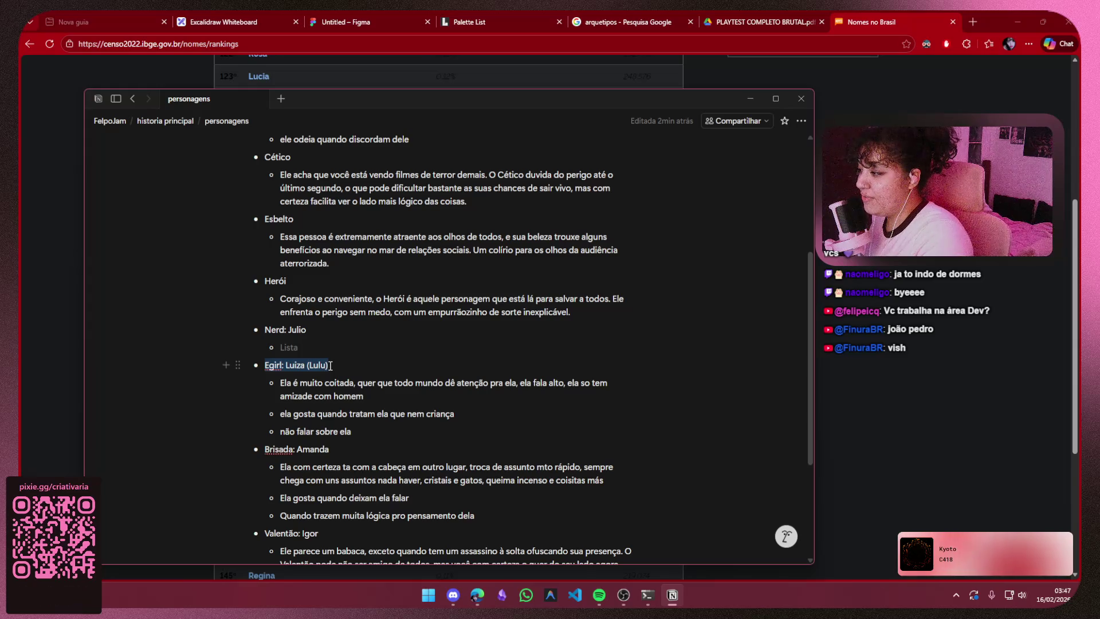
left_click(331, 365)
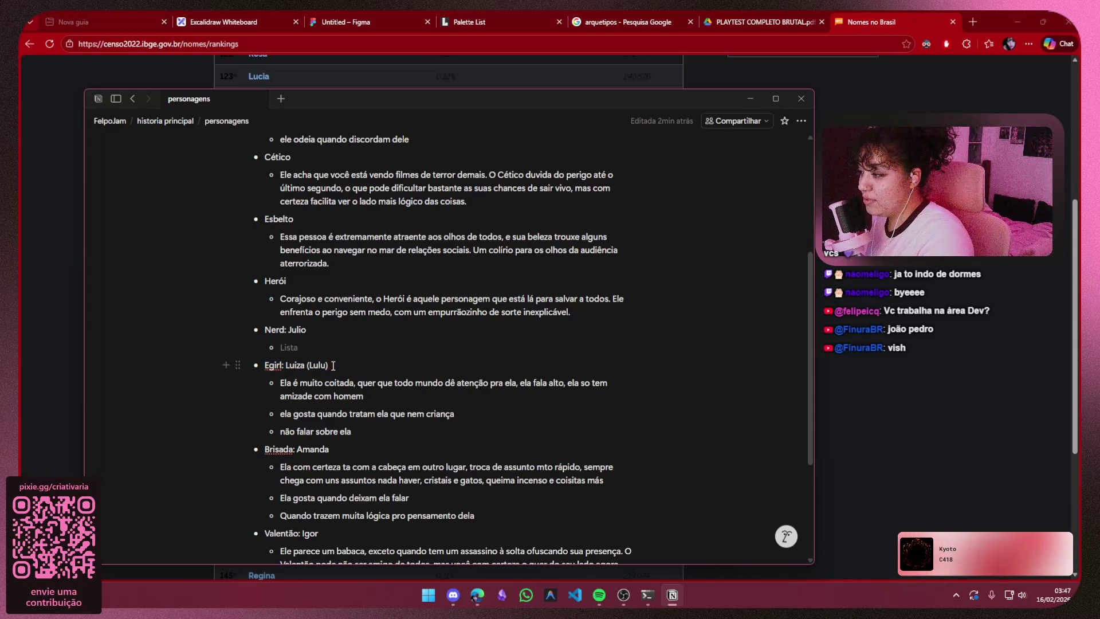
mouse_move(283, 384)
left_mouse_down()
mouse_move(519, 381)
mouse_move(360, 397)
left_mouse_up()
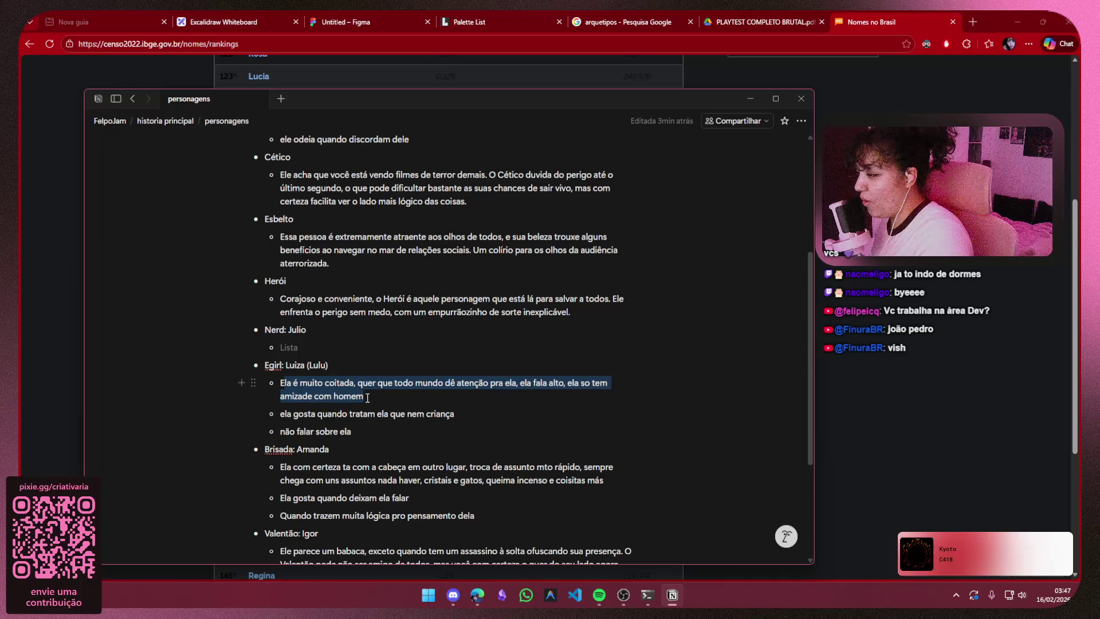
left_click(369, 397)
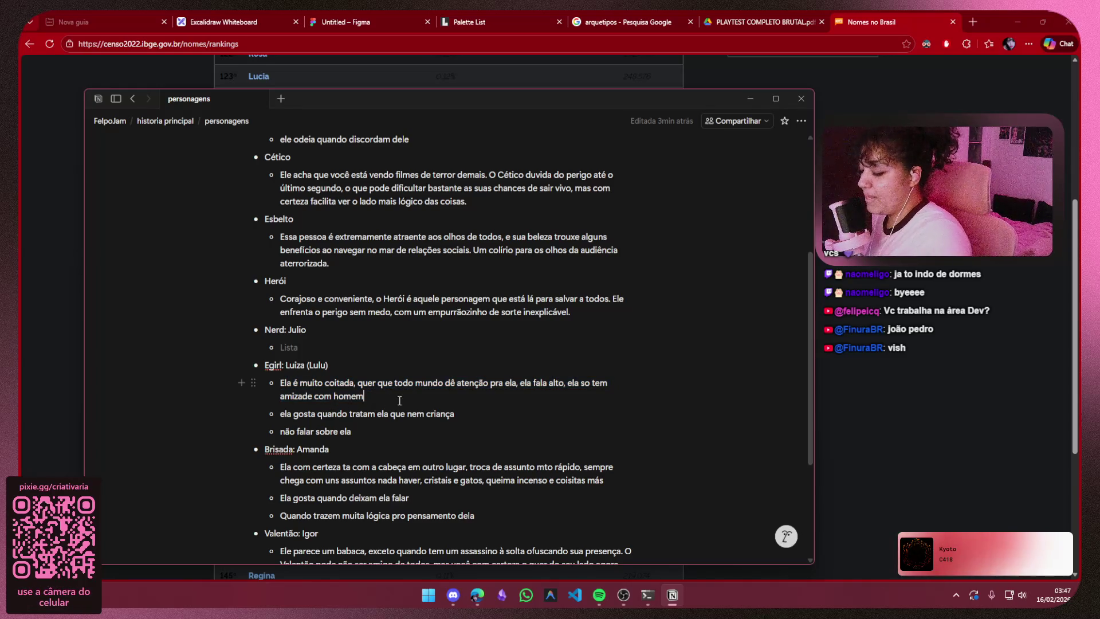
type("esela s")
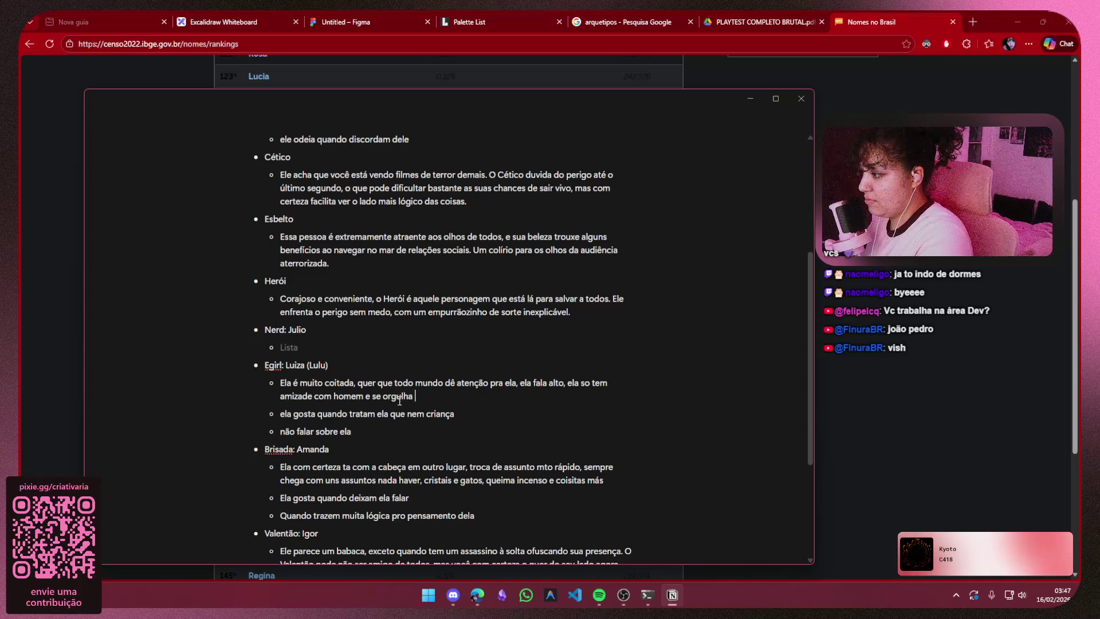
type("o")
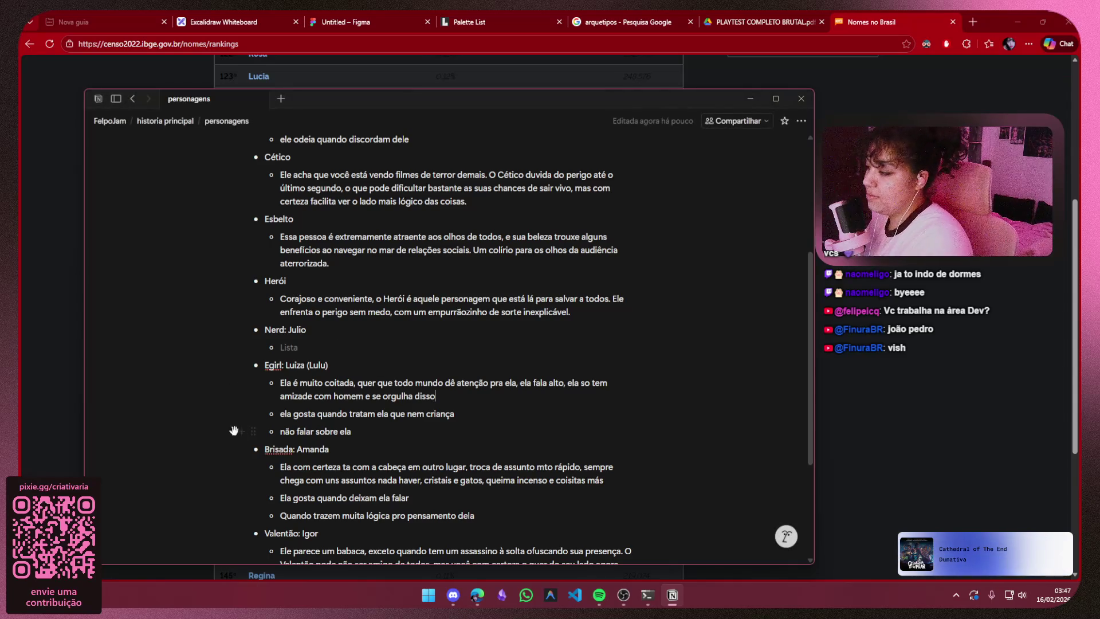
- Make her last bullet read 'odeiam quando não falar sobre ela'
left_click(281, 431)
type("odeia ")
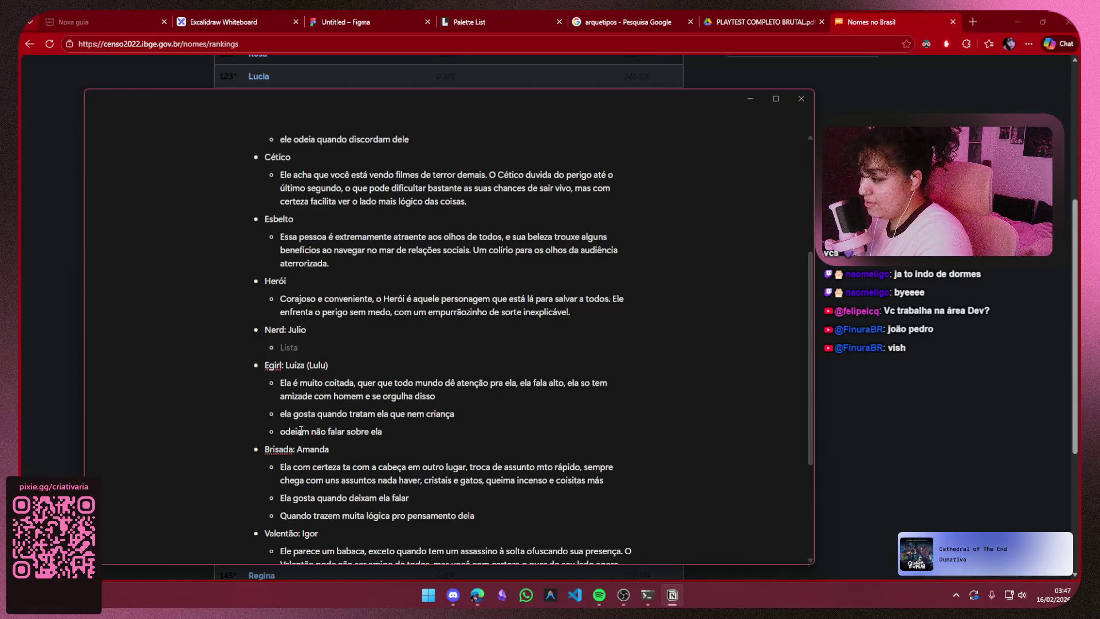
type("quando")
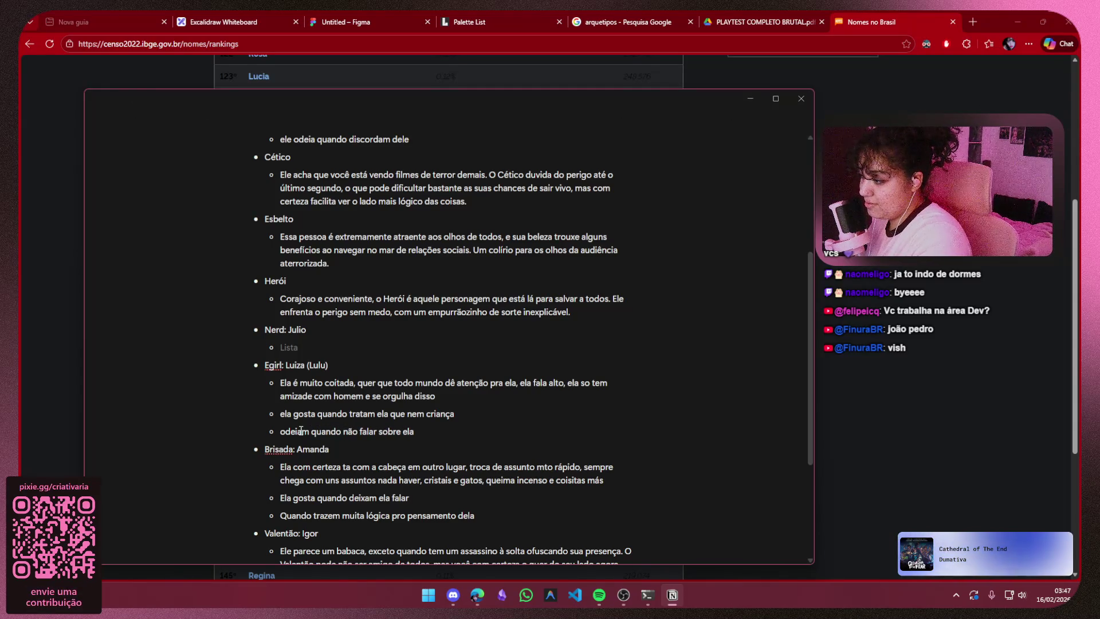
left_click(459, 428)
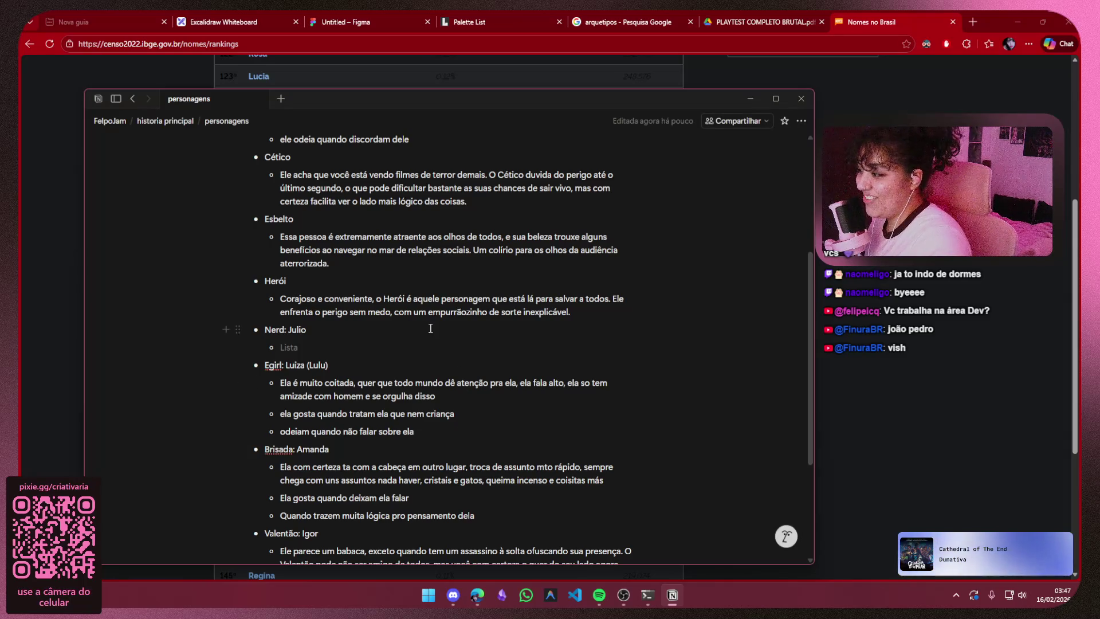
scroll(339, 339, "up", 3)
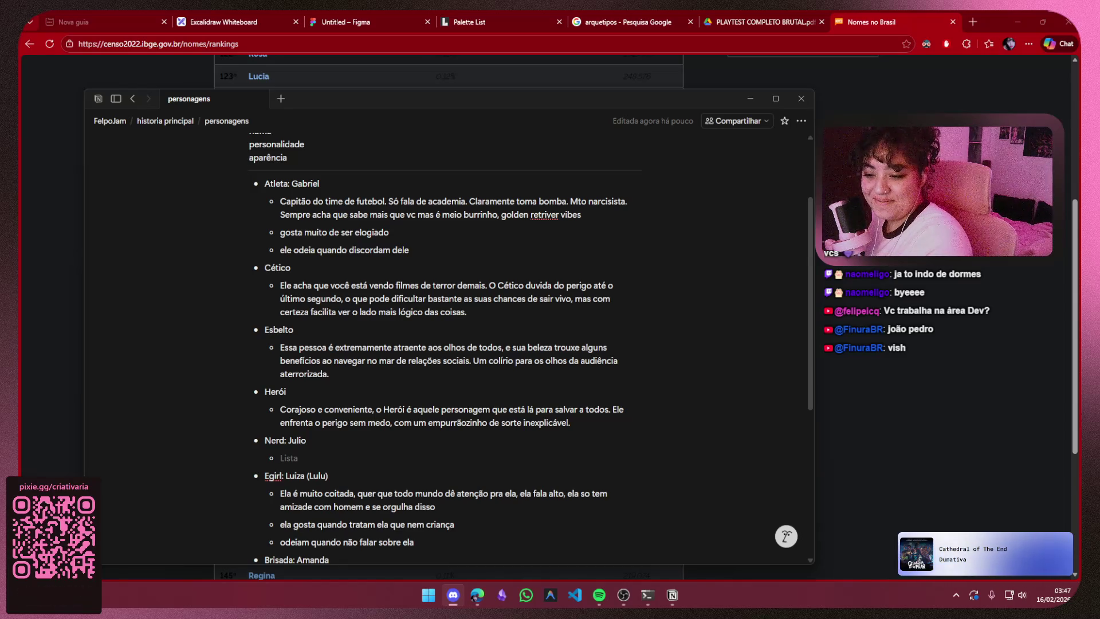
scroll(339, 381, "down", 2)
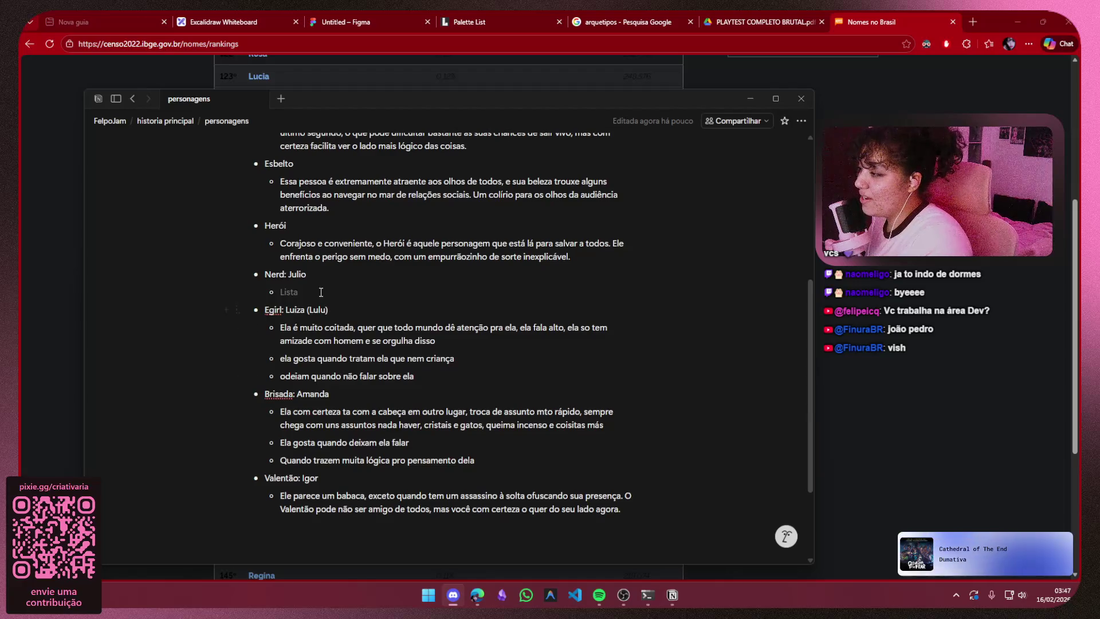
left_click(319, 288)
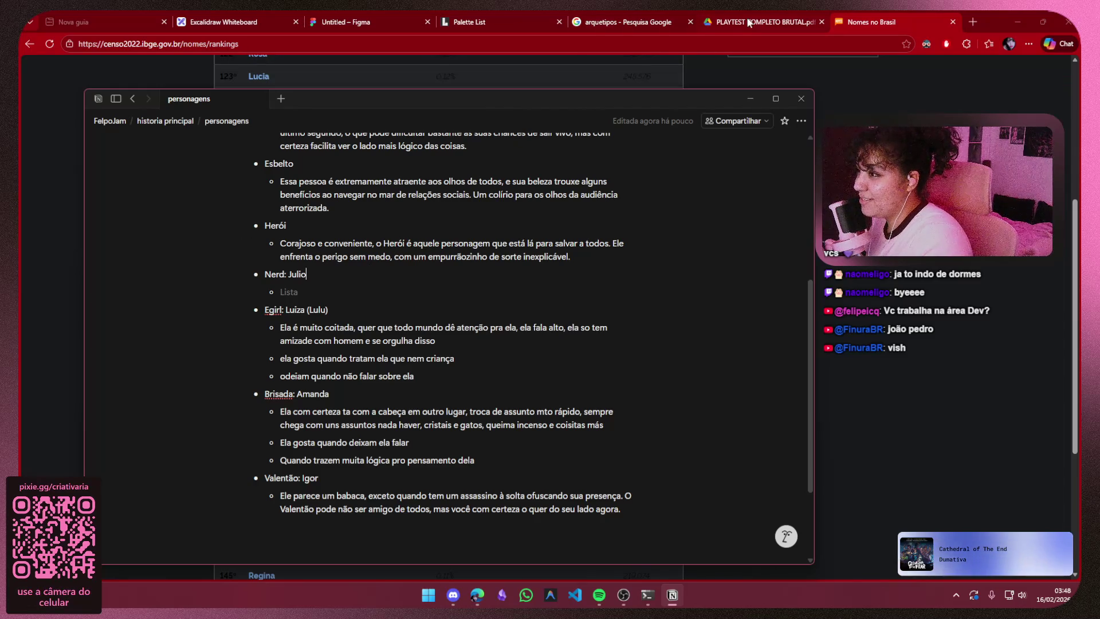
left_click(838, 62)
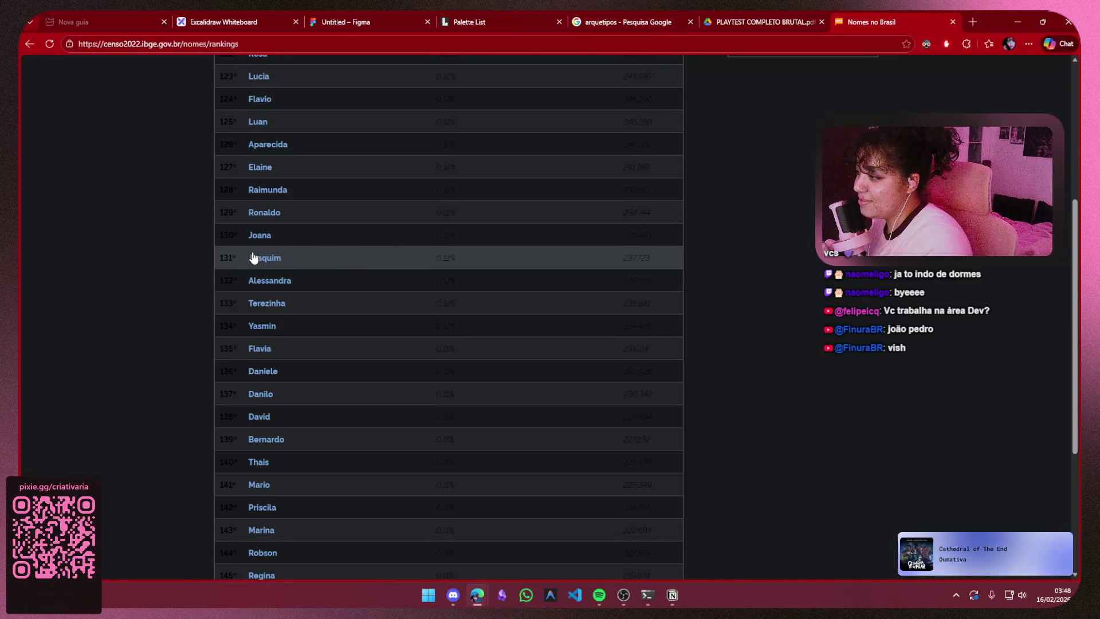
scroll(258, 190, "down", 2)
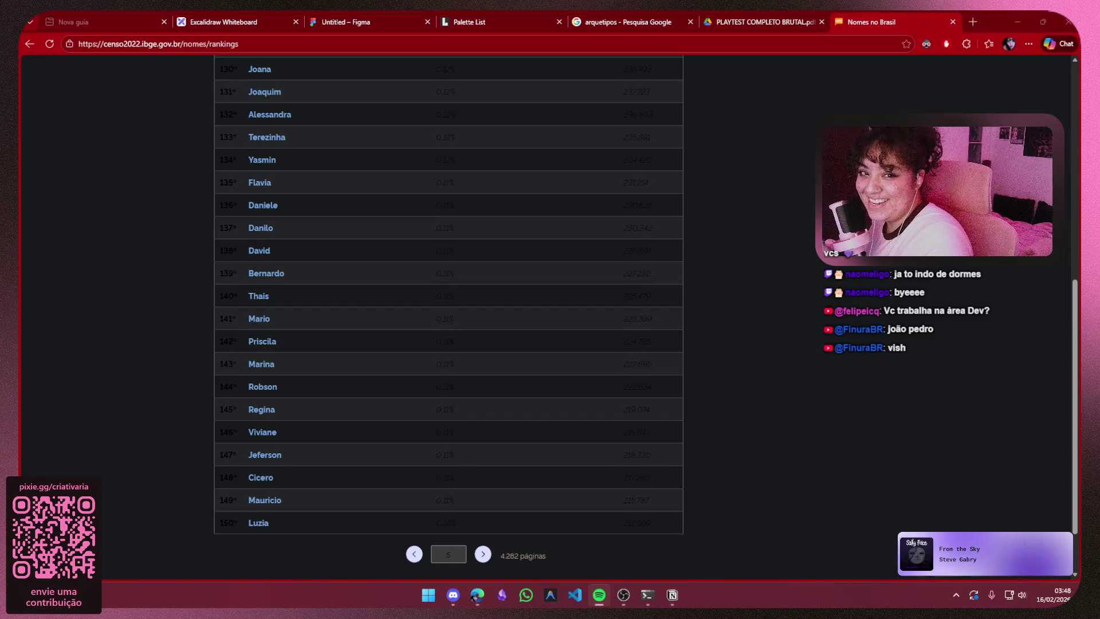
- Return to the Figma moodboard and center the Amanda and Luiza (Lulu) boards in view
left_click(370, 17)
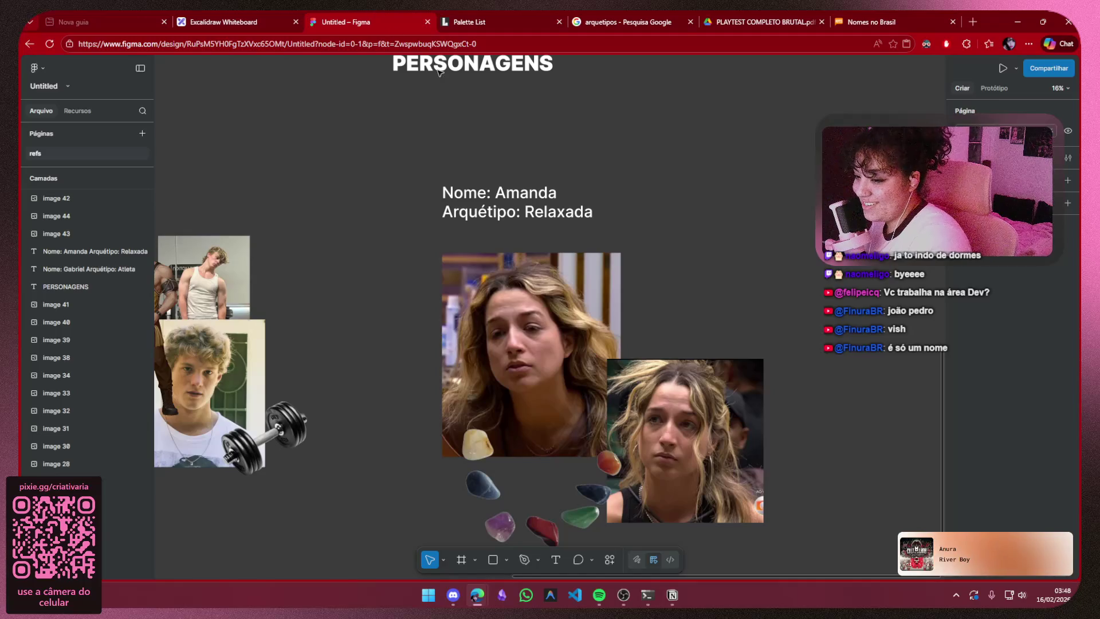
scroll(689, 298, "down", 3)
scroll(690, 272, "down", 3)
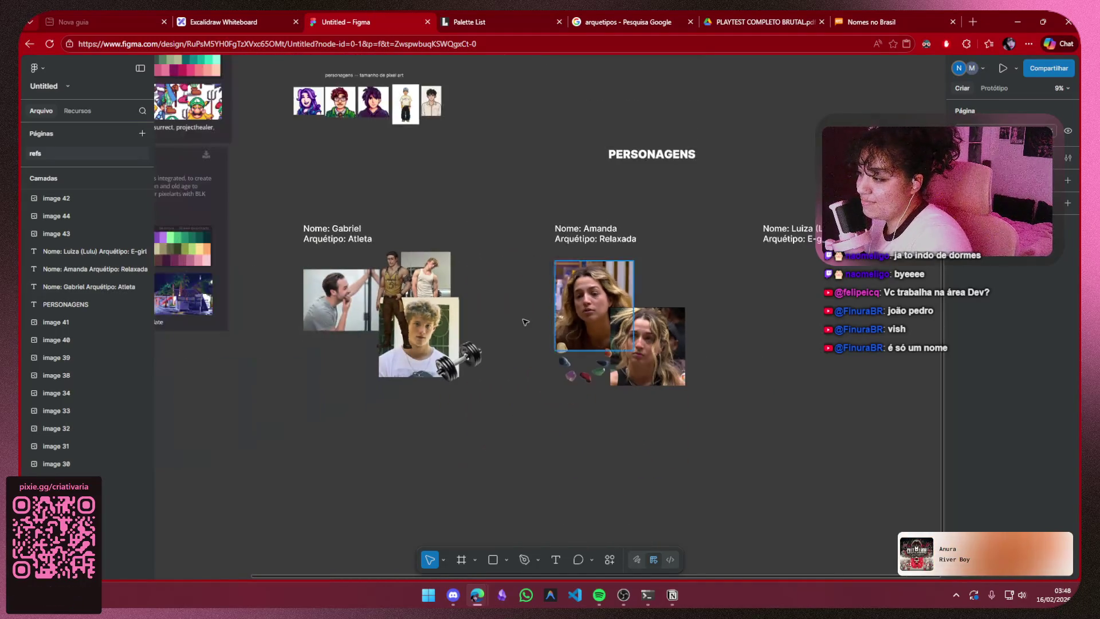
left_click_drag(513, 319, 289, 321)
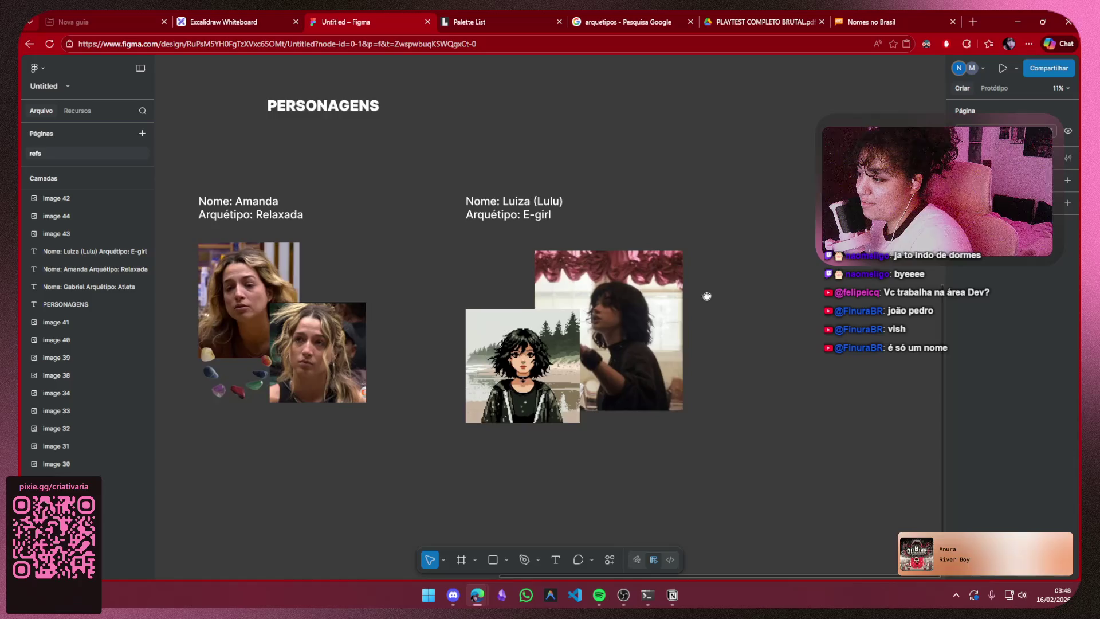
scroll(707, 298, "up", 2)
left_click_drag(707, 298, 663, 278)
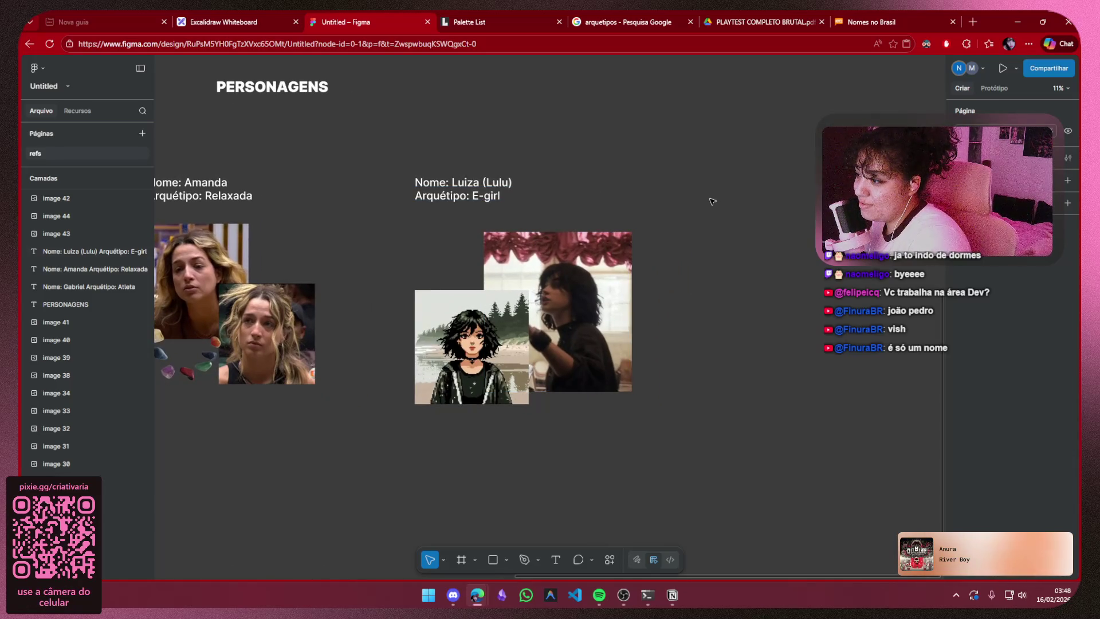
left_click_drag(709, 200, 752, 232)
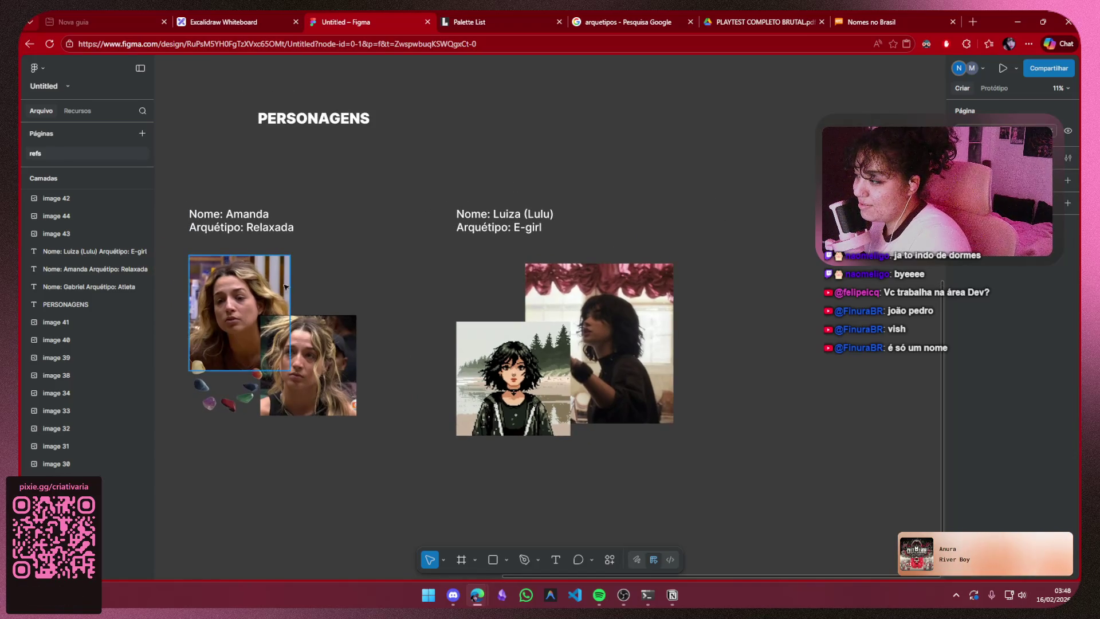
left_click_drag(329, 266, 380, 238)
scroll(380, 237, "up", 1, "ctrl")
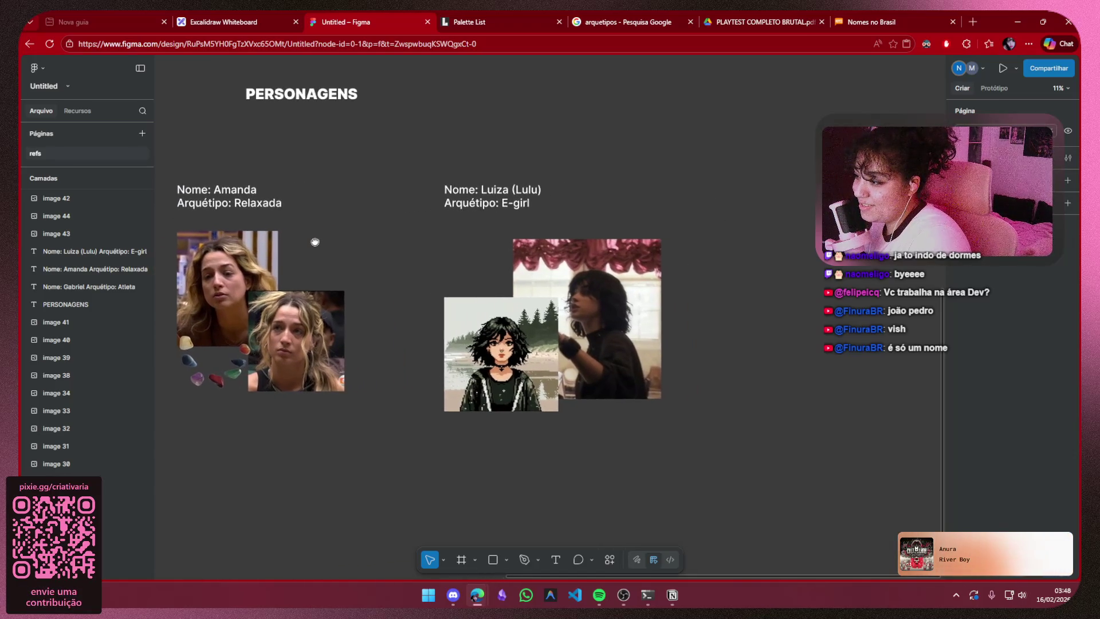
scroll(466, 223, "up", 1, "ctrl")
left_click_drag(476, 228, 410, 225)
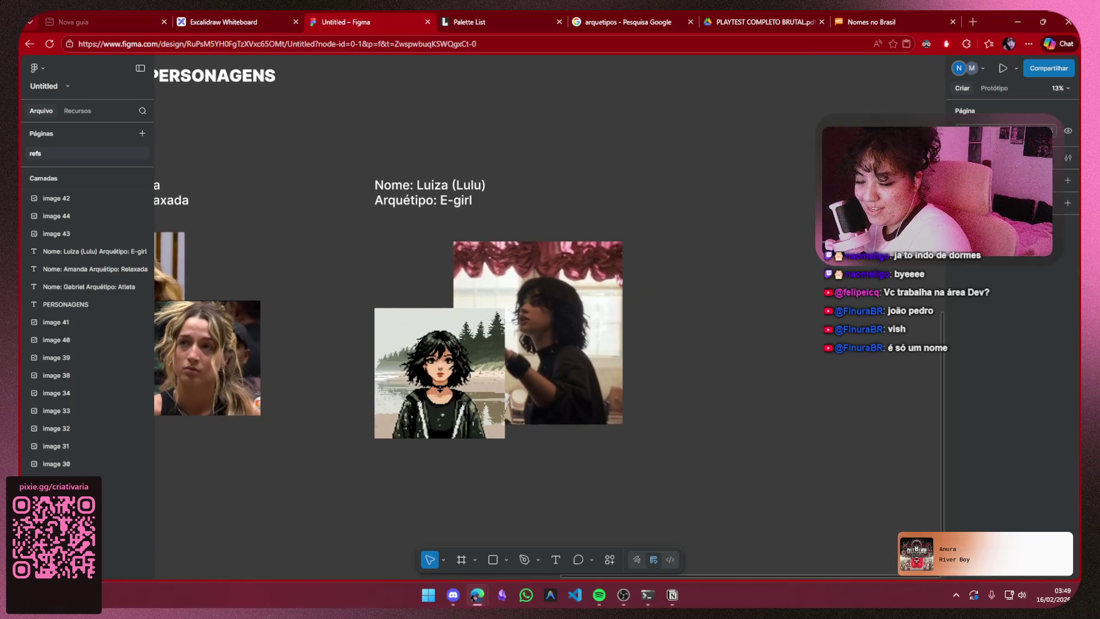
- Close the Nomes no Brasil and PLAYTEST PDF tabs, then paste and immediately delete two stray images
left_click(952, 22)
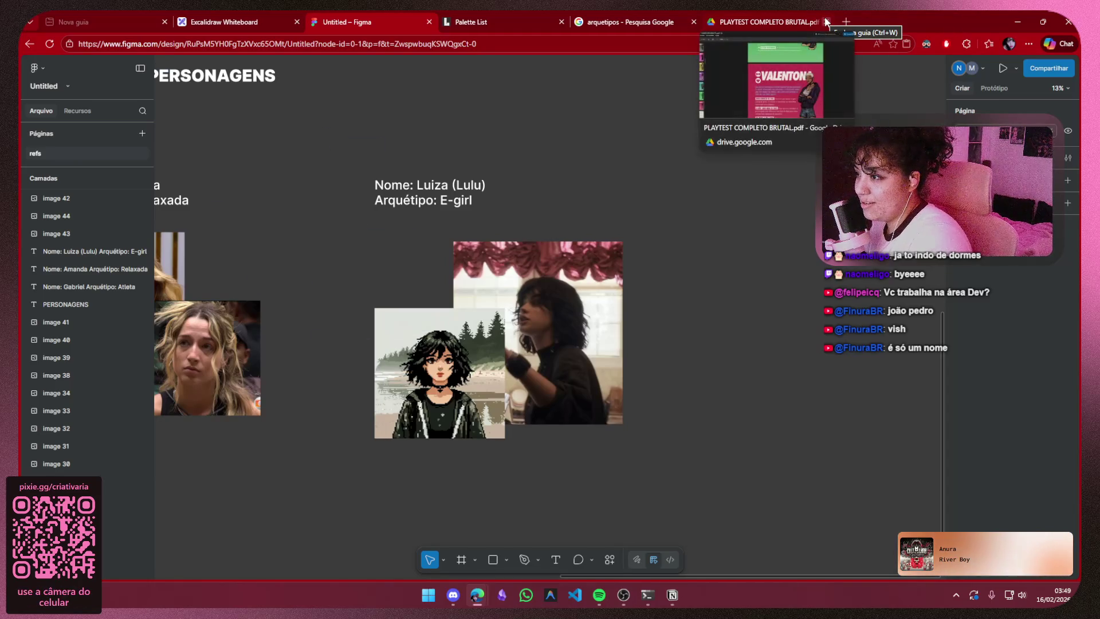
left_click(826, 21)
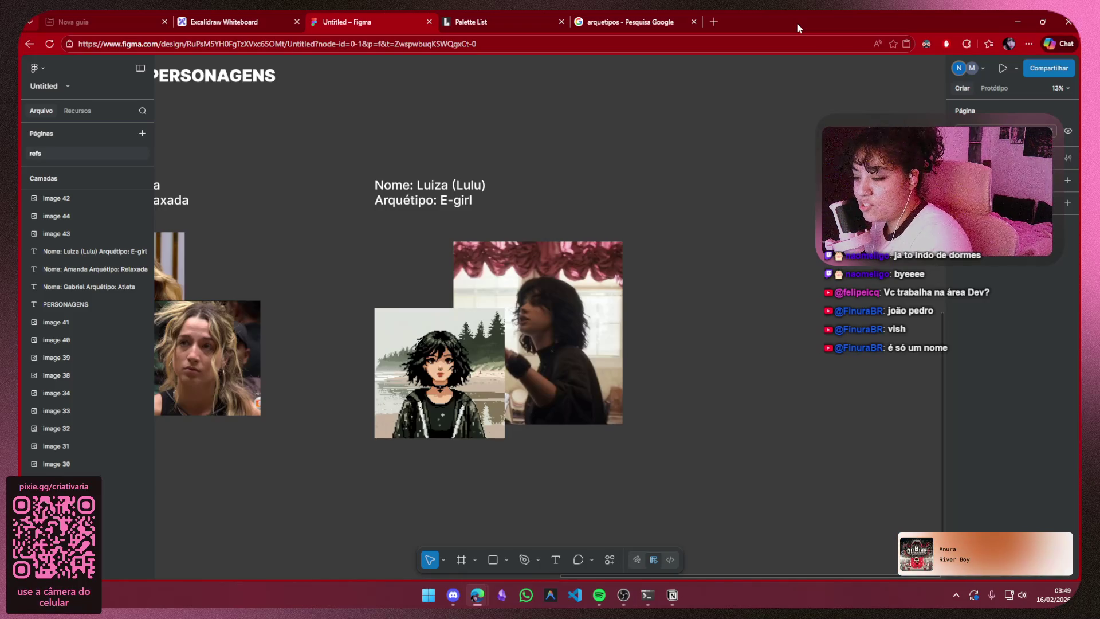
key("ctrl+v")
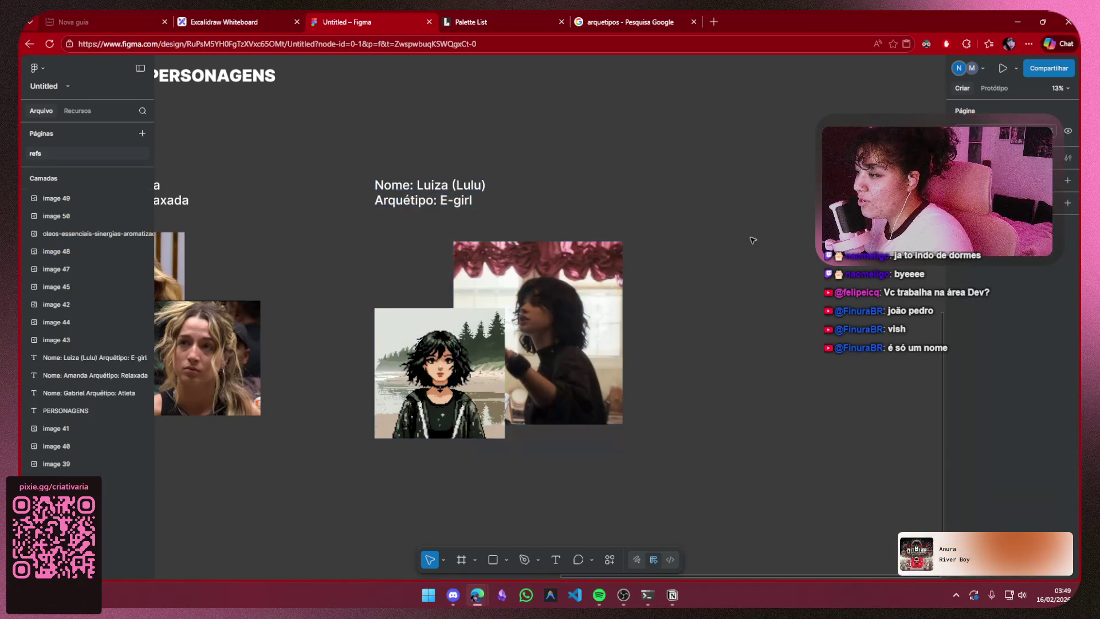
key("ctrl+v")
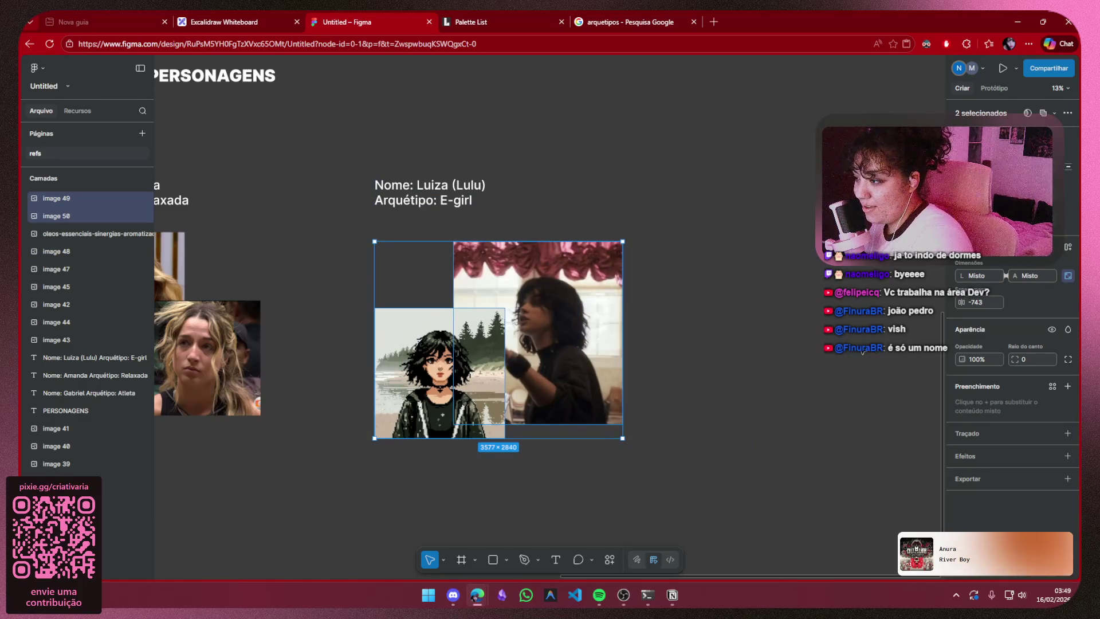
key("Delete")
scroll(588, 286, "down", 3)
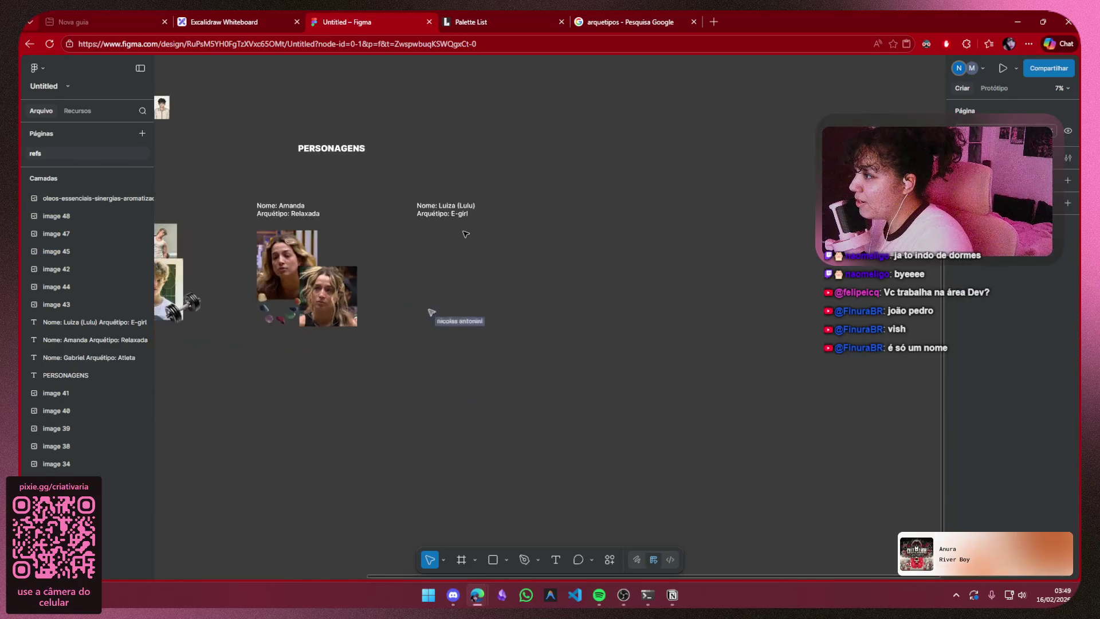
- Shrink the new goth-girl reference image to fit Luiza's E-girl board
left_click_drag(589, 287, 773, 325)
scroll(504, 221, "up", 2)
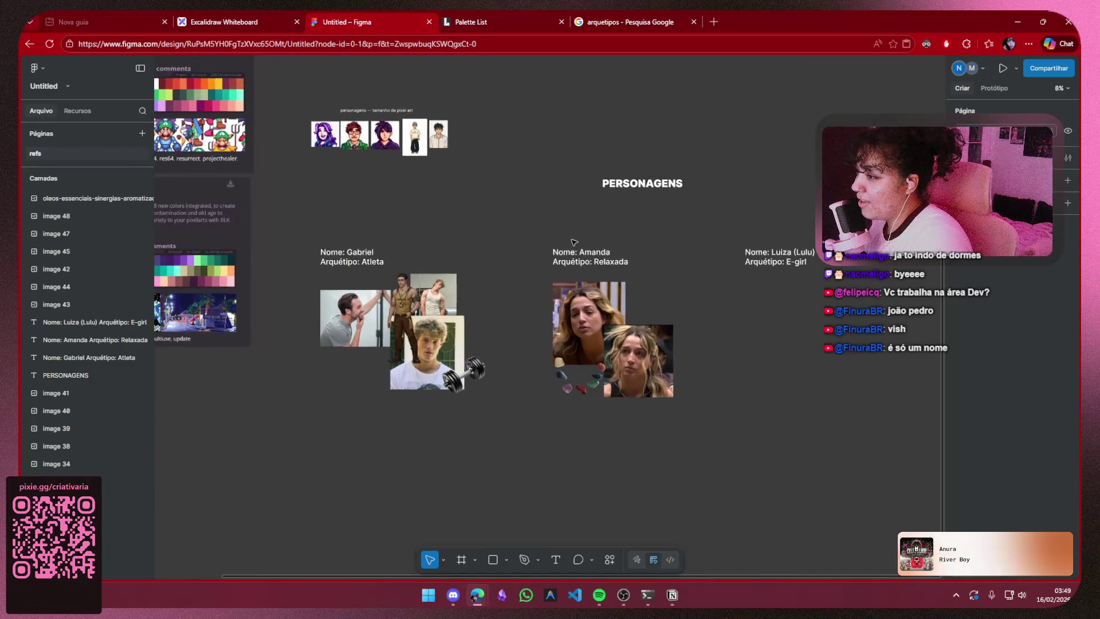
left_click_drag(567, 252, 375, 245)
left_click(623, 595)
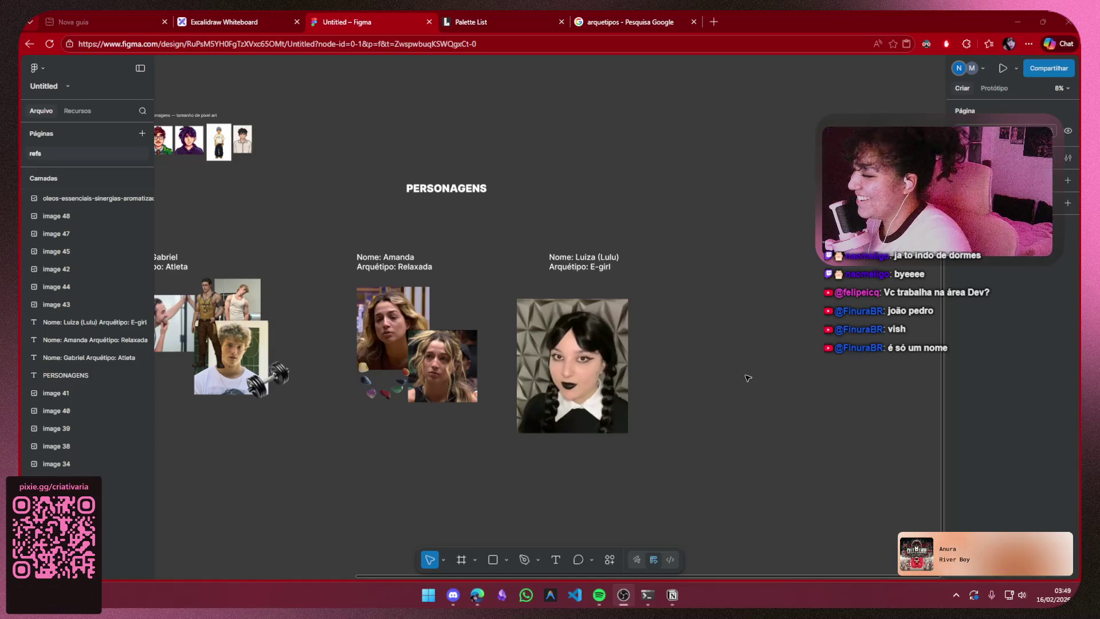
left_click(626, 302)
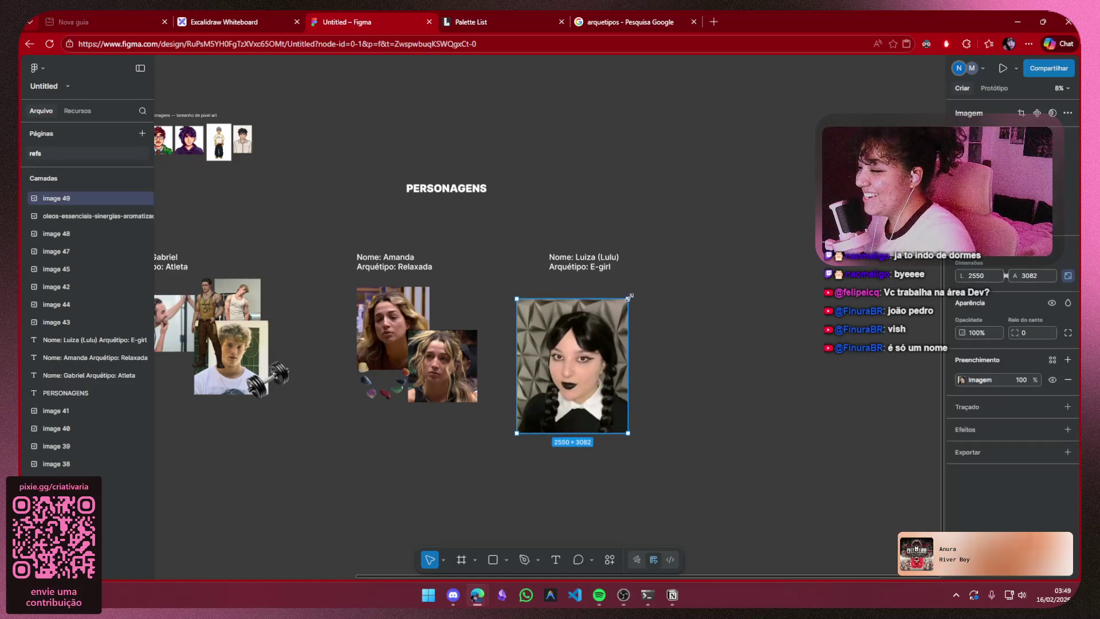
mouse_move(607, 306)
left_mouse_down()
mouse_move(572, 345)
mouse_move(573, 324)
left_mouse_up()
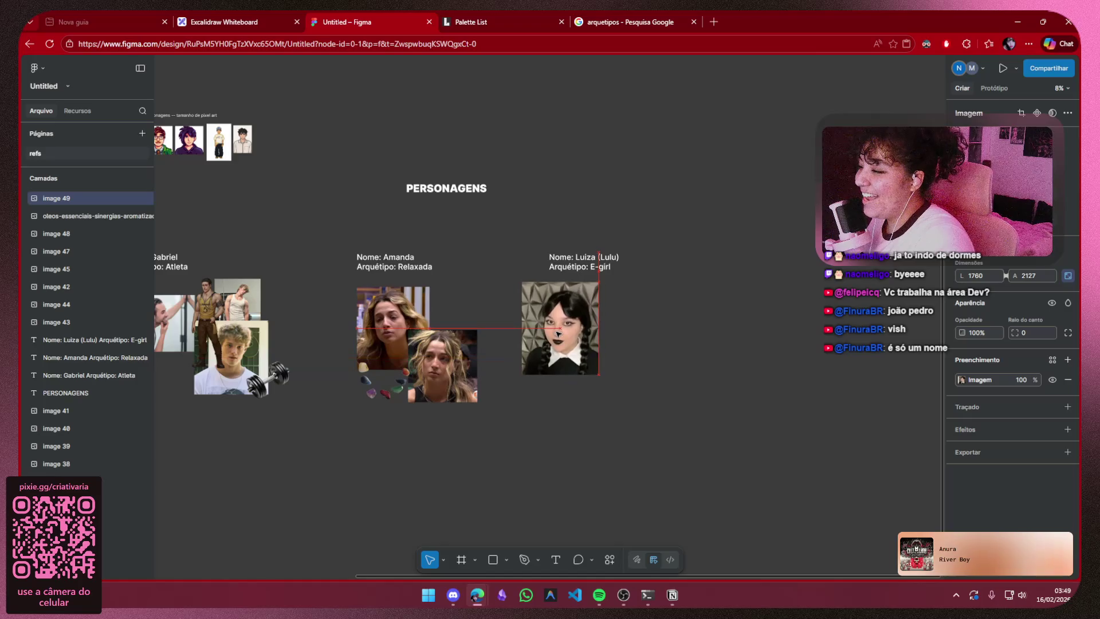
left_click(705, 345)
- Nudge the goth-girl image into place on the board, then bring Notion's personagens page forward
left_click_drag(381, 301, 542, 243)
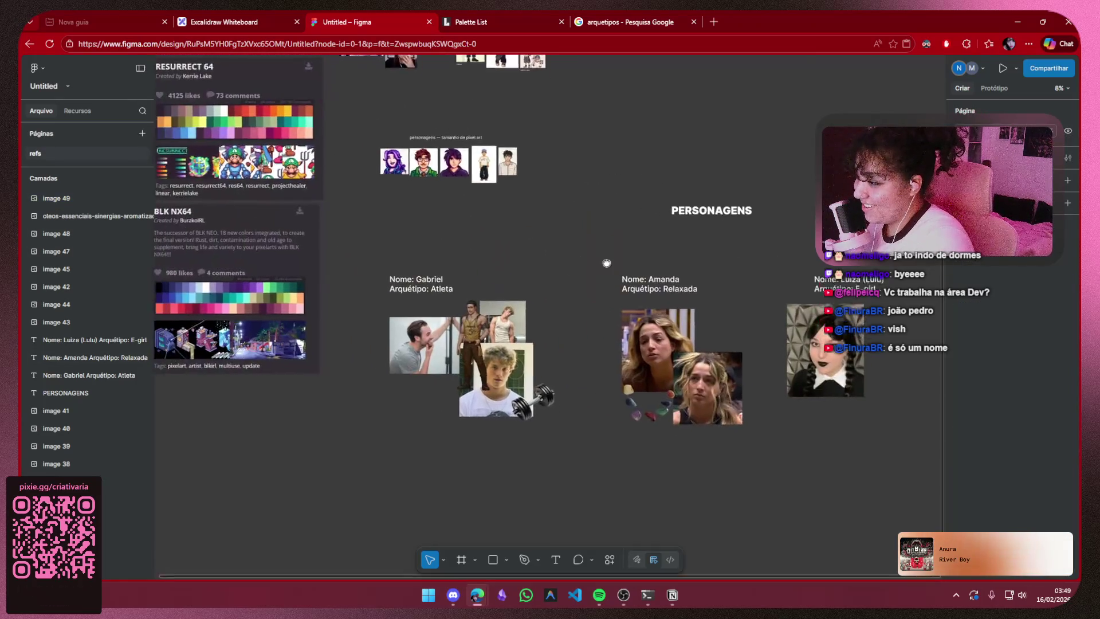
scroll(487, 269, "up", 2)
scroll(490, 287, "up", 1)
scroll(491, 287, "up", 1)
scroll(494, 290, "up", 1)
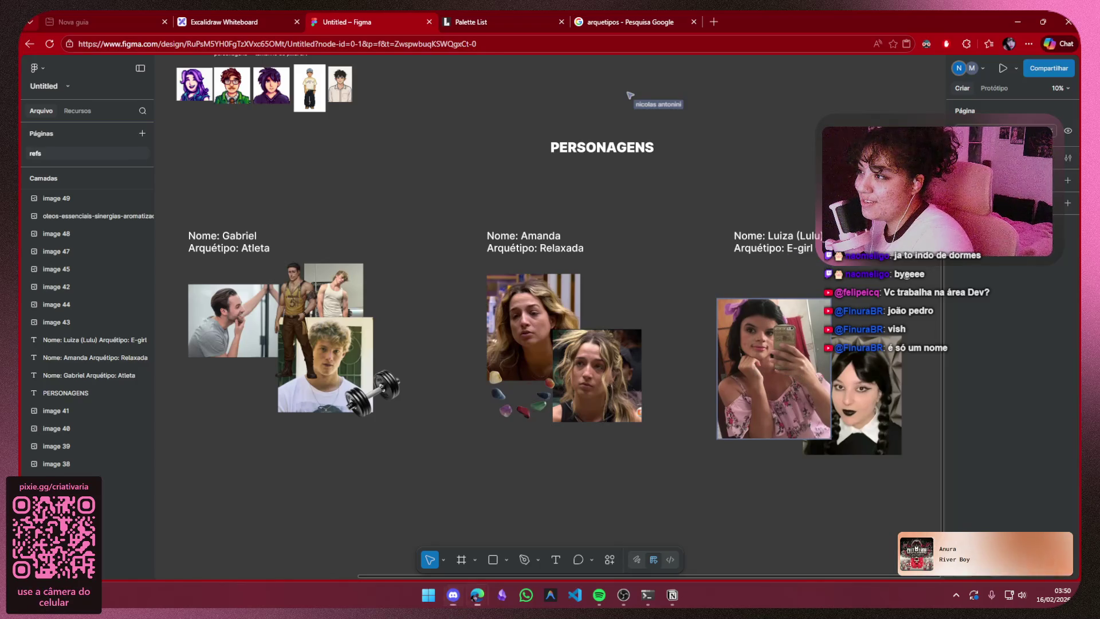
scroll(551, 327, "right", 2)
left_click_drag(814, 374, 833, 396)
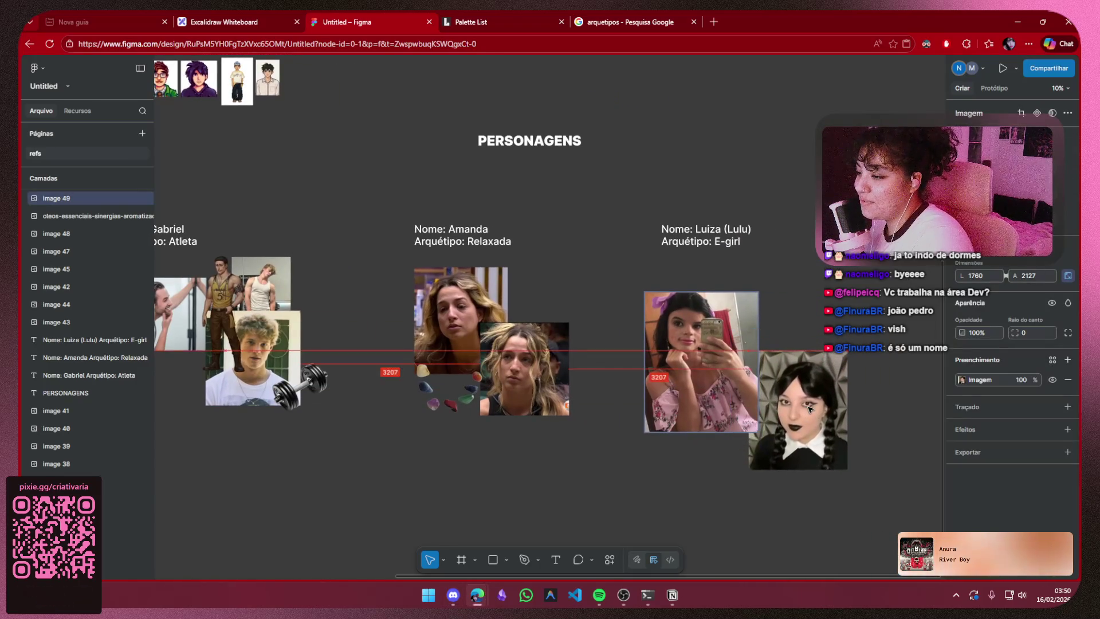
left_click(764, 190)
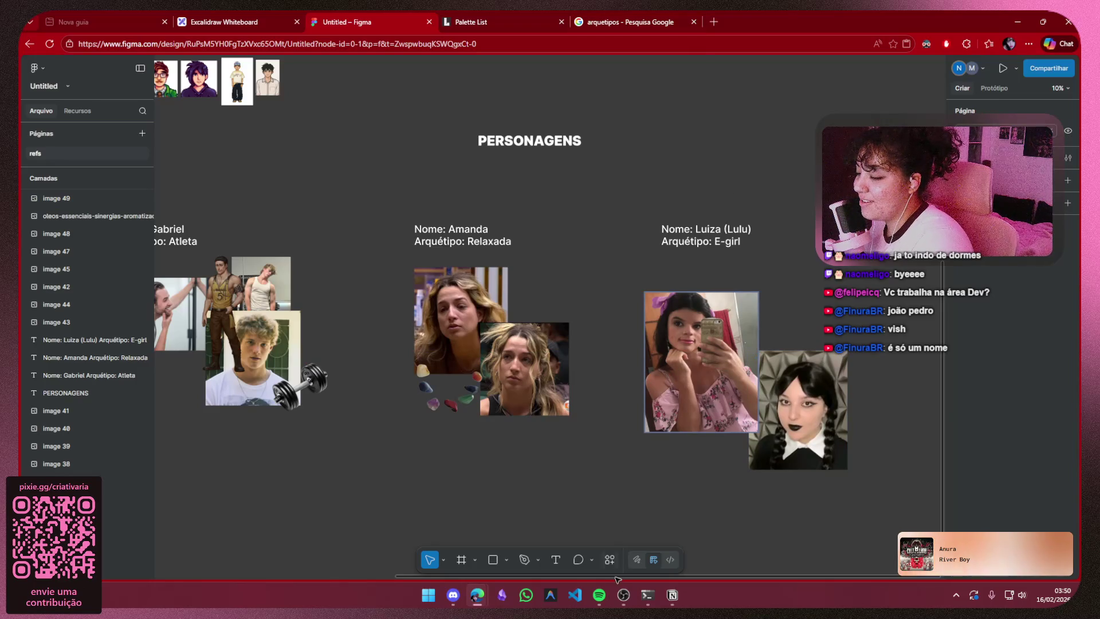
left_click(672, 593)
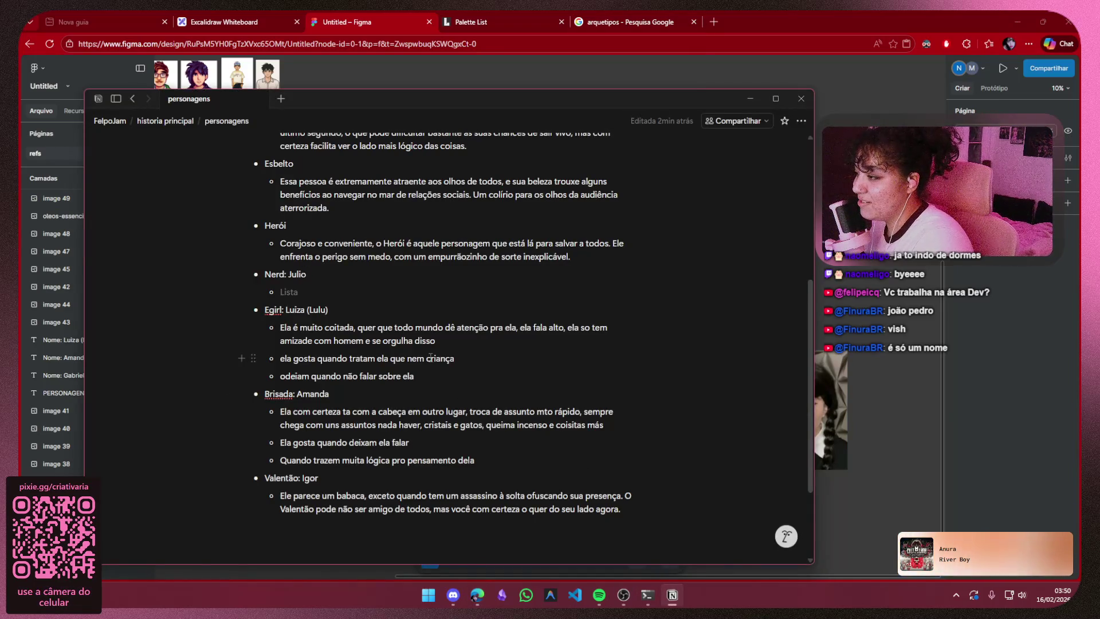
scroll(427, 357, "down", 1)
- Maximize Notion to review the personagens list, then hide it to return to Figma
left_click(775, 98)
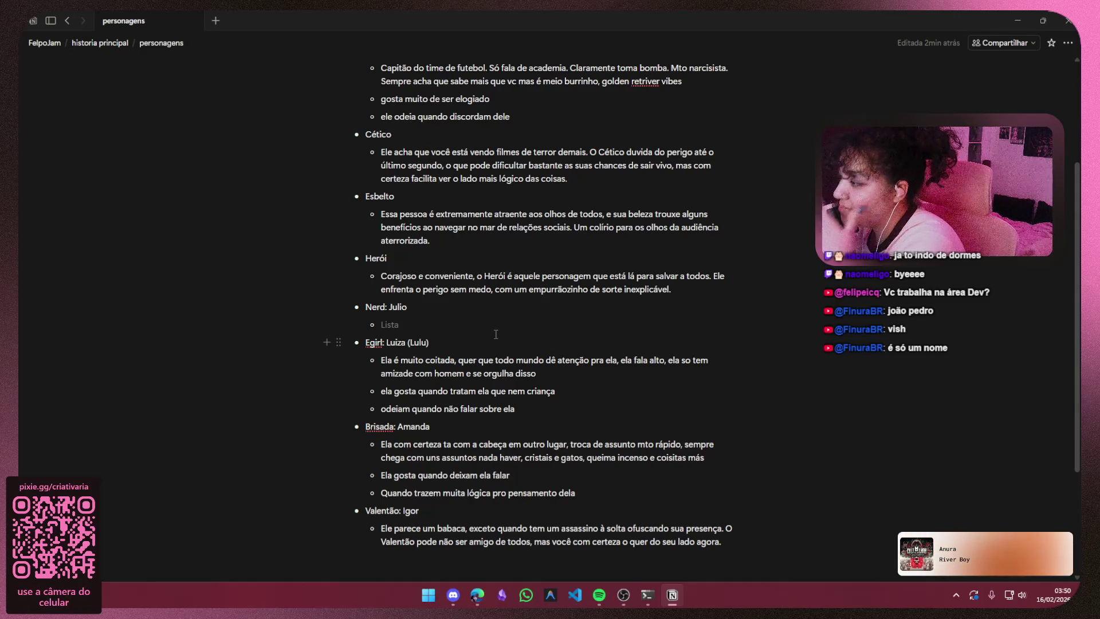
left_click(1019, 16)
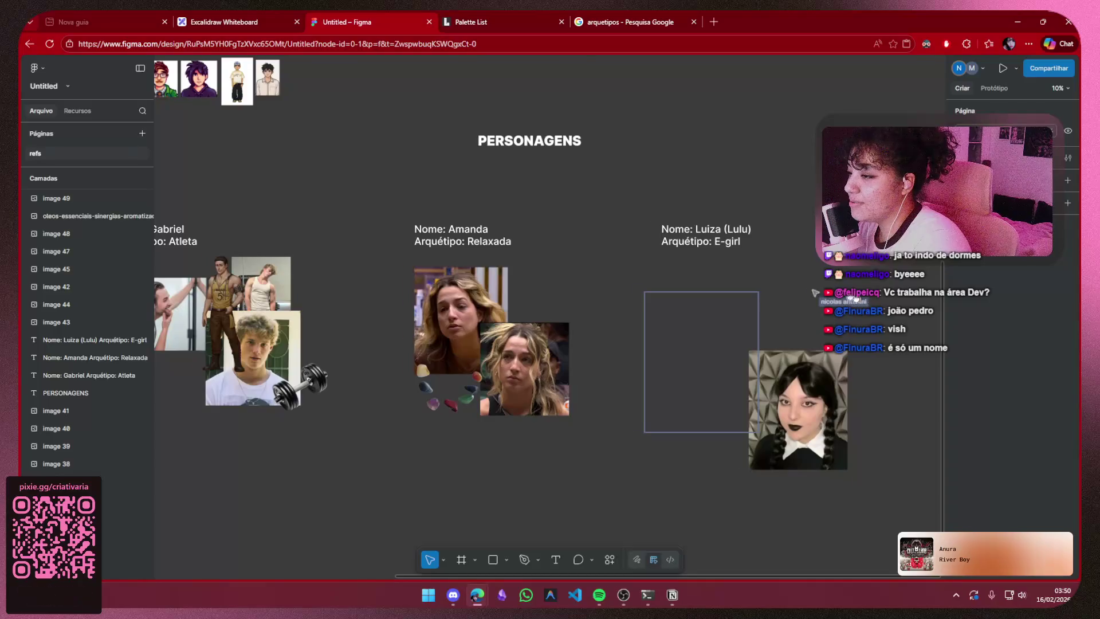
scroll(760, 259, "right", 3)
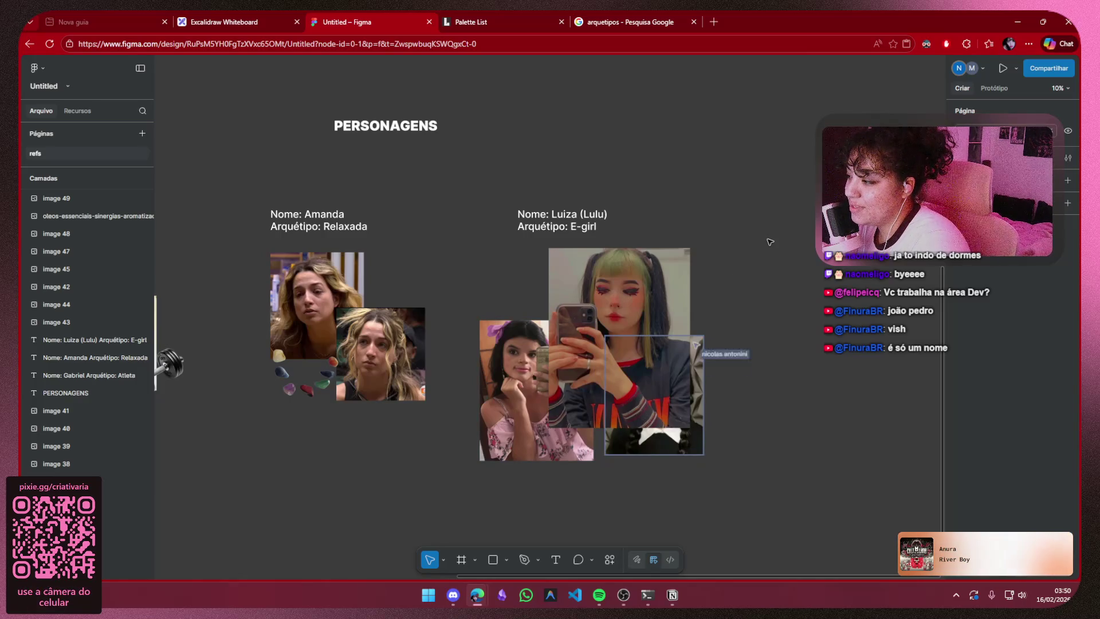
scroll(720, 353, "left", 5)
scroll(720, 353, "up", 1)
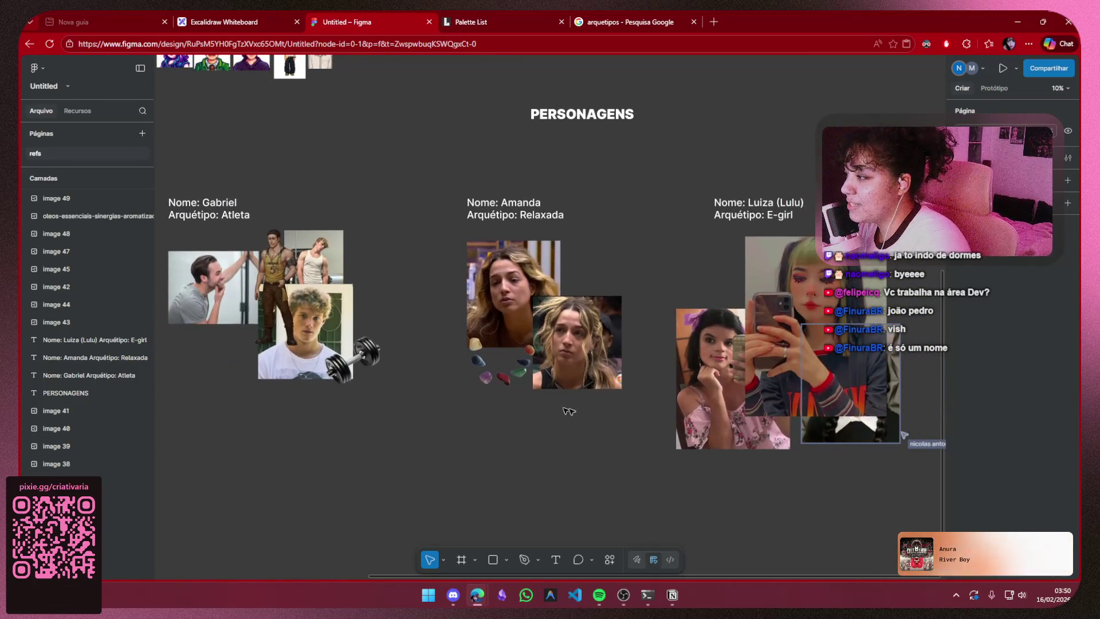
scroll(430, 474, "right", 3)
scroll(220, 474, "right", 2)
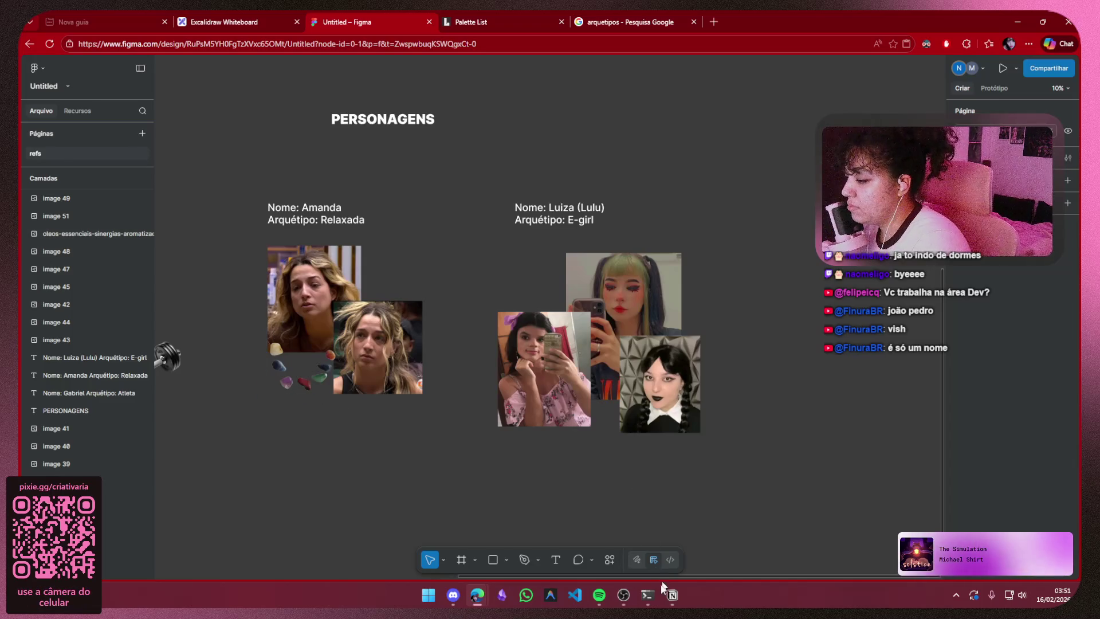
- Switch from the Figma boards back to the Notion personagens page
left_click(673, 595)
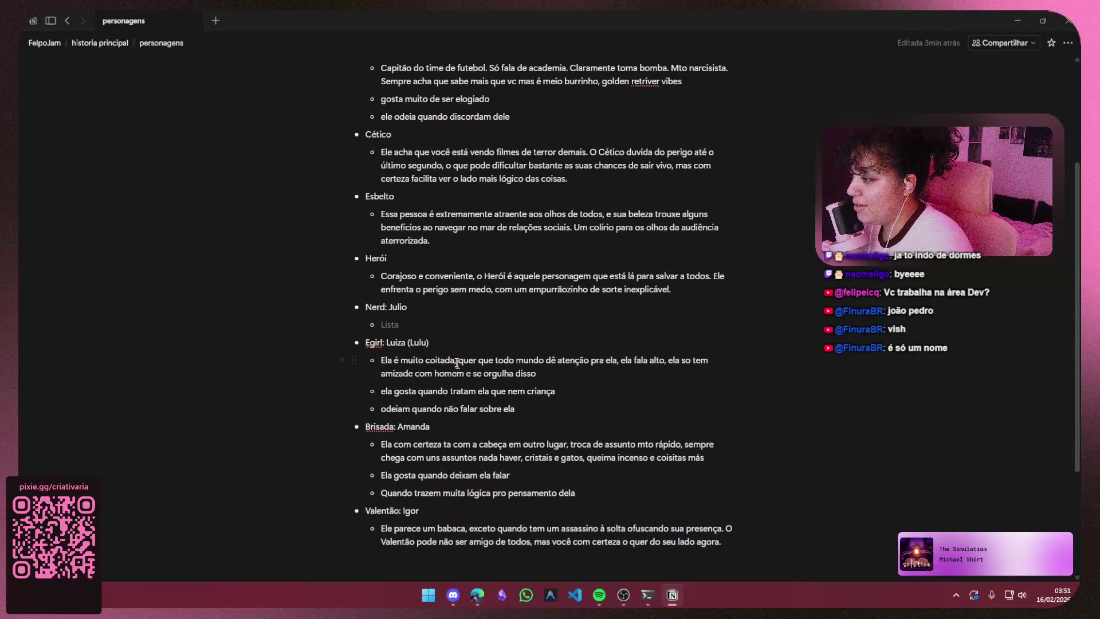
- Write 'Bersek, valorant, discord,' under Nerd: Julio and add 'quando' to the Egirl bullet, then start a new browser tab
left_click(444, 322)
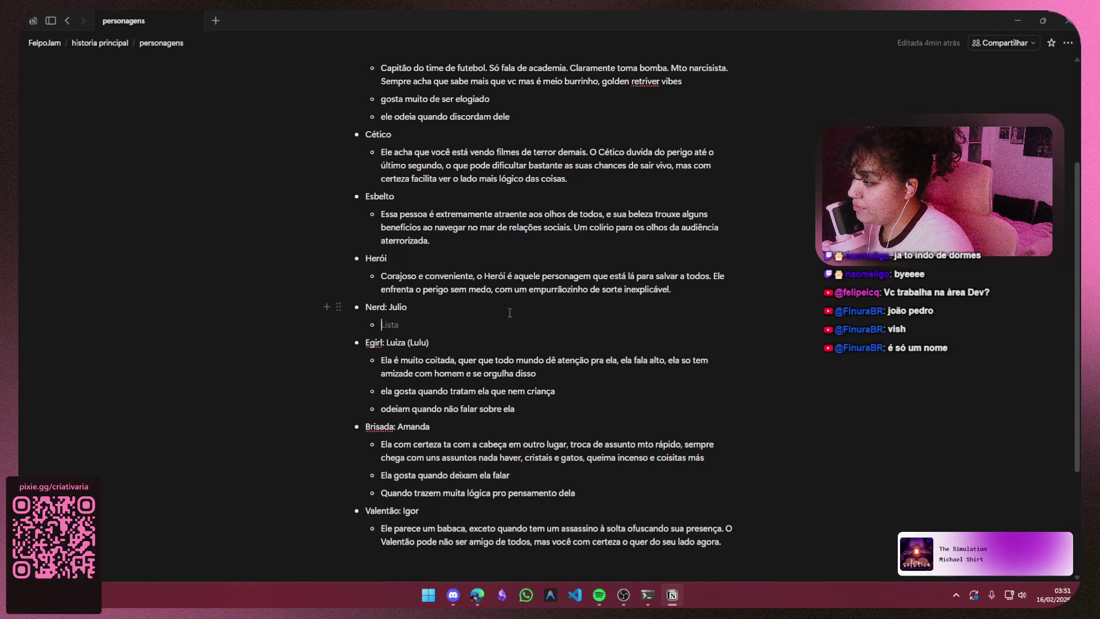
key("Down")
key("Down")
key("Down")
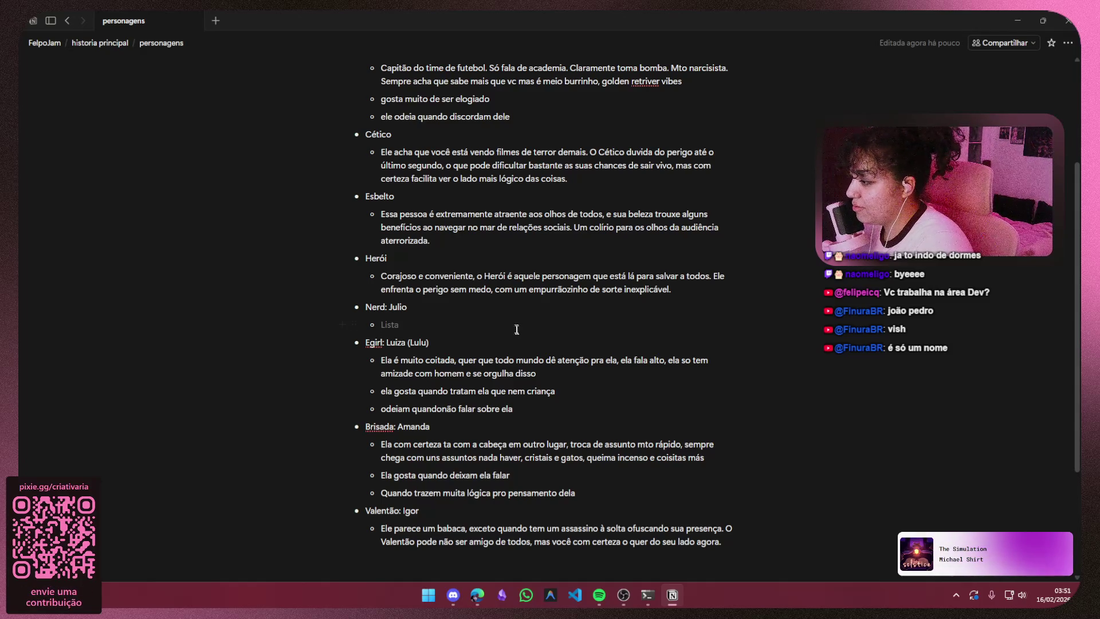
type("quando")
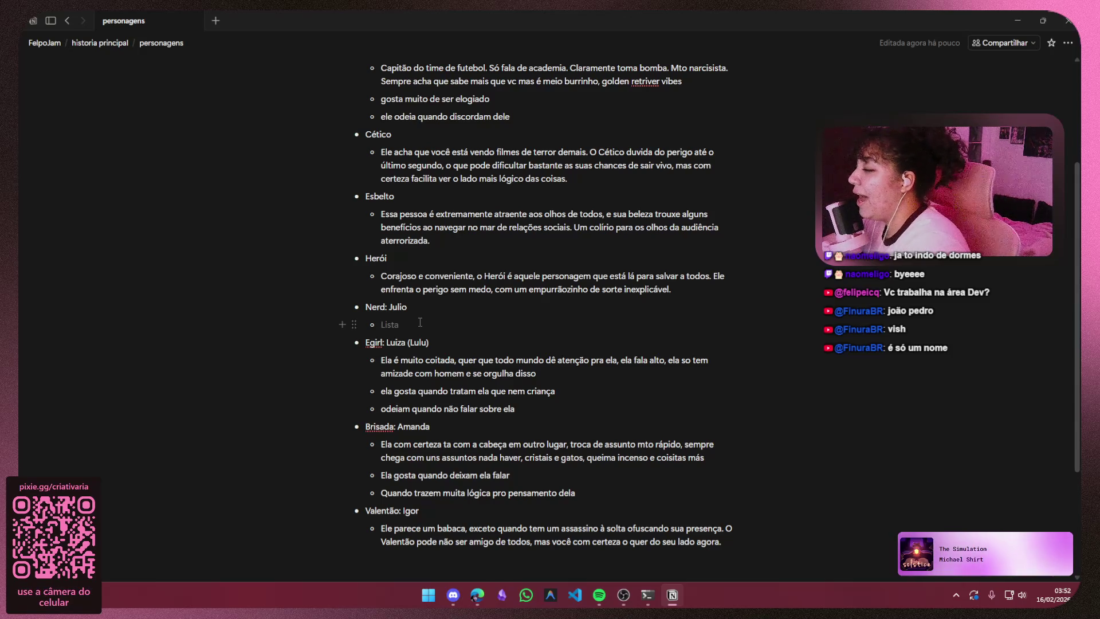
type("Ber")
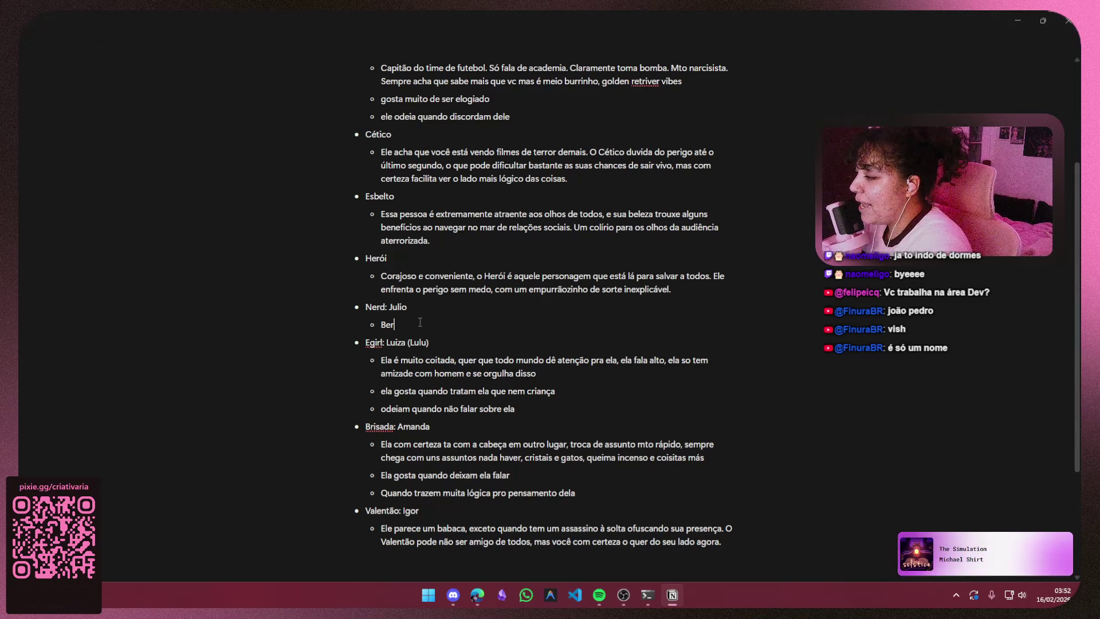
type("sek")
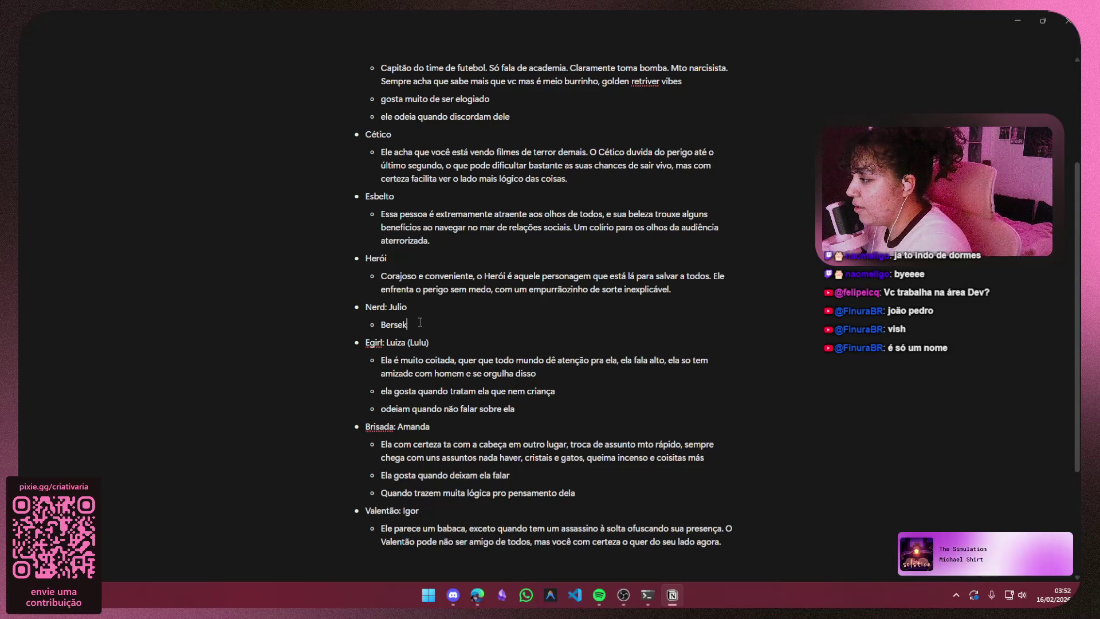
type(", vas")
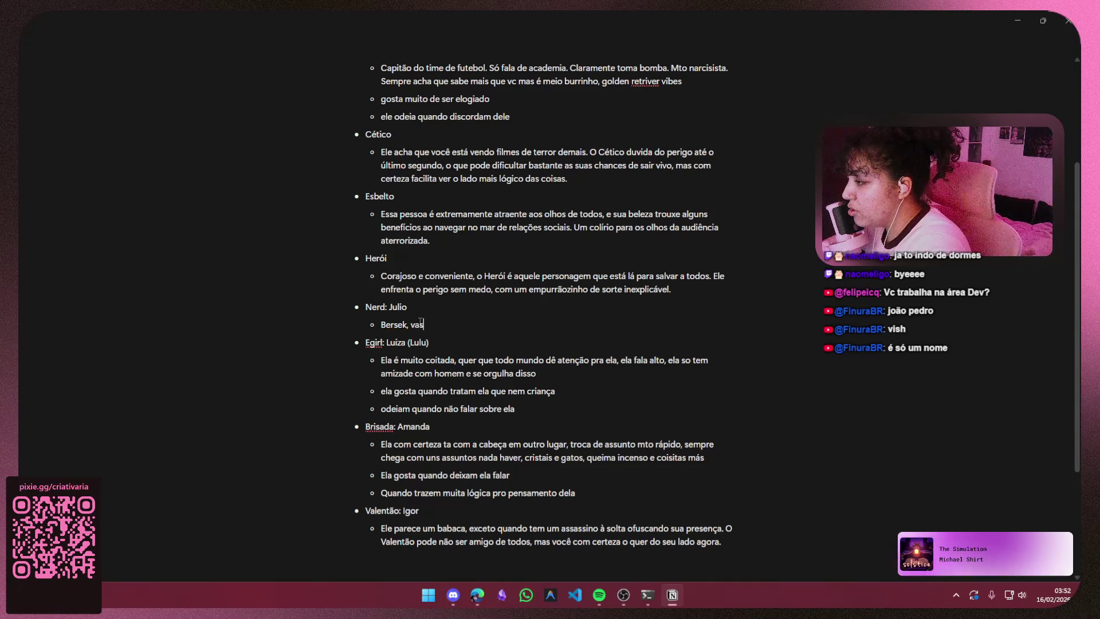
type("lor\\n")
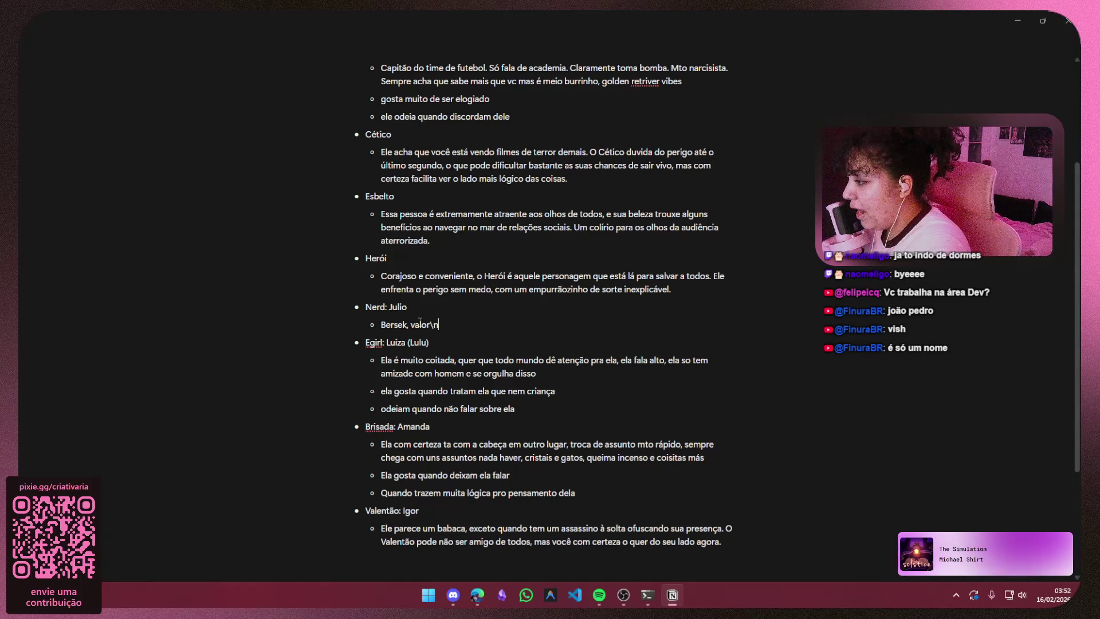
key("BackSpace")
type("ant")
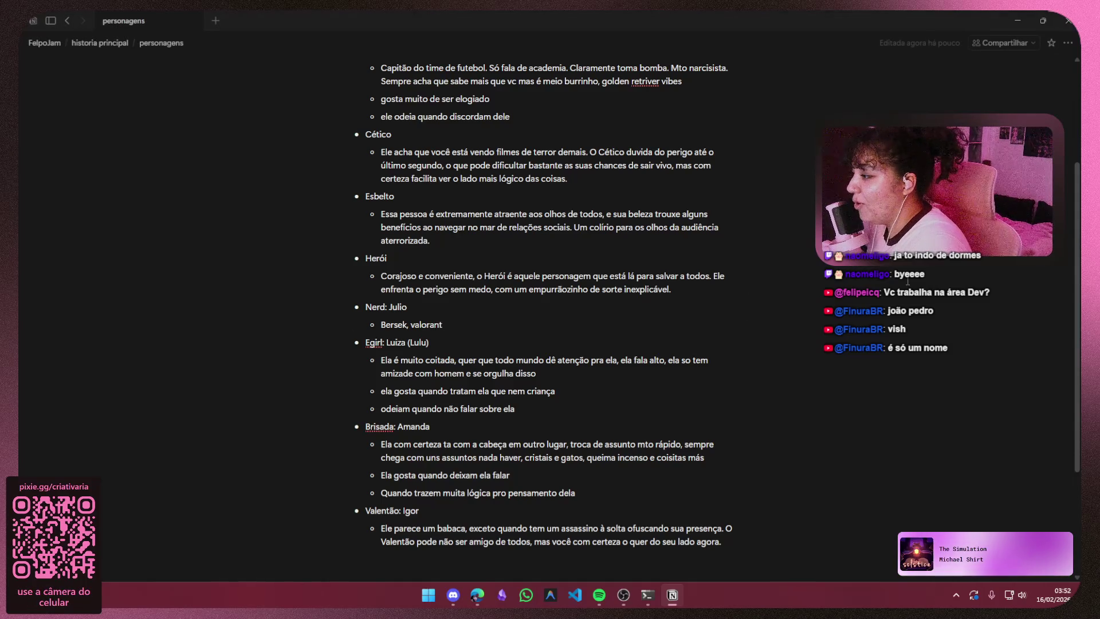
type(", discord,")
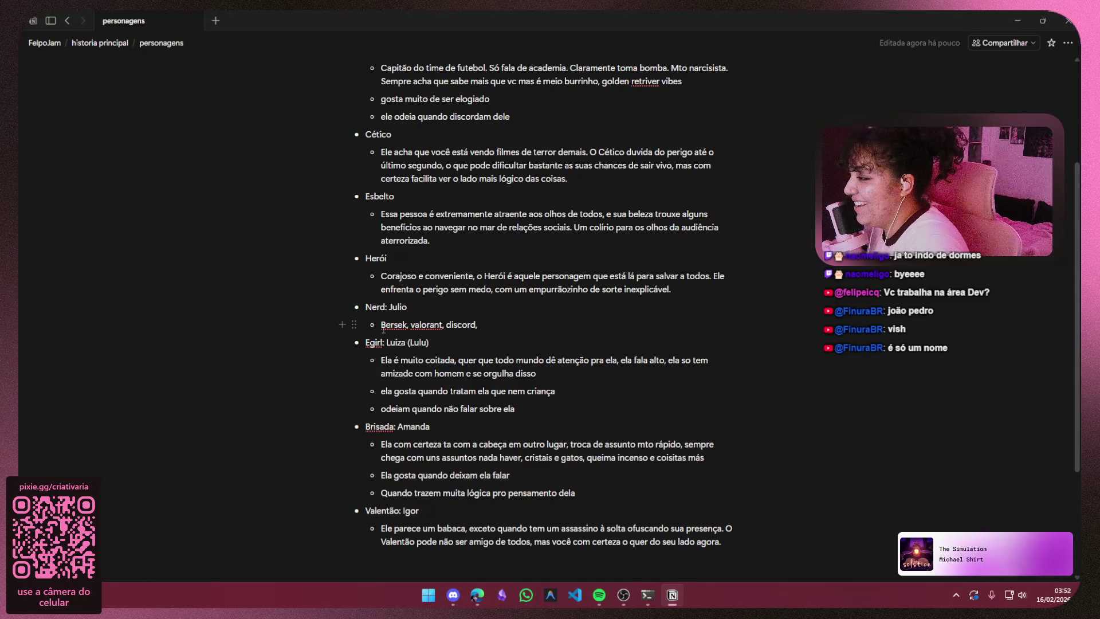
left_click(1018, 26)
left_click(712, 17)
type("Bersek")
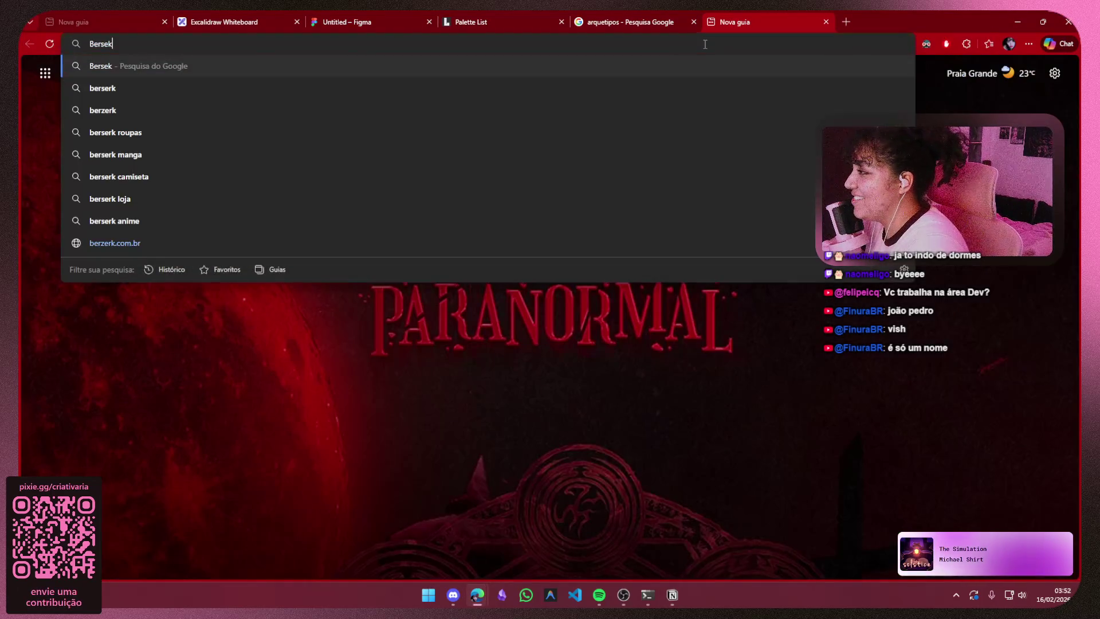
- Run the Bersek web search and switch to Google image results for Berserk
key("Return")
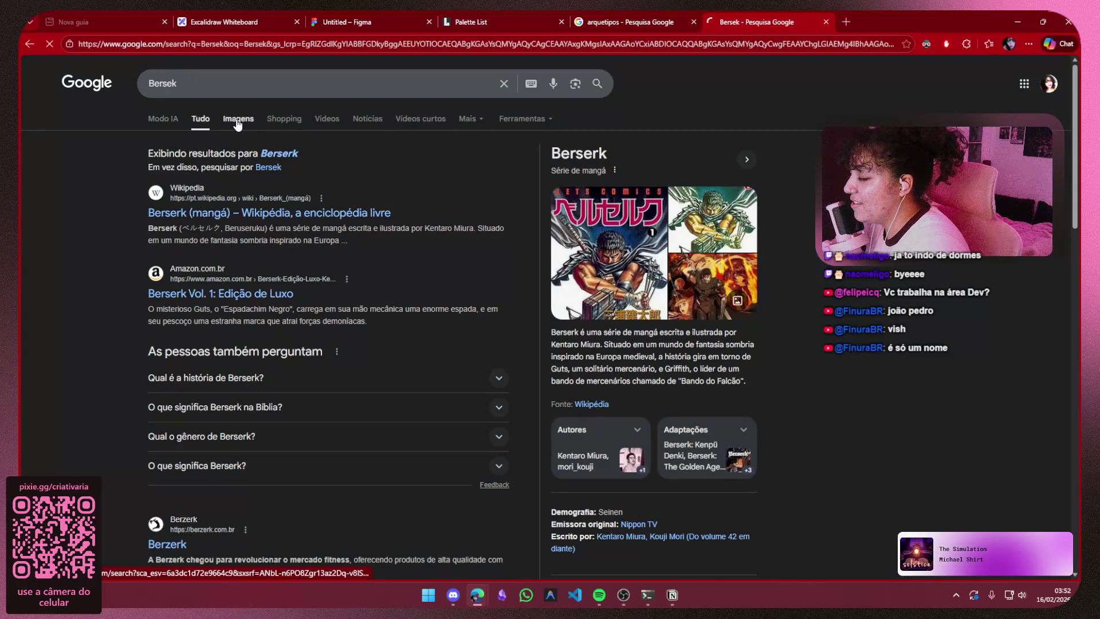
left_click(237, 120)
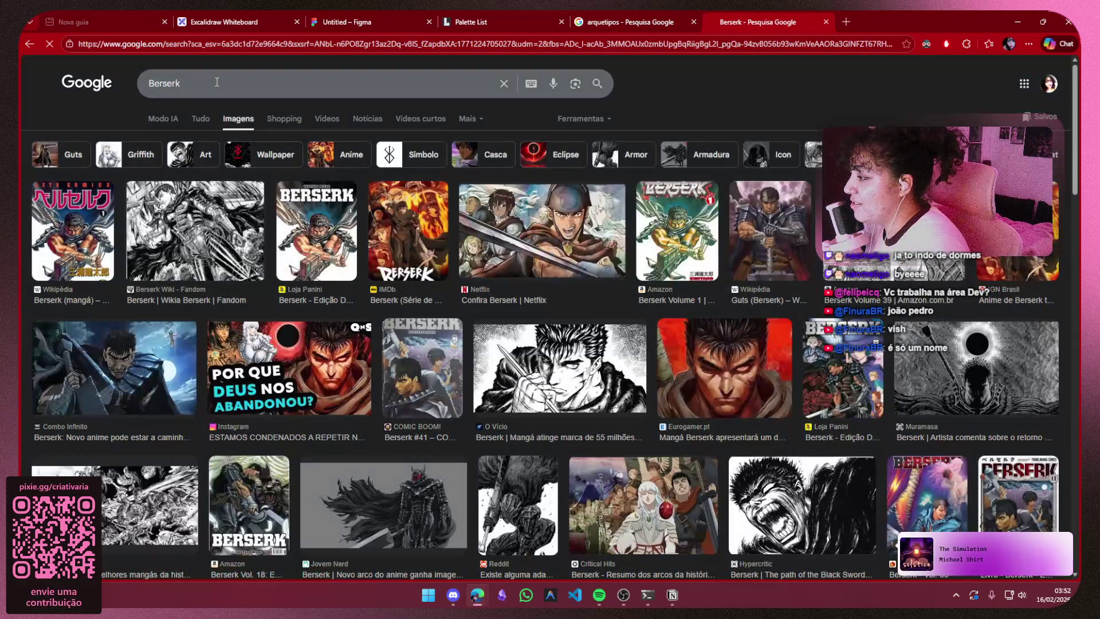
left_click(217, 83)
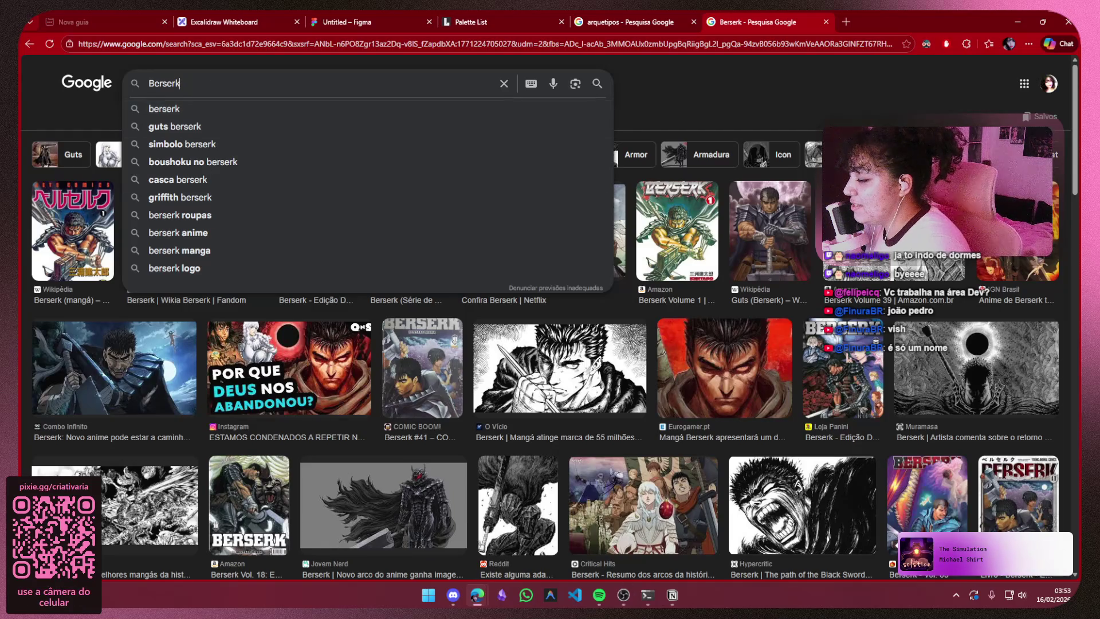
- Correct 'Bersek' to 'Berserk' in Julio's Notion bullet and return to the image search
left_click(673, 596)
double_click(396, 324)
type("Berserk")
left_click(616, 322)
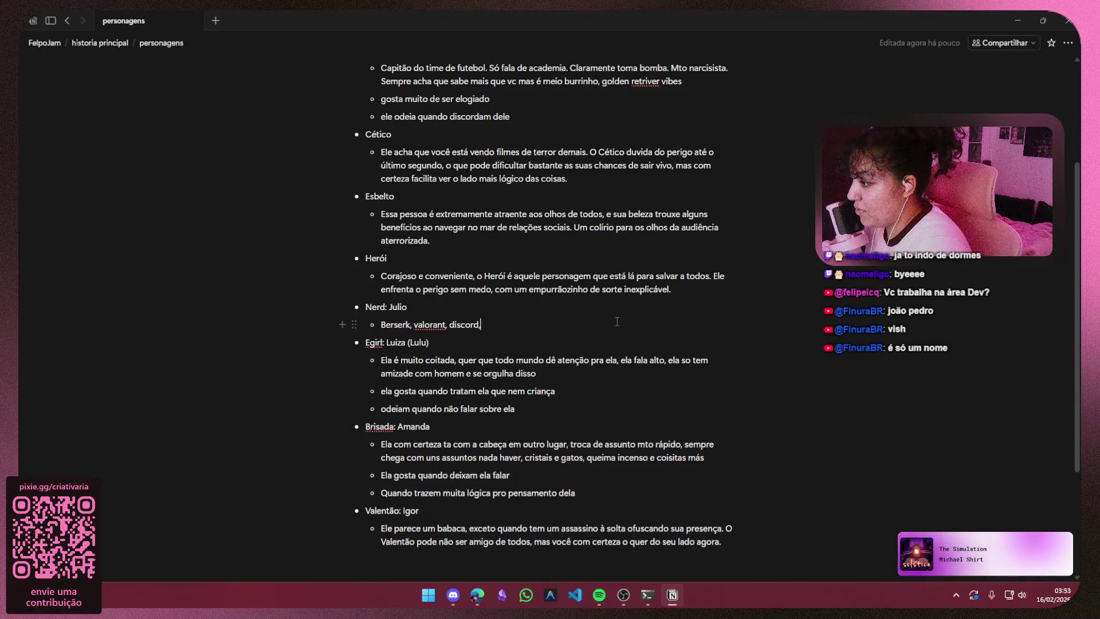
left_click(1016, 19)
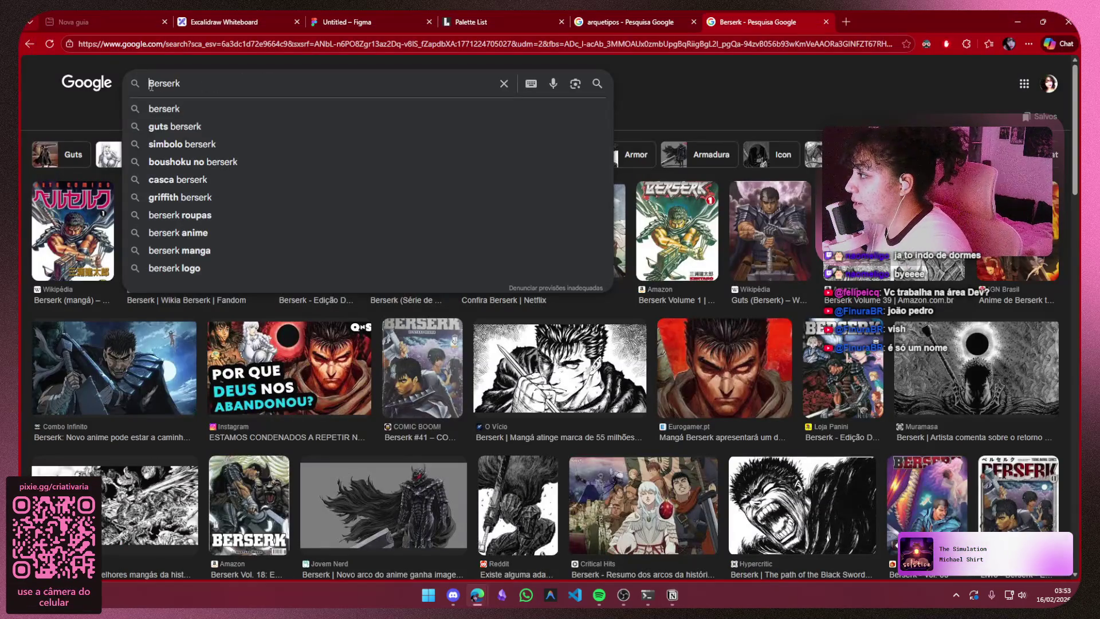
type("tipo de ")
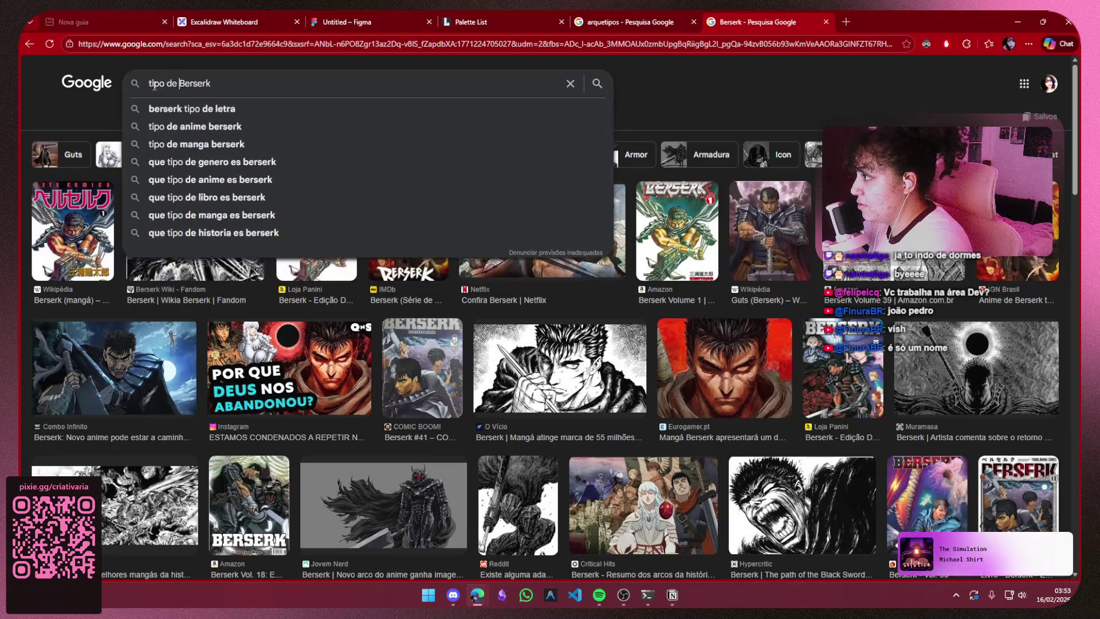
type("homem")
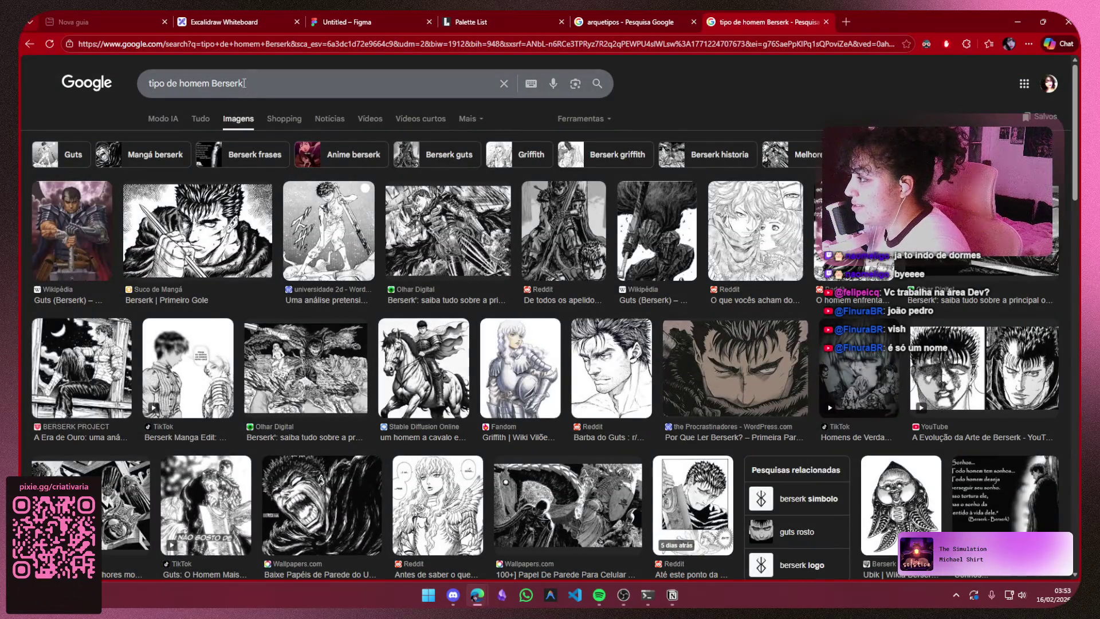
- Select the whole 'tipo de homem Berserk' search query
triple_click(252, 90)
key("ctrl+c")
- Close the Google results tab and search Pinterest for 'tipo de homem Berserk'
left_click(827, 23)
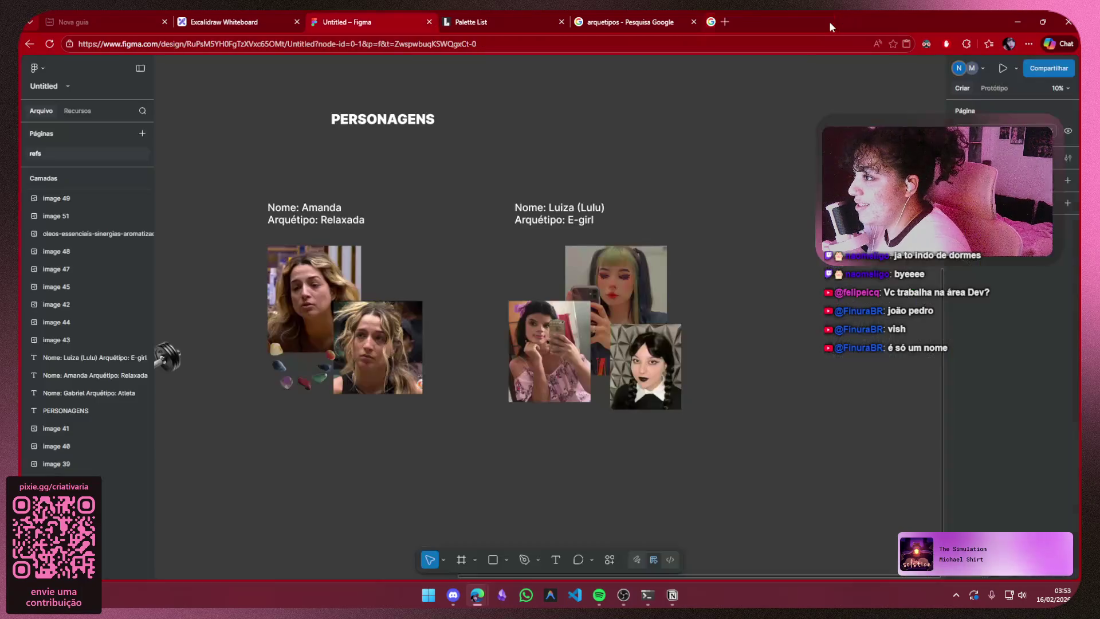
left_click(111, 13)
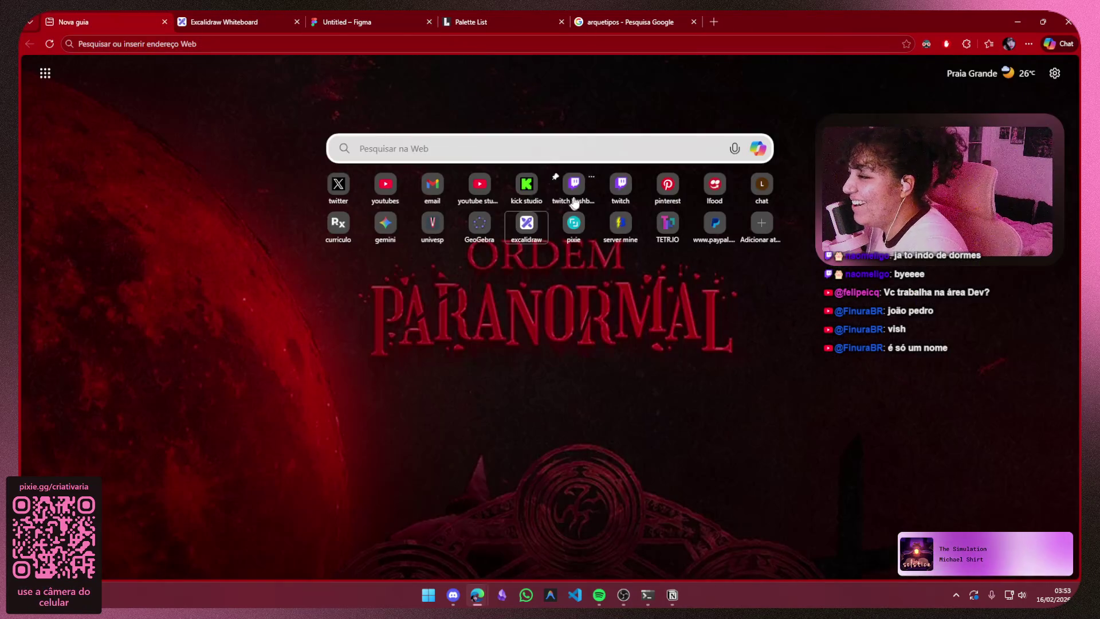
left_click(673, 192)
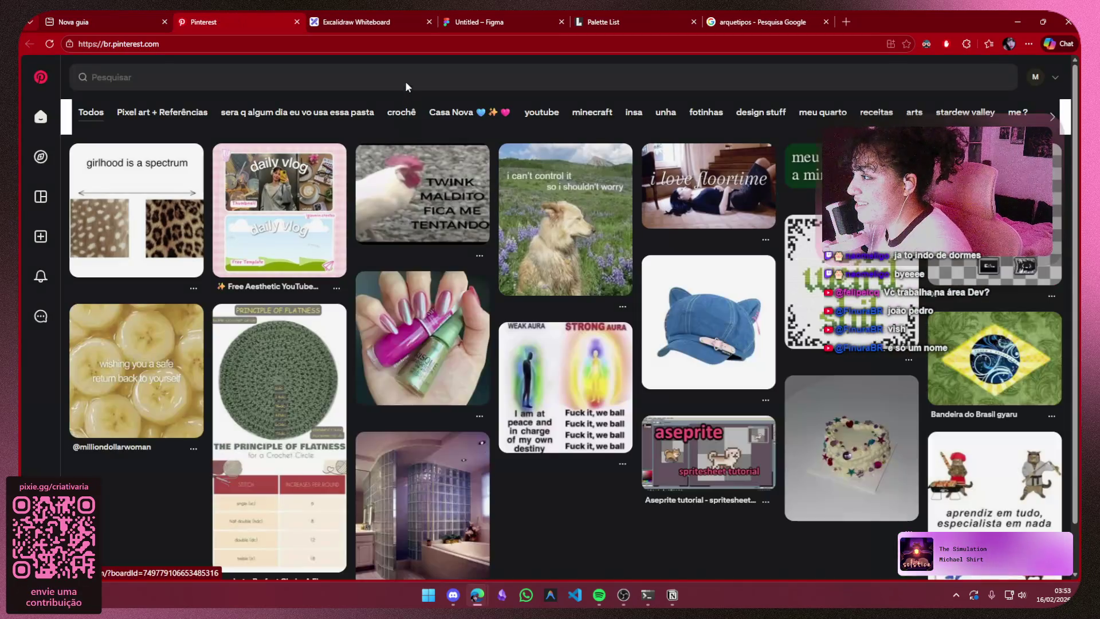
left_click(404, 79)
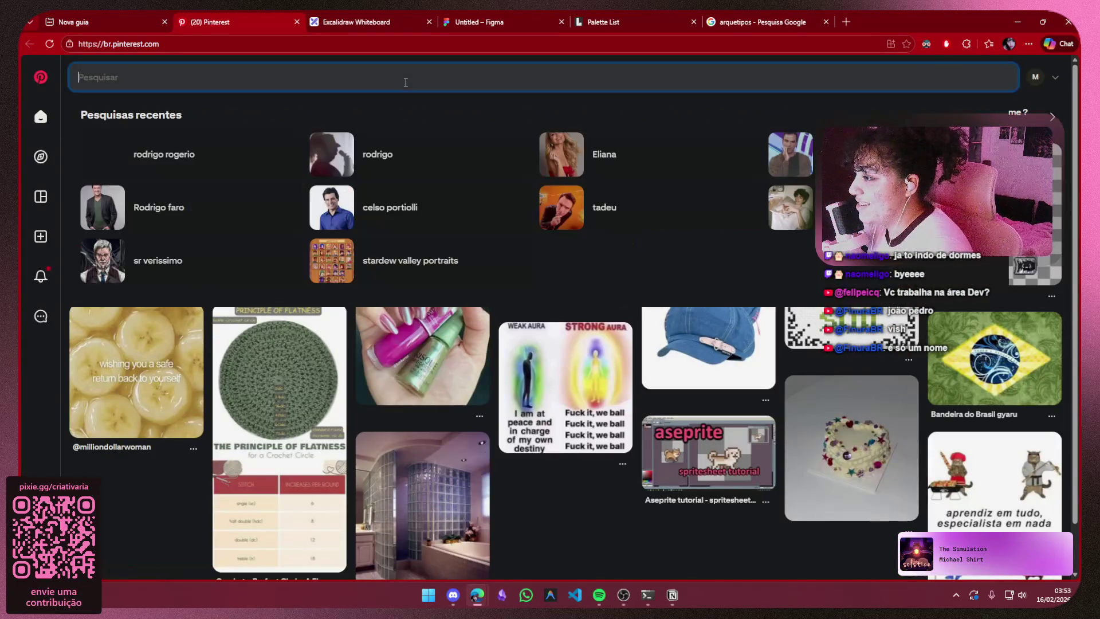
key("ctrl+v")
key("Return")
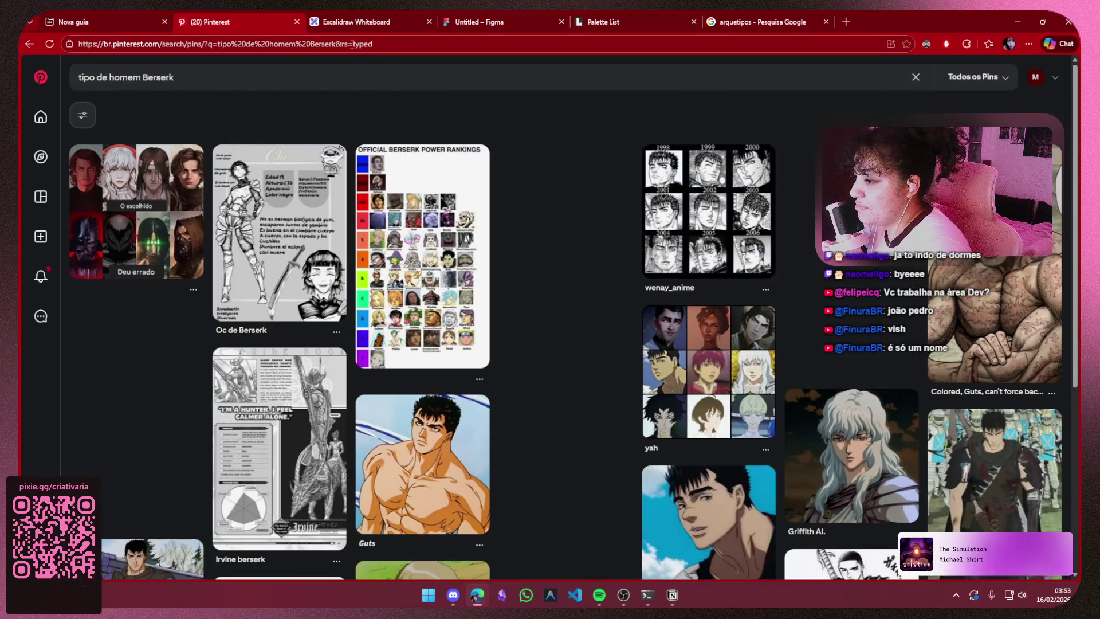
- Change the Pinterest query to 'tipo de homem discord' and open the 'me when:' pin
left_click_drag(180, 78, 126, 78)
key("BackSpace")
type("discord")
key("Return")
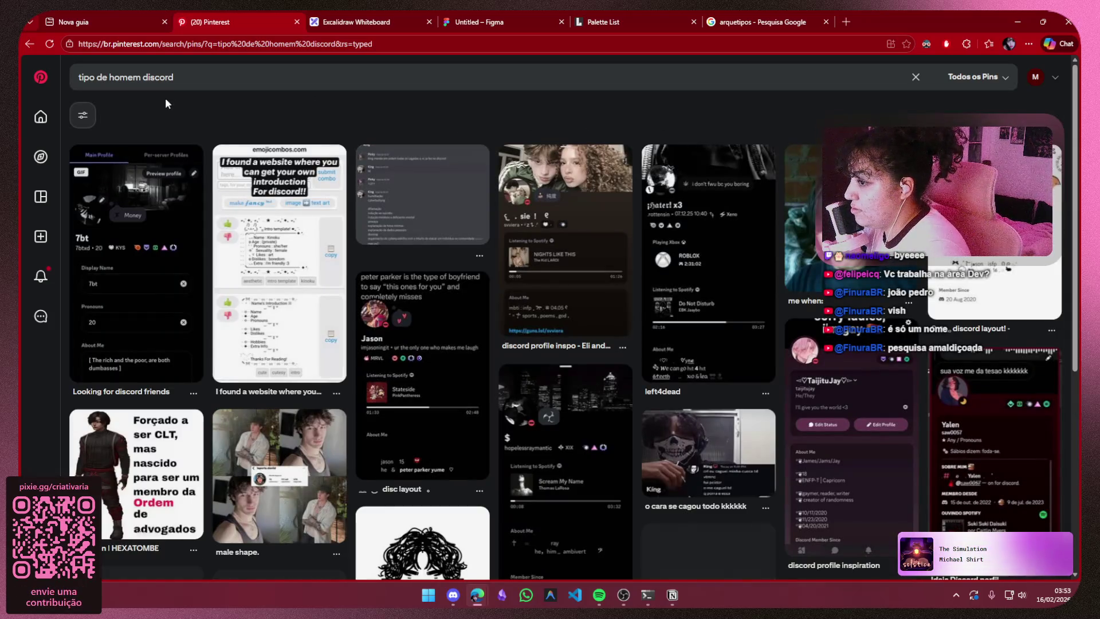
left_click(804, 224)
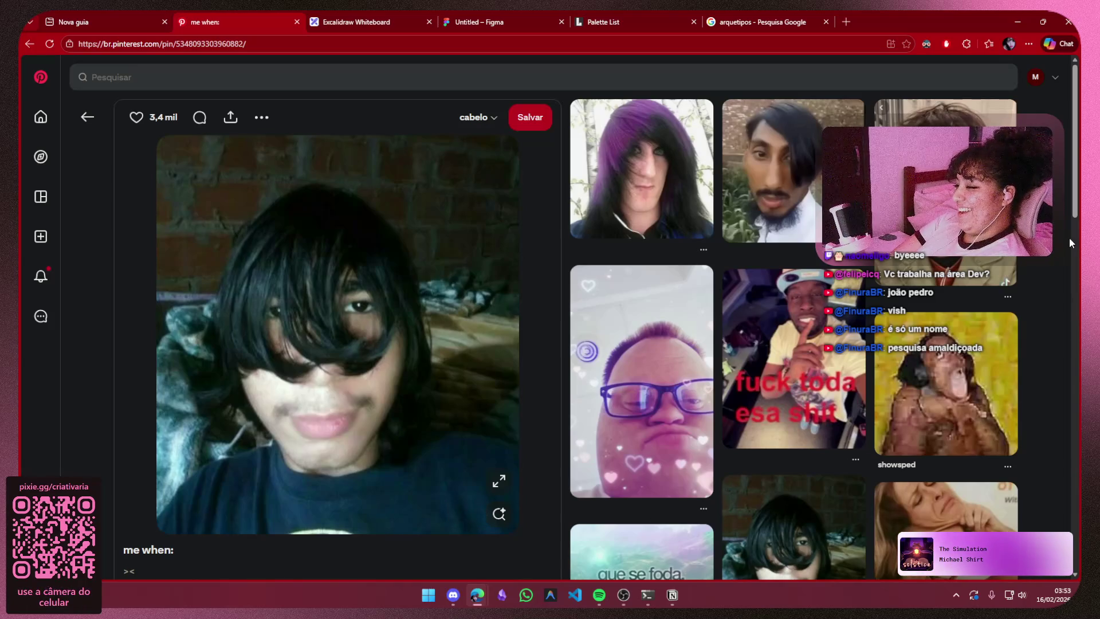
- Go back to the discord results, open the 'male shape.' pin, and return to the results
left_click(76, 118)
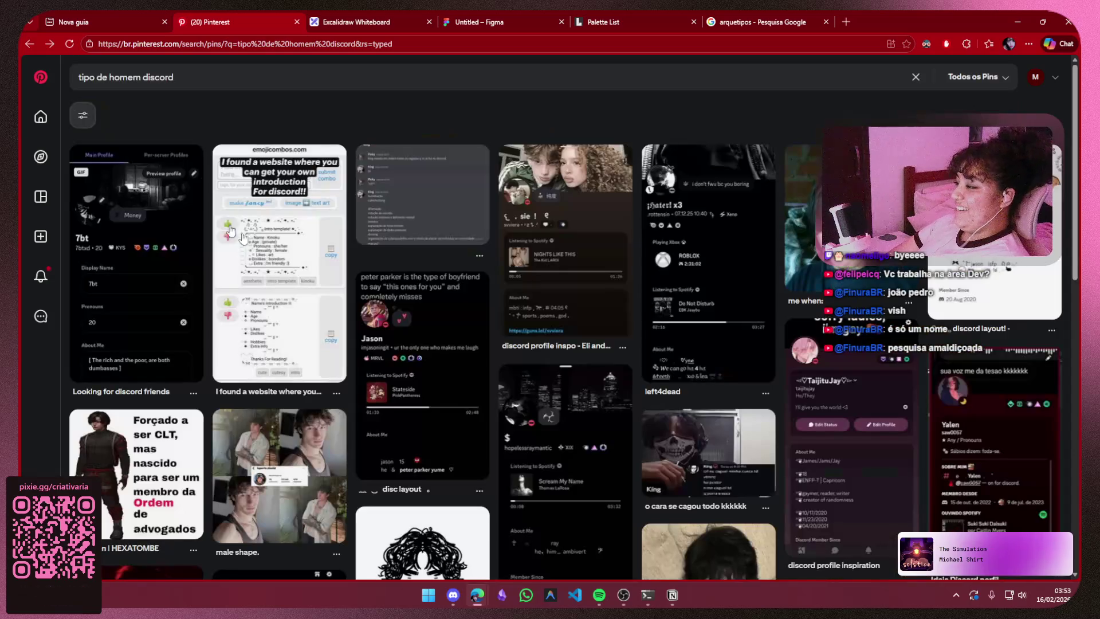
scroll(273, 194, "down", 2)
scroll(274, 194, "down", 1)
scroll(273, 195, "down", 1)
left_click(274, 194)
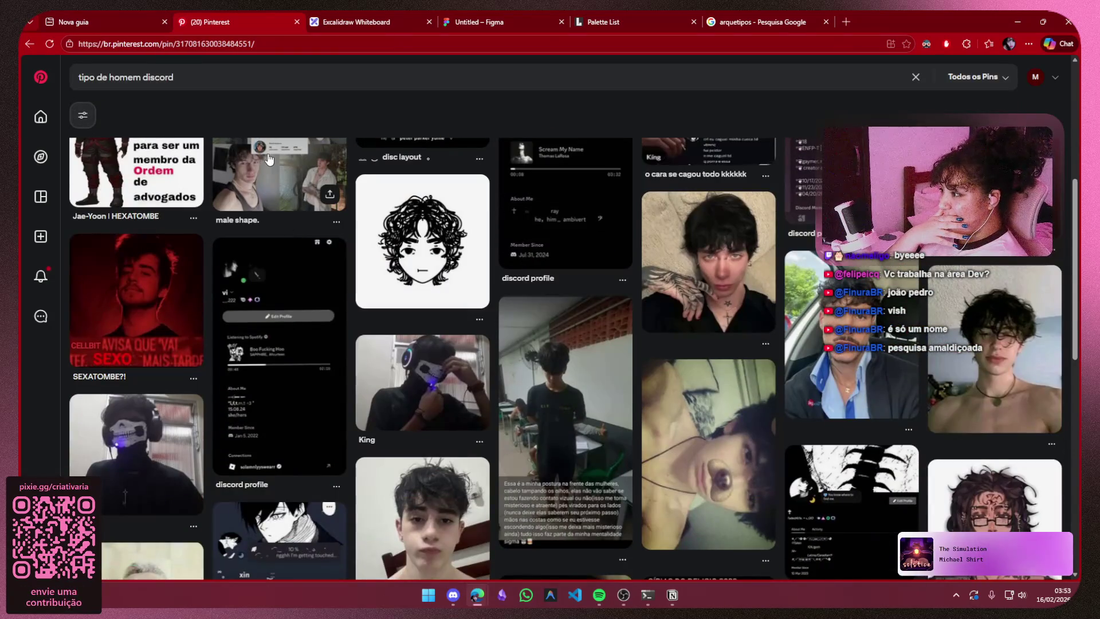
scroll(283, 226, "down", 3)
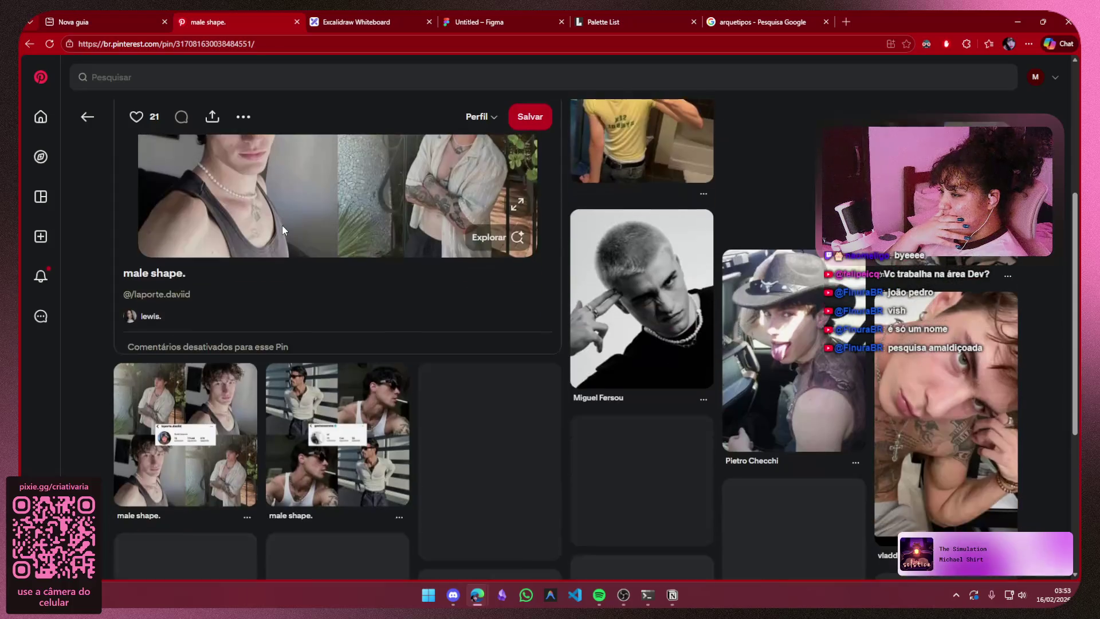
left_click(86, 113)
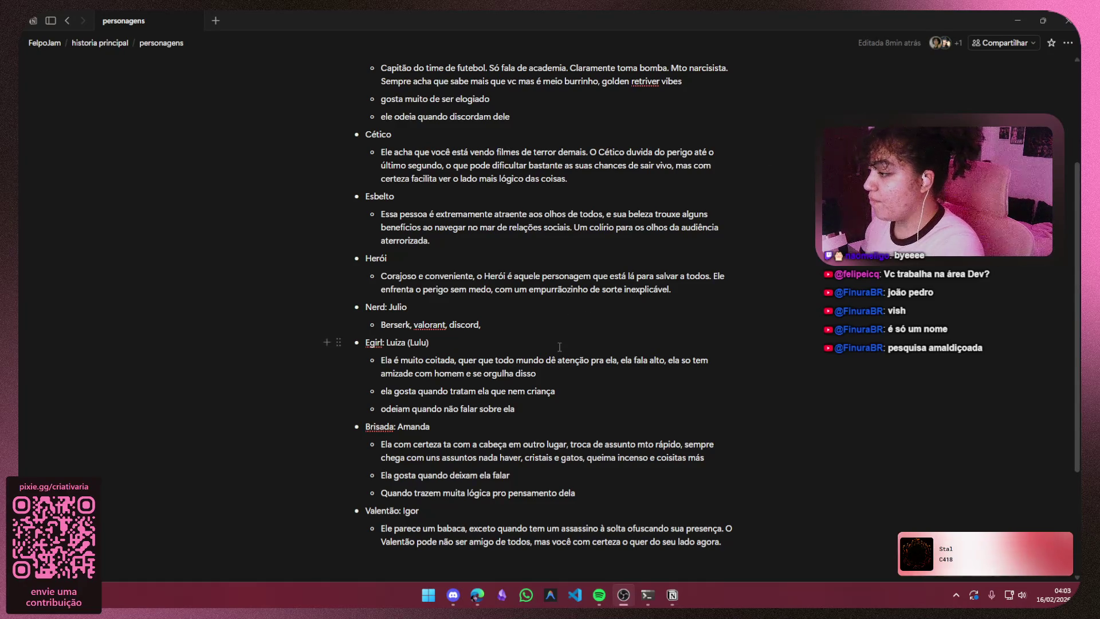
- Add 'gasliting' after 'discord,' in Julio's Nerd bullet, then switch to the web browser
left_click(551, 322)
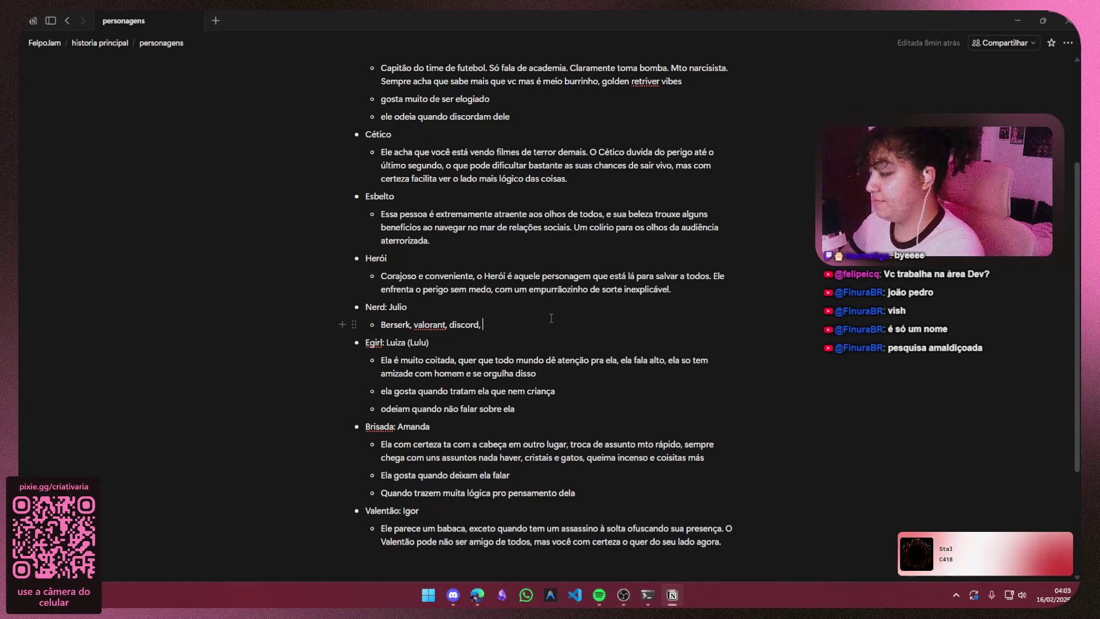
type("gaslithing")
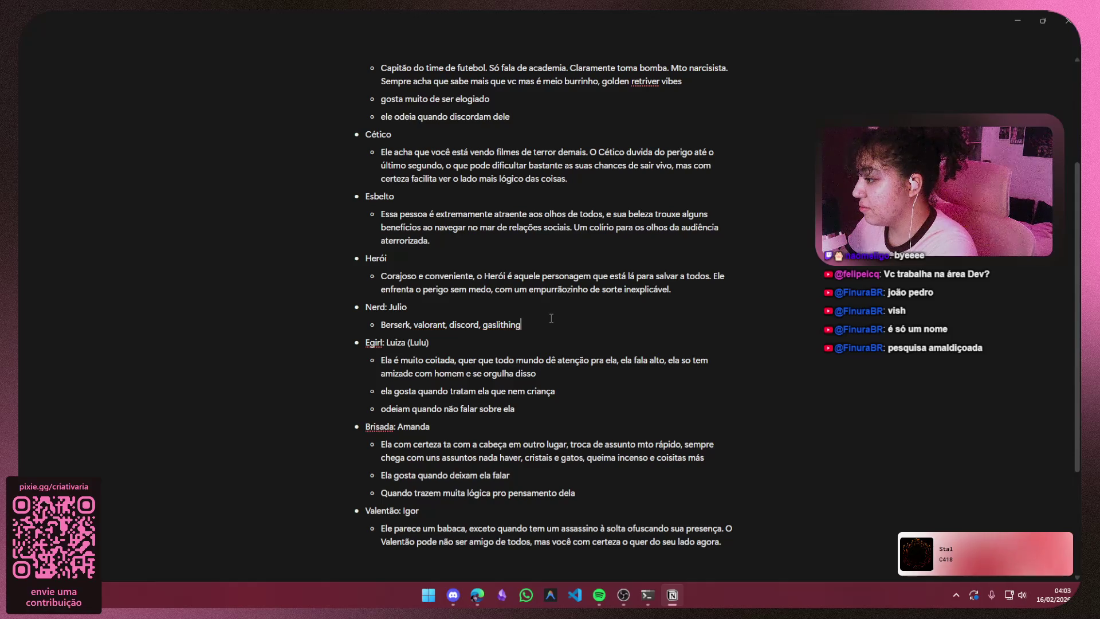
key("BackSpace")
key("BackSpace")
key("BackSpace")
key("BackSpace")
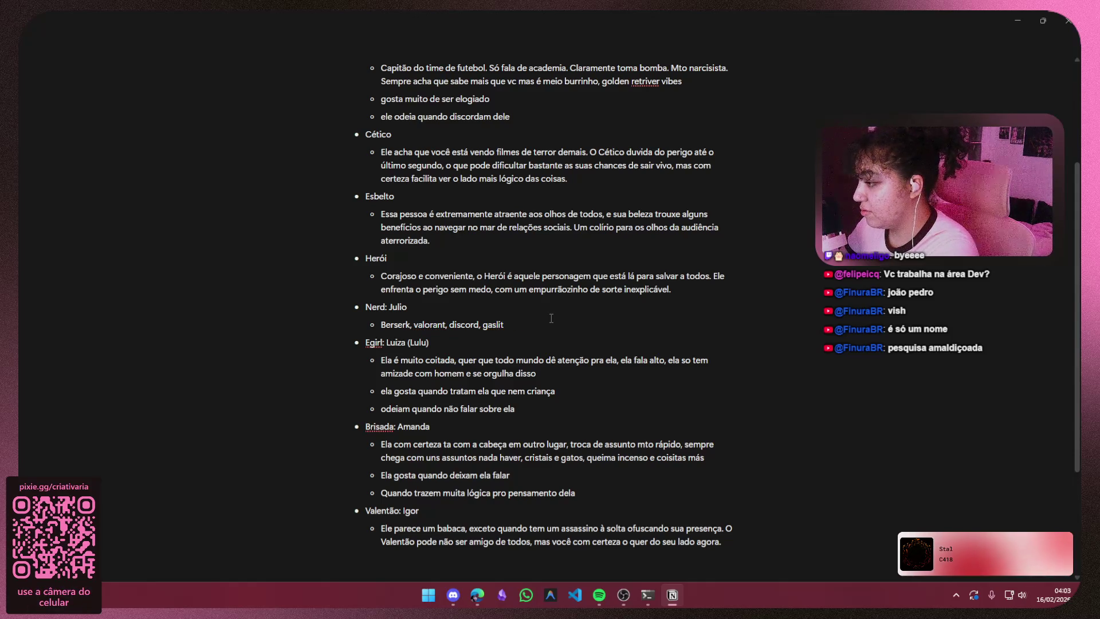
type("t")
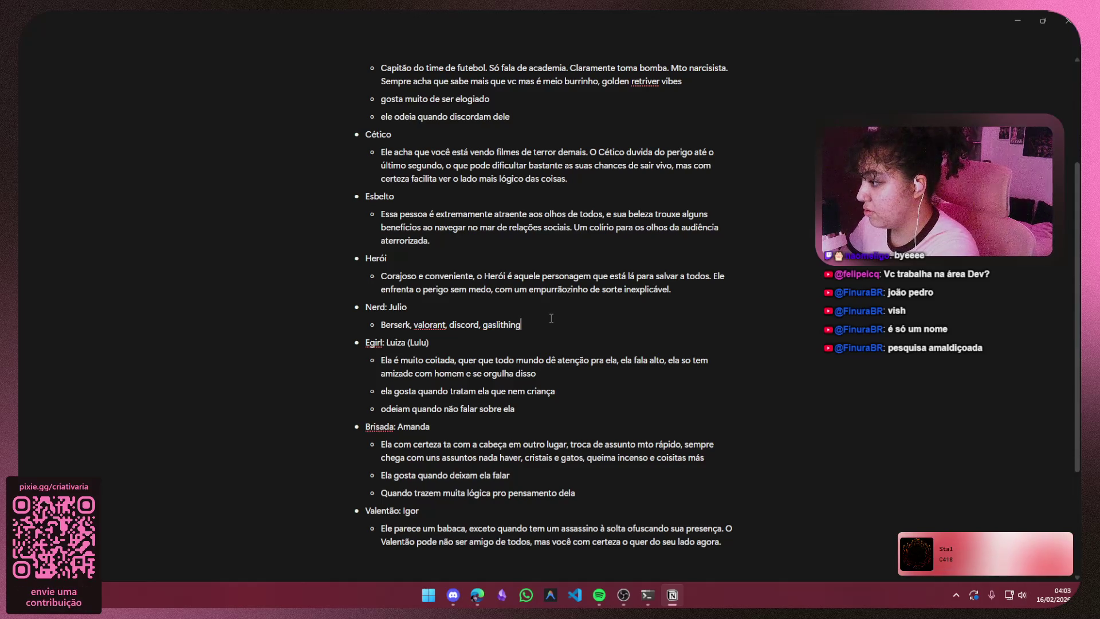
key("BackSpace")
key("BackSpace")
key("BackSpace")
key("BackSpace")
key("BackSpace")
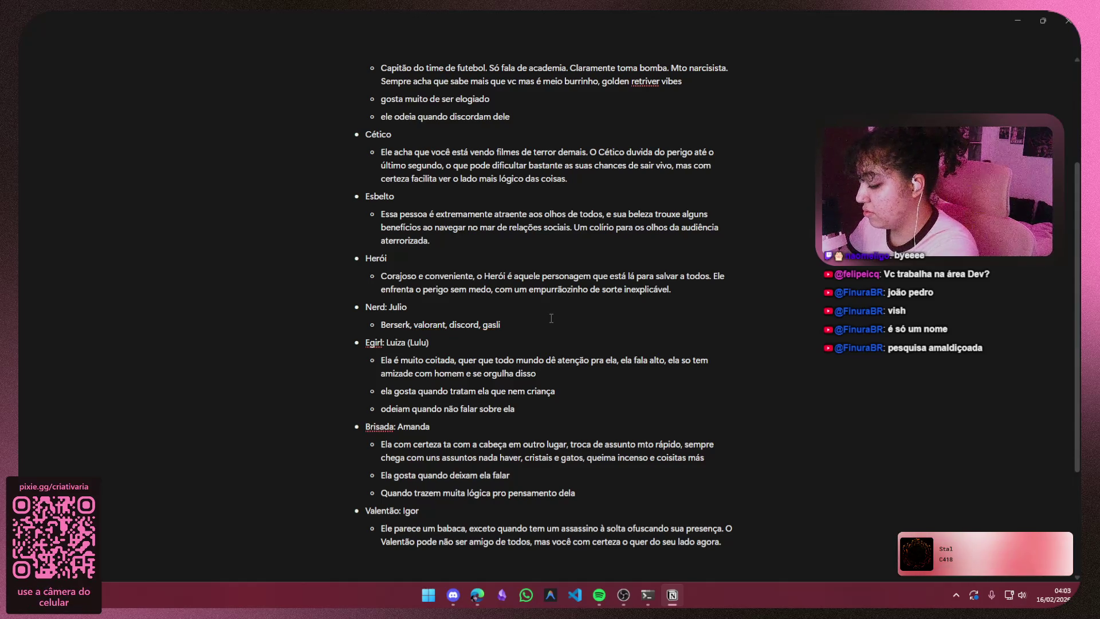
type("gh")
type("g")
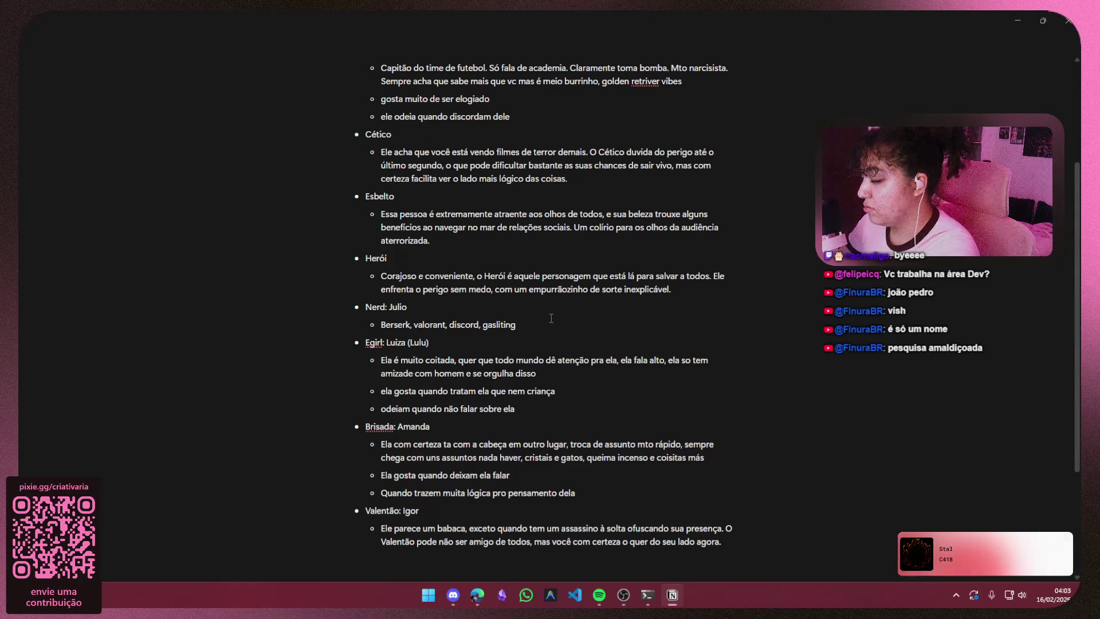
left_click(1017, 20)
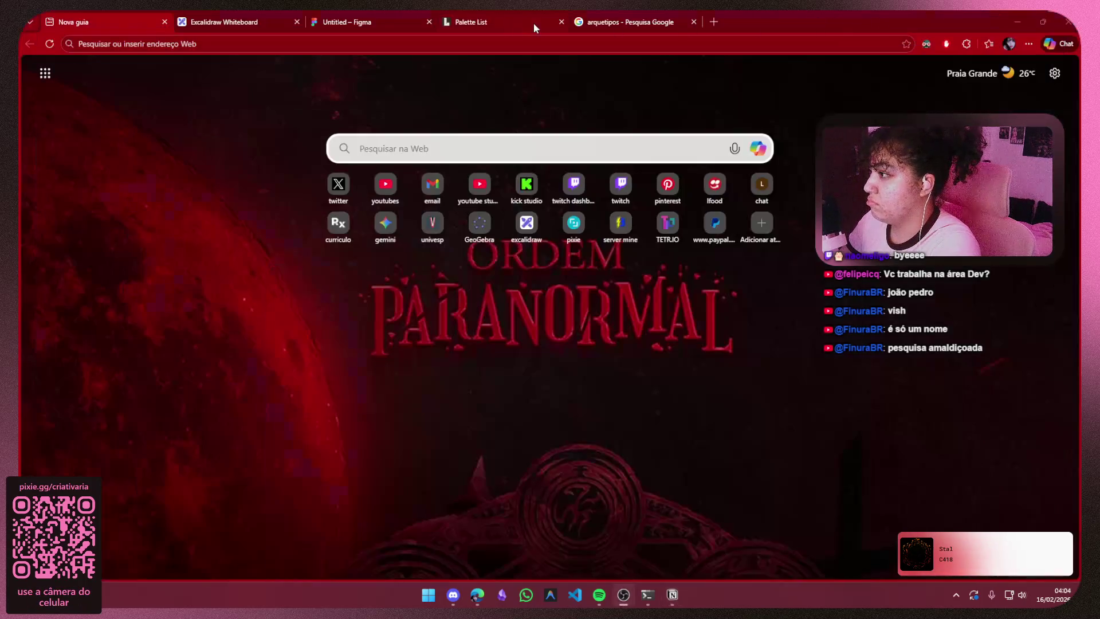
- Google 'gaslithionf', copy the corrected spelling 'gaslighting' from the results, and return to Notion
left_click(527, 44)
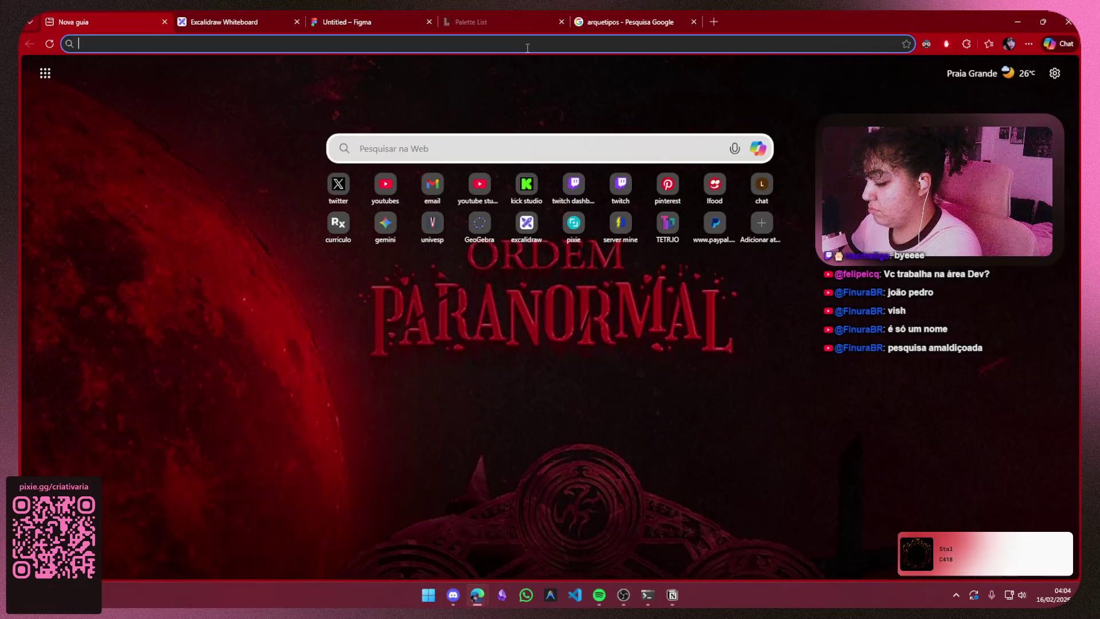
type("gas")
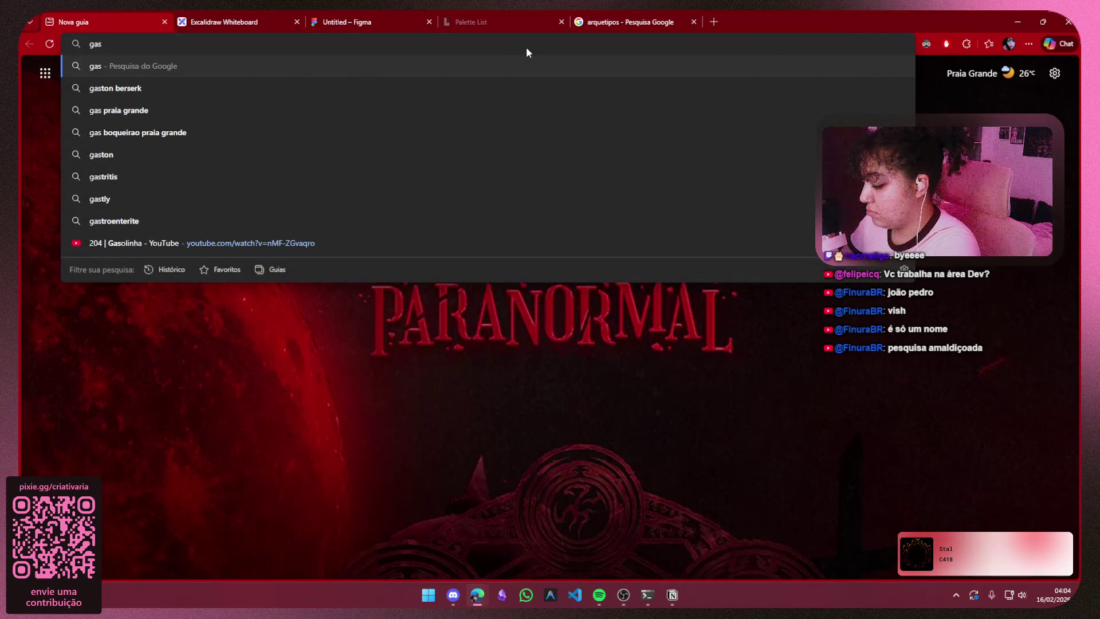
type("lithionf")
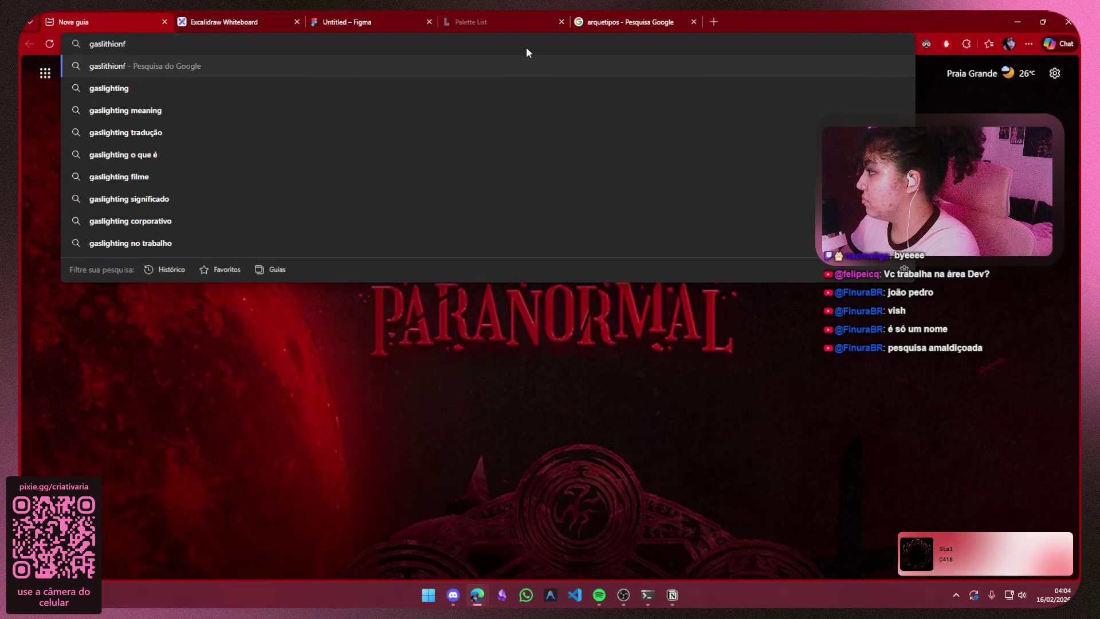
key("Return")
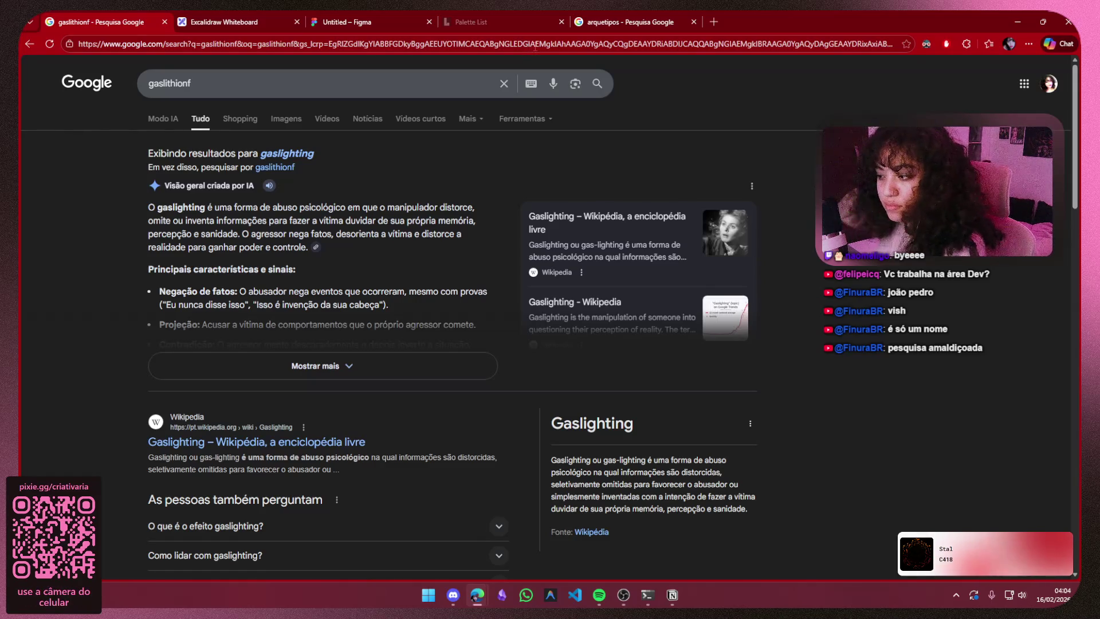
mouse_move(332, 154)
left_mouse_down()
mouse_move(251, 153)
mouse_move(260, 153)
left_mouse_up()
key("ctrl+c")
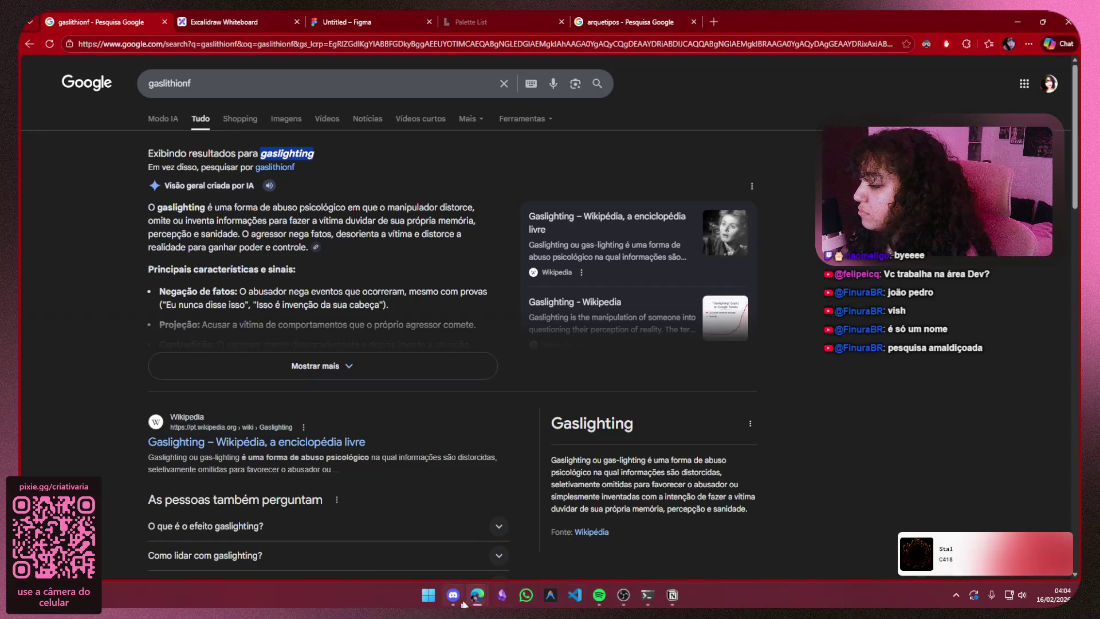
left_click(673, 594)
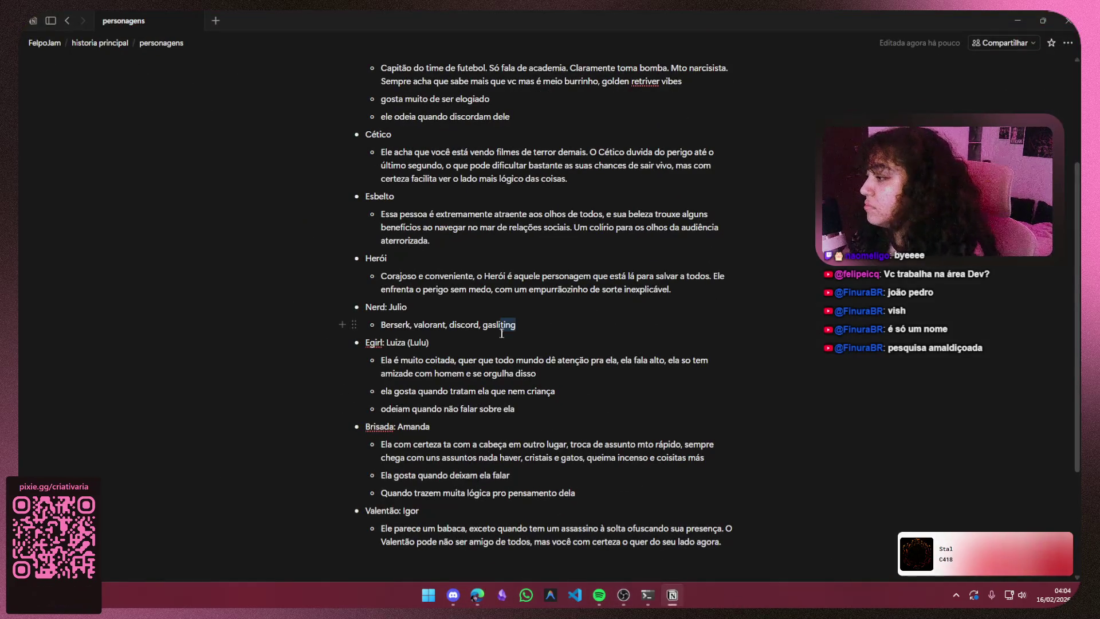
- Replace 'gasliting' with the pasted 'gaslighting' and remove its attached link
left_click_drag(502, 333, 480, 319)
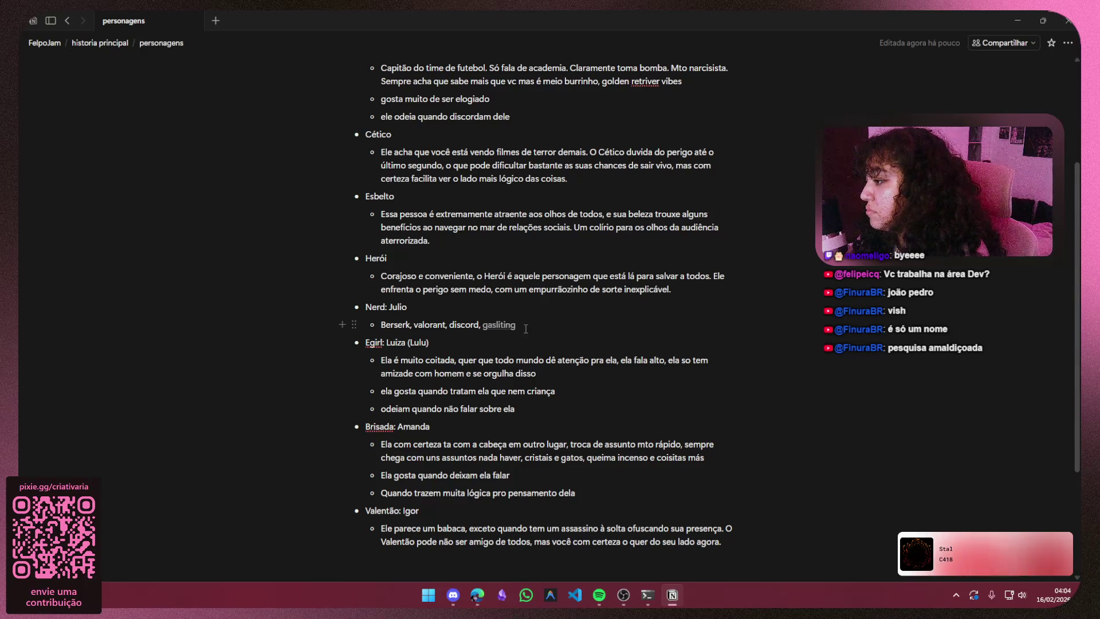
double_click(526, 328)
key("ctrl+v")
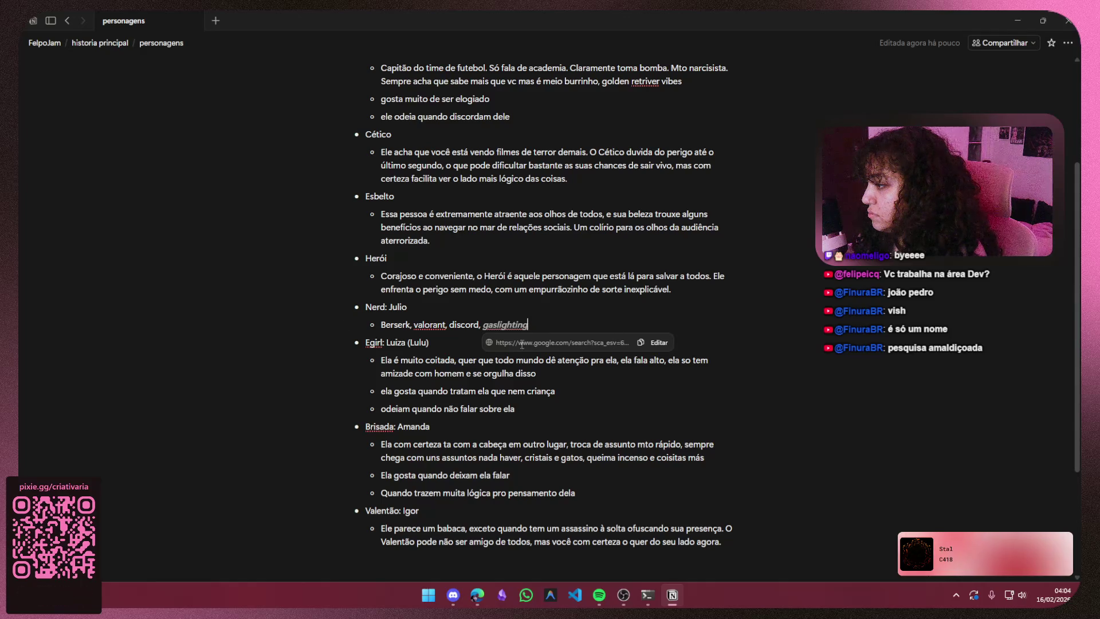
left_click(639, 342)
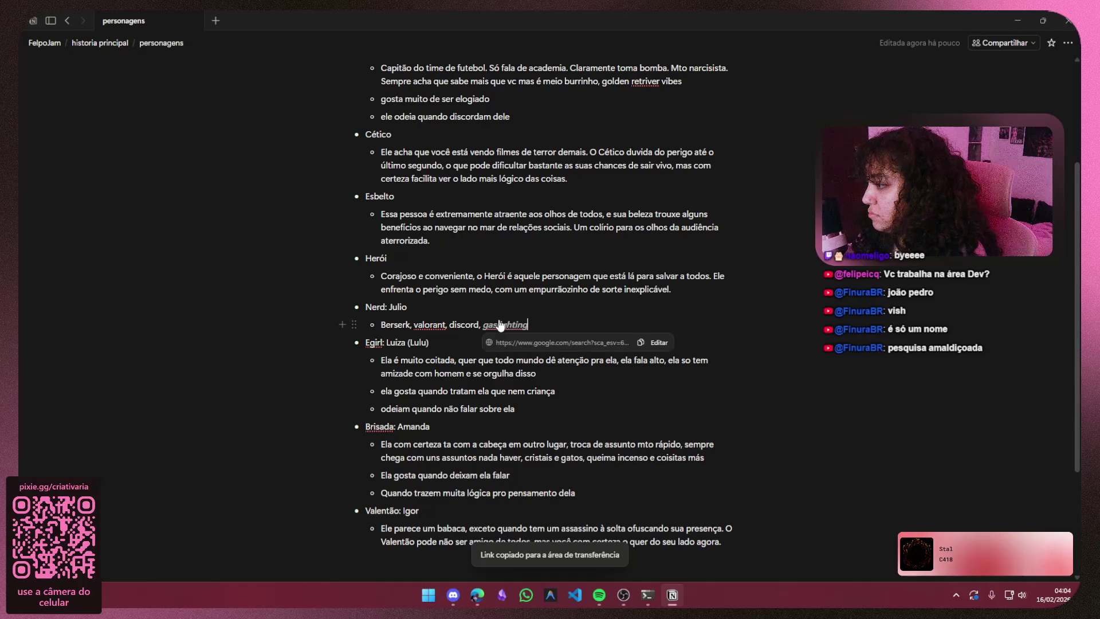
left_click(658, 342)
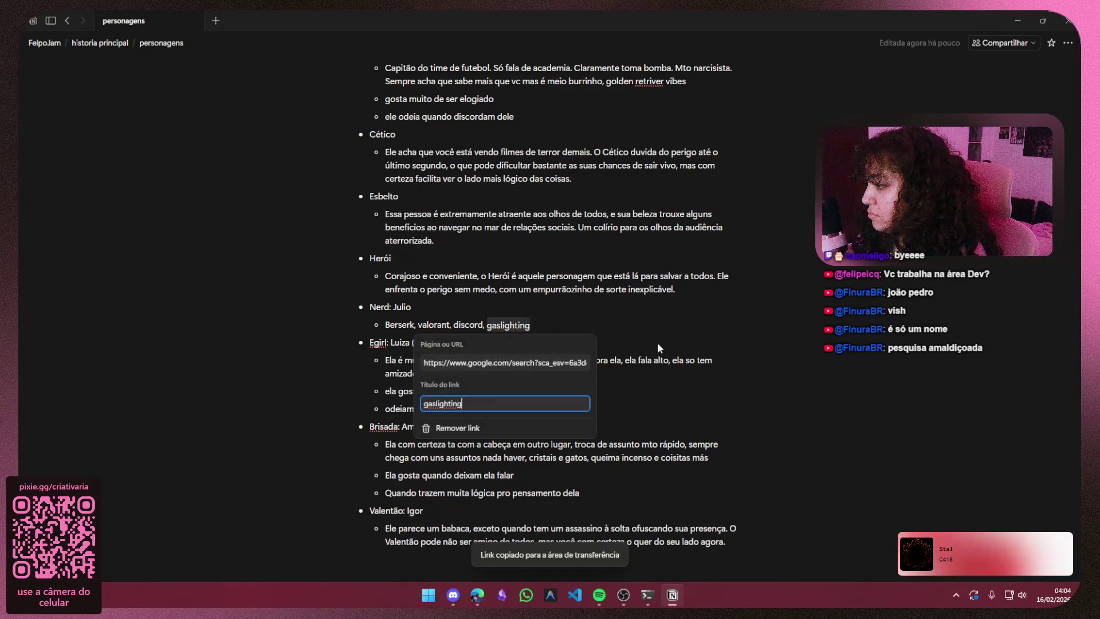
left_click(458, 428)
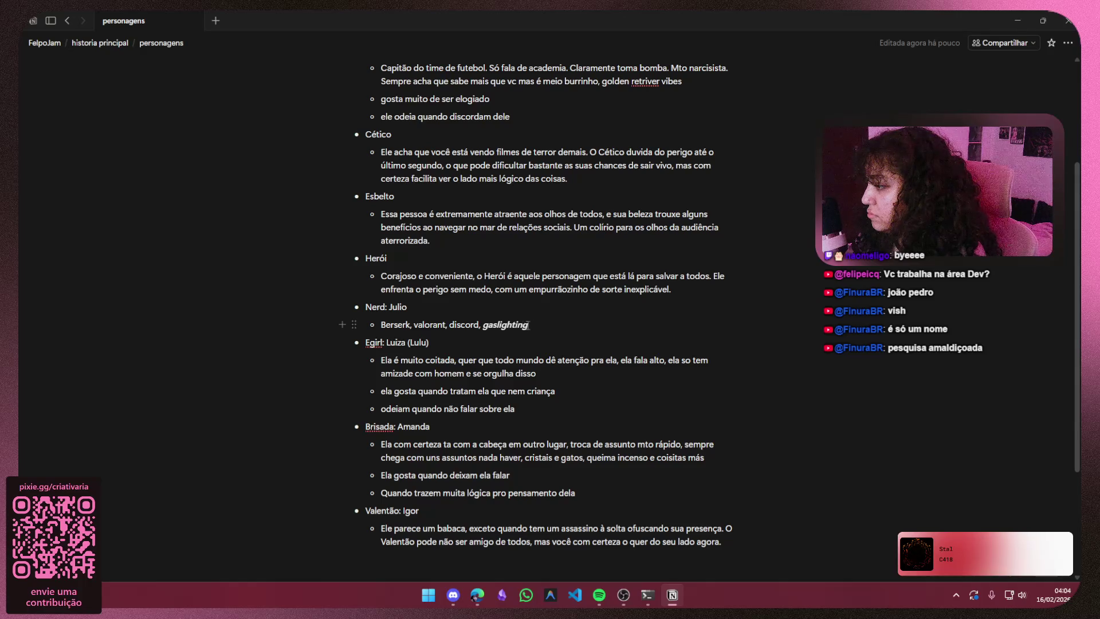
- Extend the Nerd bullet to 'gaslighting puro e obvio' and clear italics from the phrase
key("Right")
type("purop")
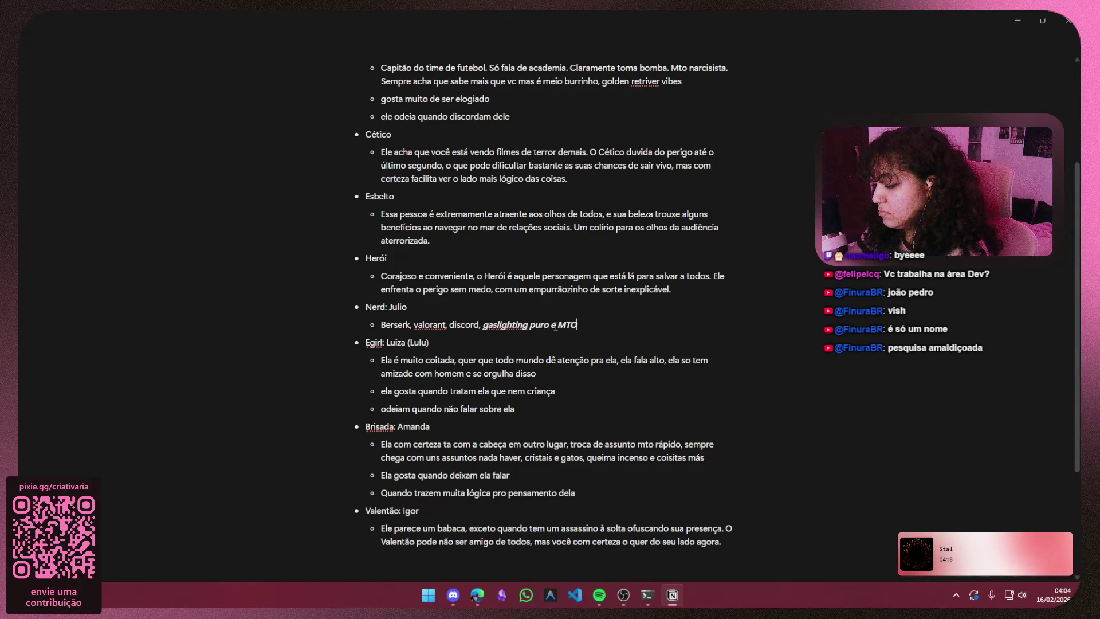
key("BackSpace")
key("BackSpace")
type("ob")
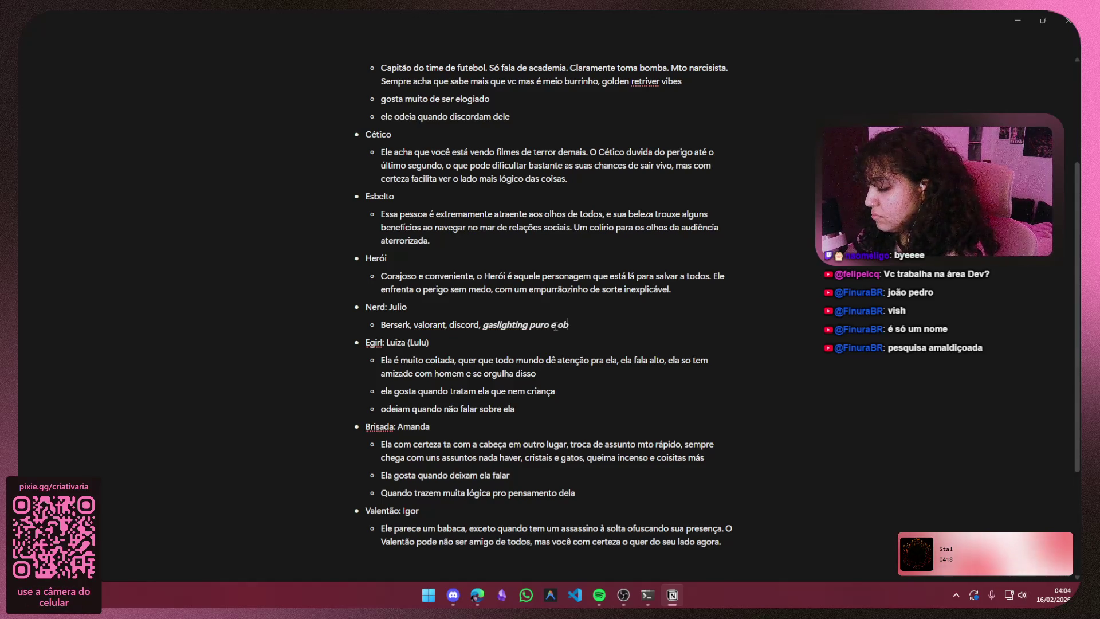
type("vio")
key("ctrl+shift+Left")
key("ctrl+shift+Left")
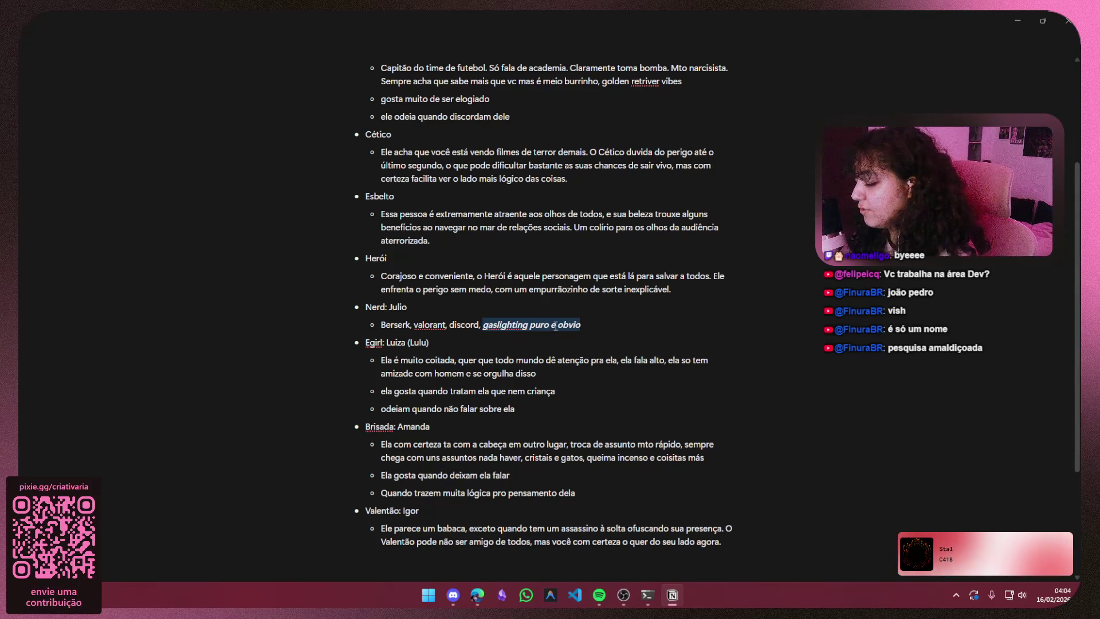
key("ctrl+i")
left_click(616, 324)
left_click_drag(616, 323, 484, 328)
key("ctrl+i")
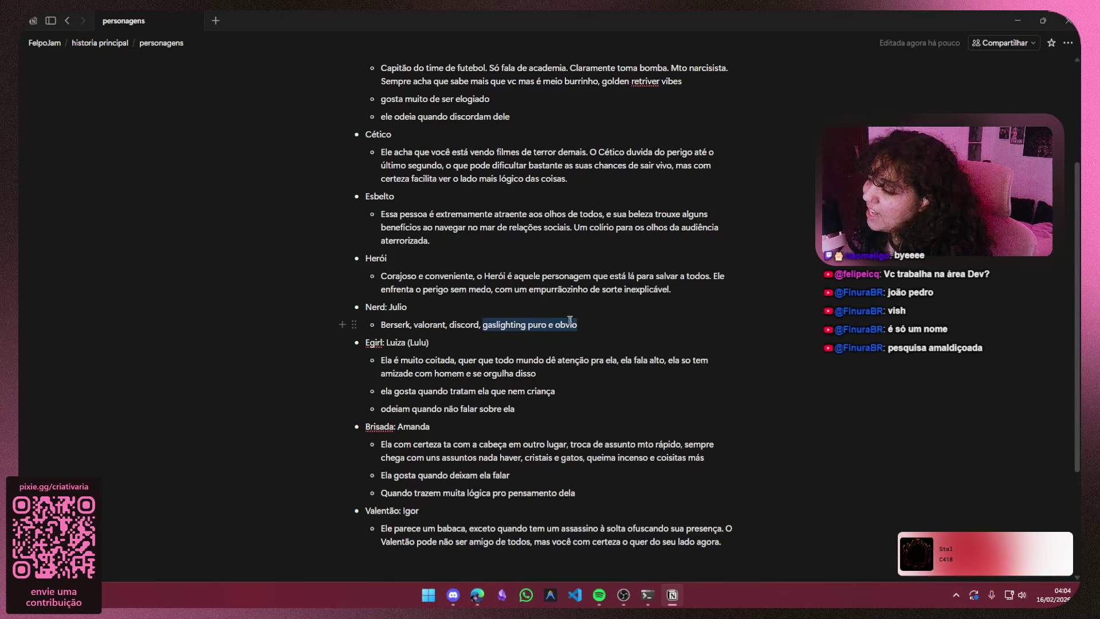
left_click(587, 324)
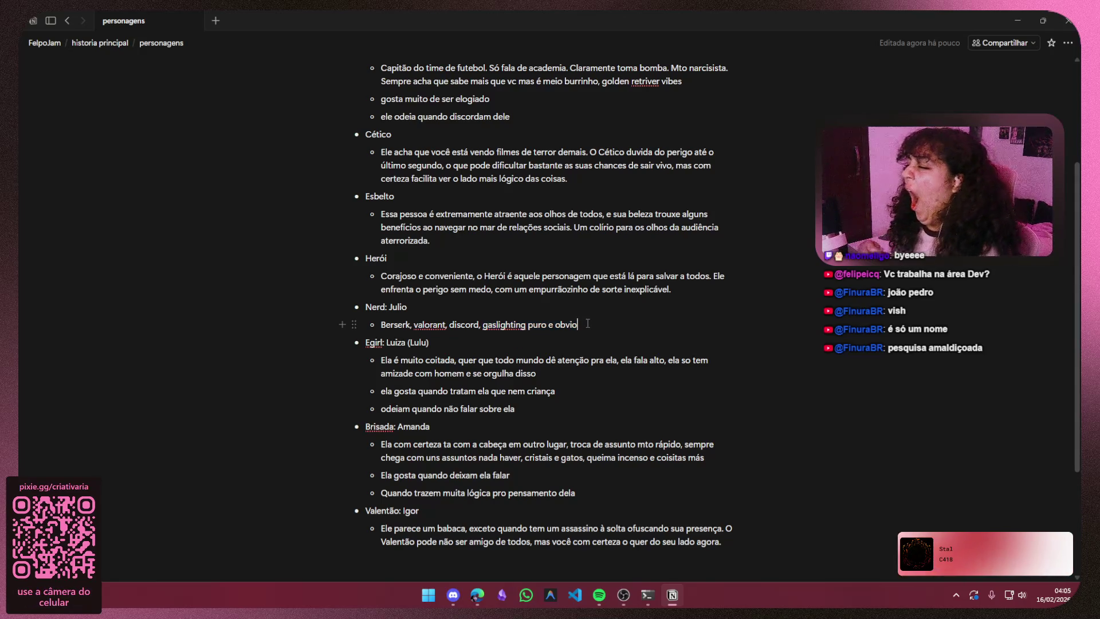
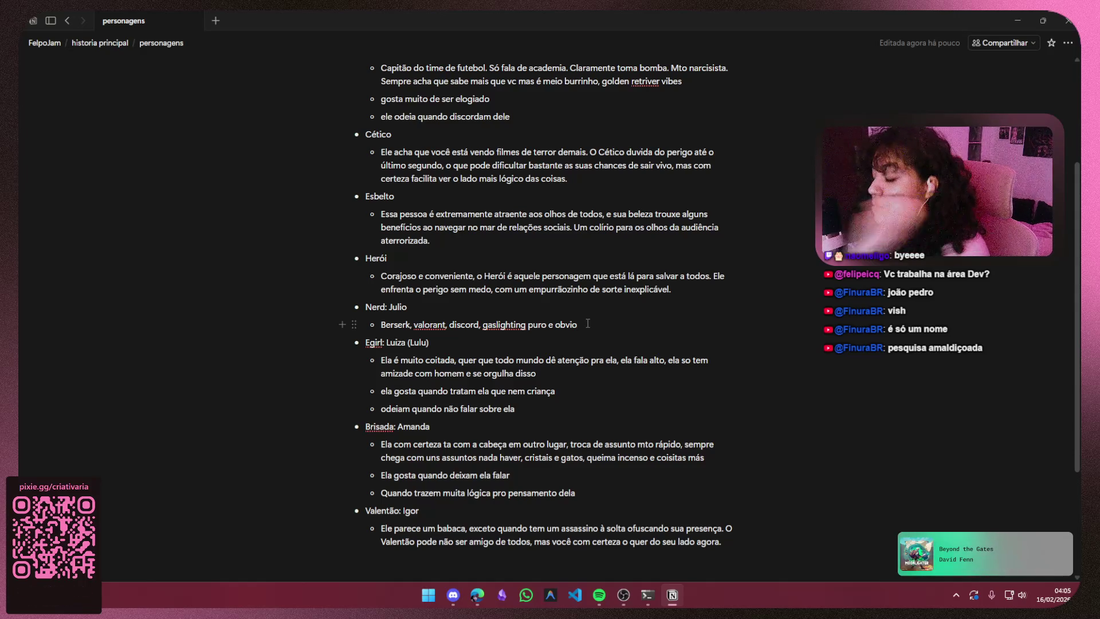
type(", né")
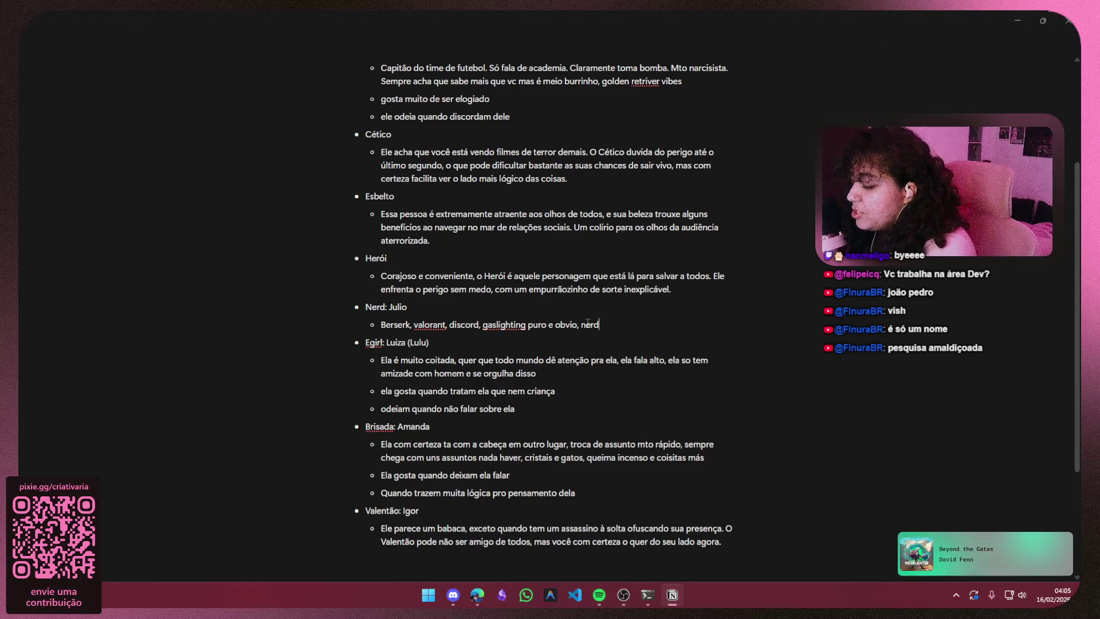
type("hard")
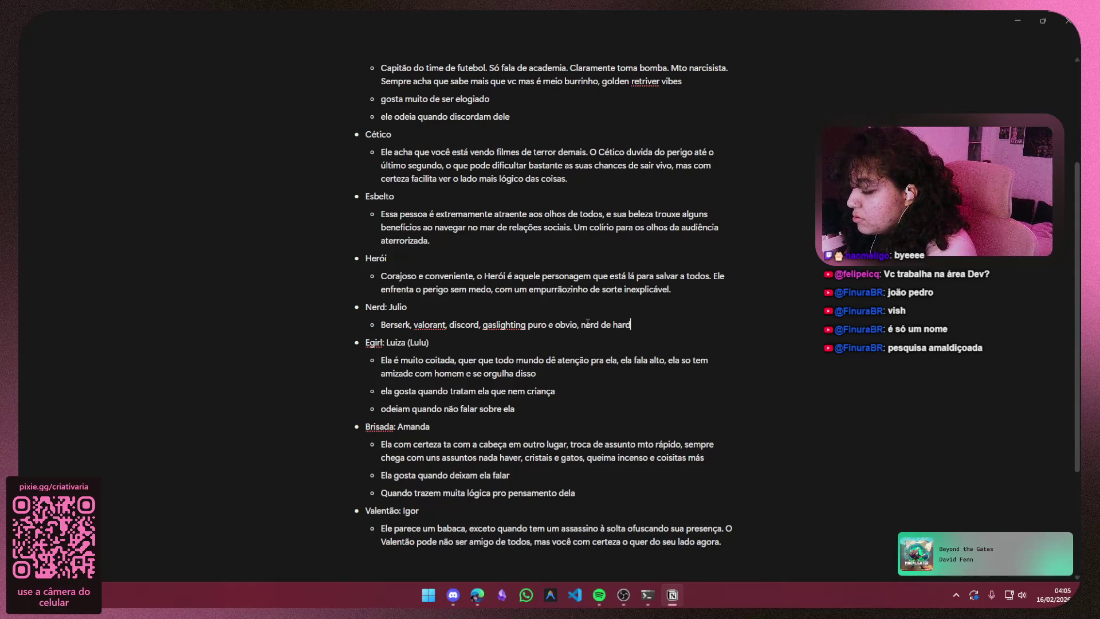
type("ware")
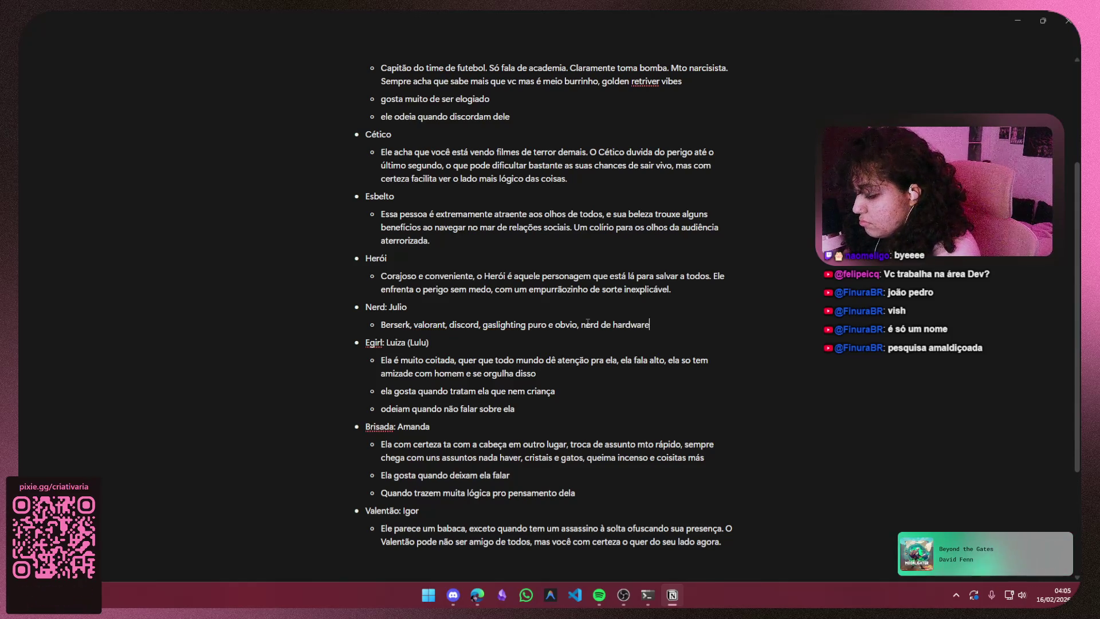
type(", sabe tudo de com")
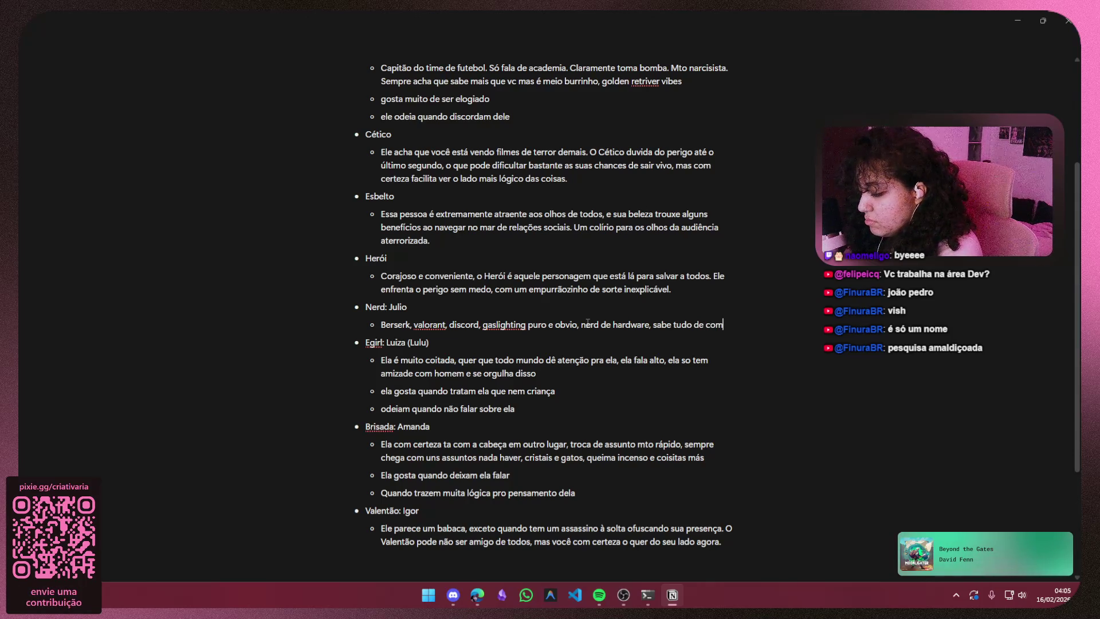
type("aod")
- Fix the 'computador' typo in Julio's hardware-nerd line and start an empty sub-bullet
key("BackSpace")
type("dor")
key("Return")
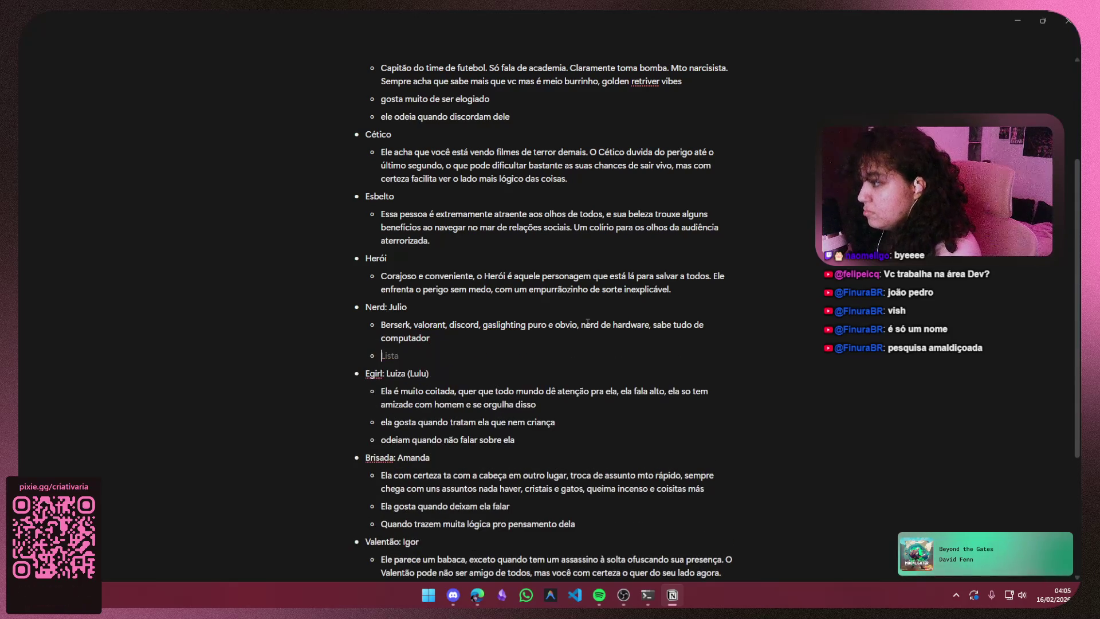
scroll(538, 218, "up", 2)
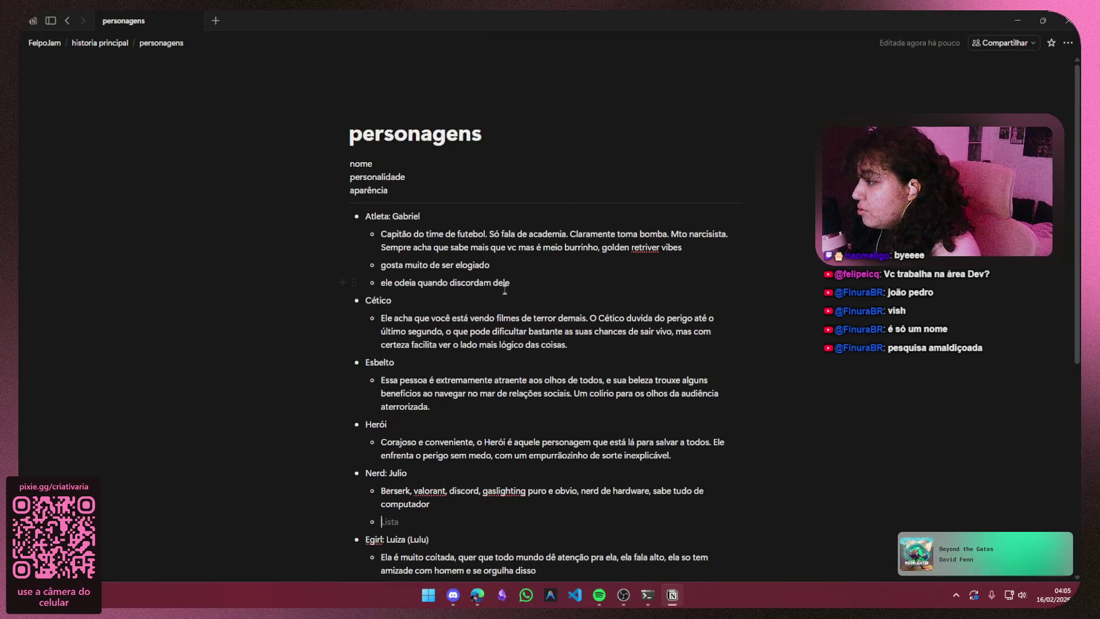
- Paste Gabriel's 'ele odeia quando discordam dele' into Julio's empty Nerd bullet and add another
left_click_drag(510, 282, 394, 286)
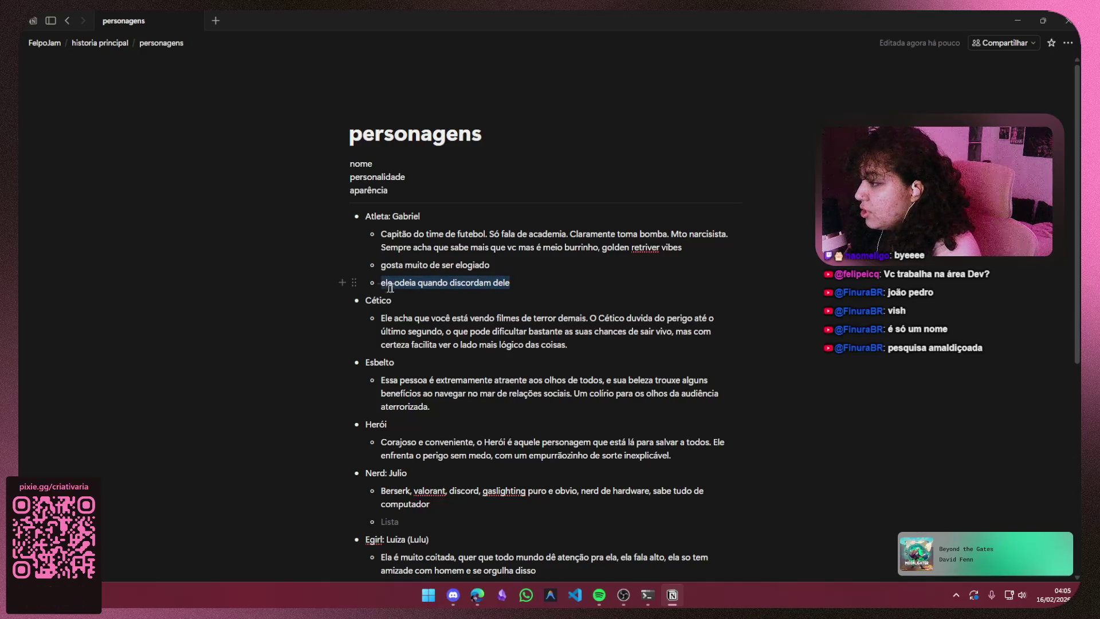
scroll(380, 287, "down", 1)
scroll(378, 327, "down", 3)
left_click(427, 242)
type("ele odeia quando discordam dele")
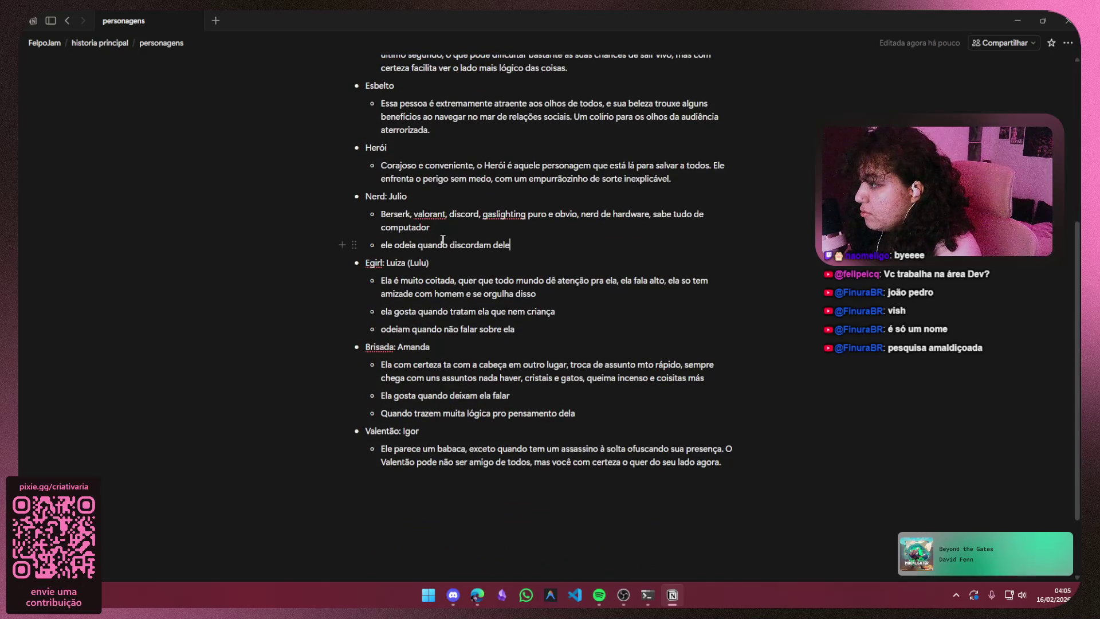
key("Return")
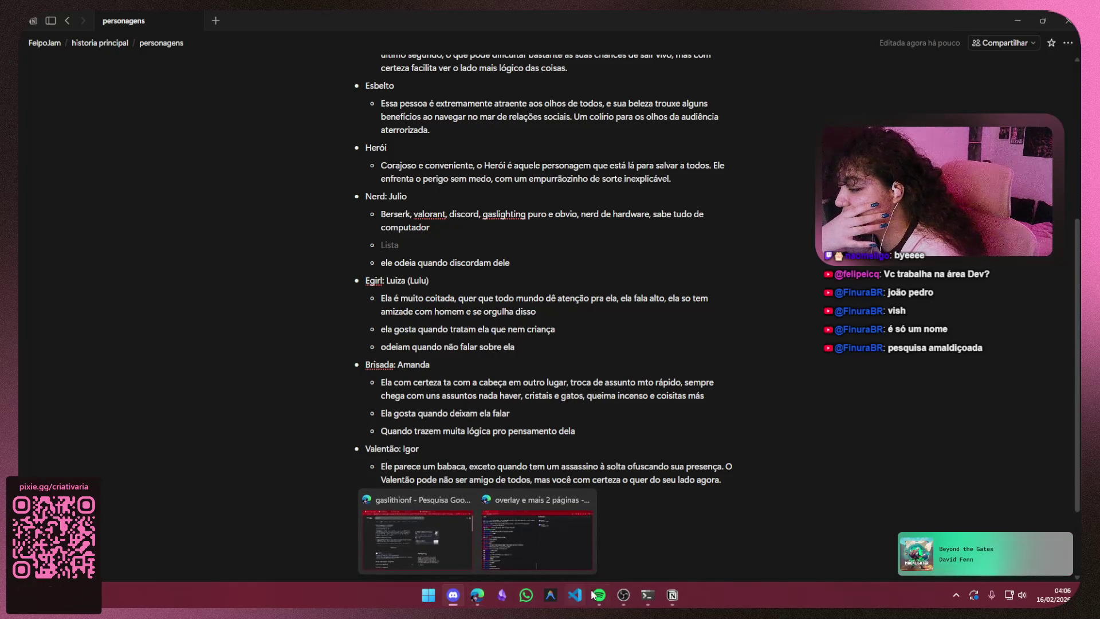
- Switch to the Figma board and paste a second reference photo near Julio's group
key("alt+Tab")
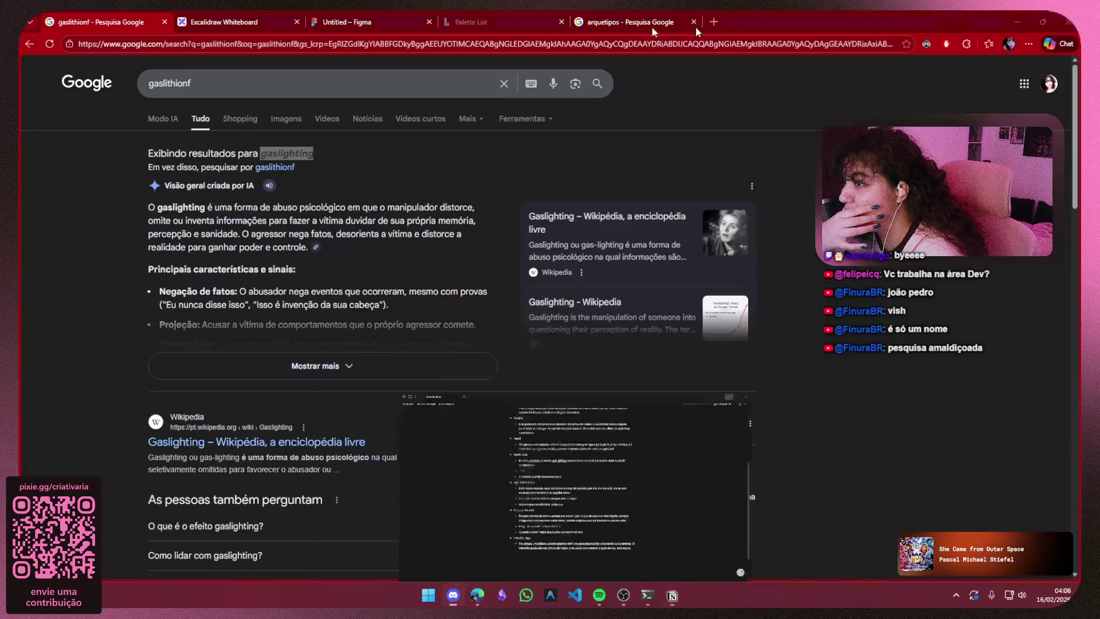
key("ctrl+Tab")
key("ctrl+Tab")
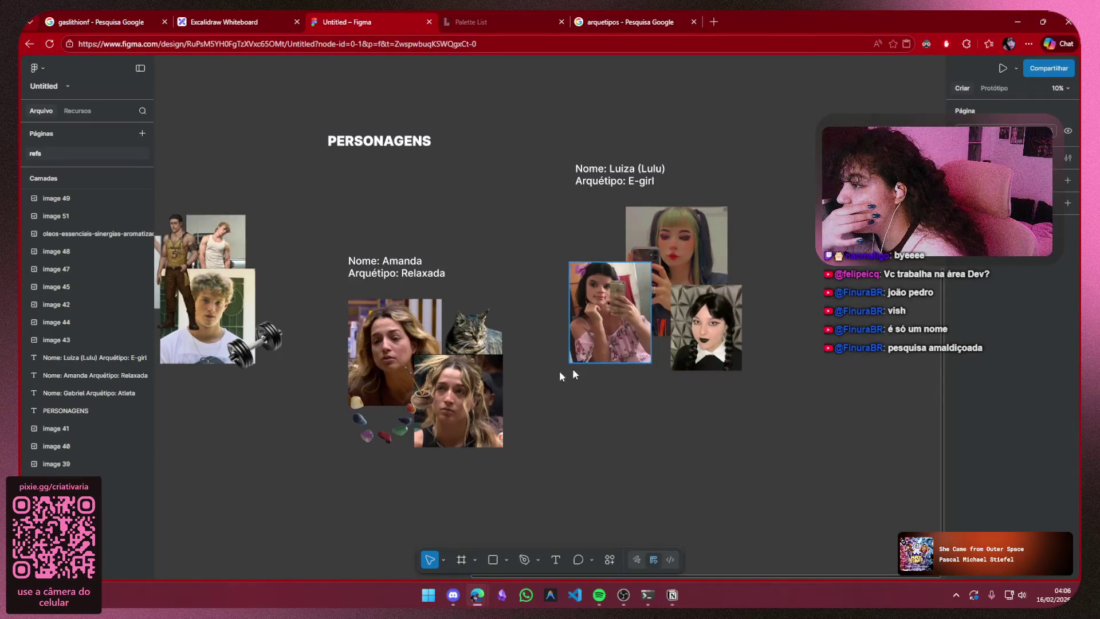
left_click_drag(656, 416, 611, 260)
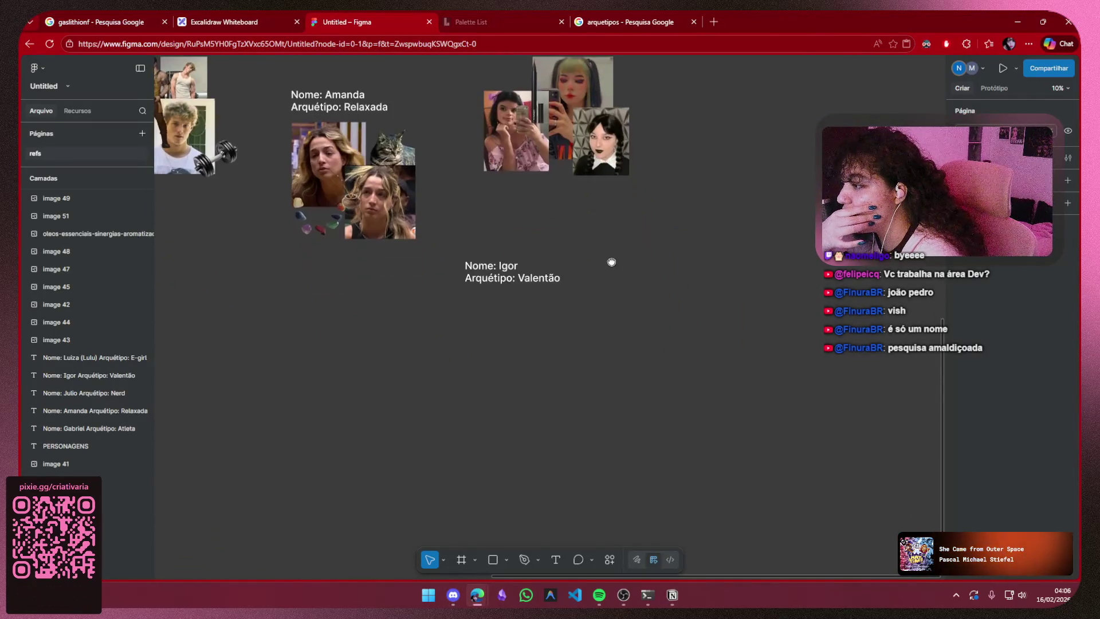
scroll(611, 260, "left", 3)
scroll(531, 333, "left", 3)
left_click_drag(532, 334, 596, 311)
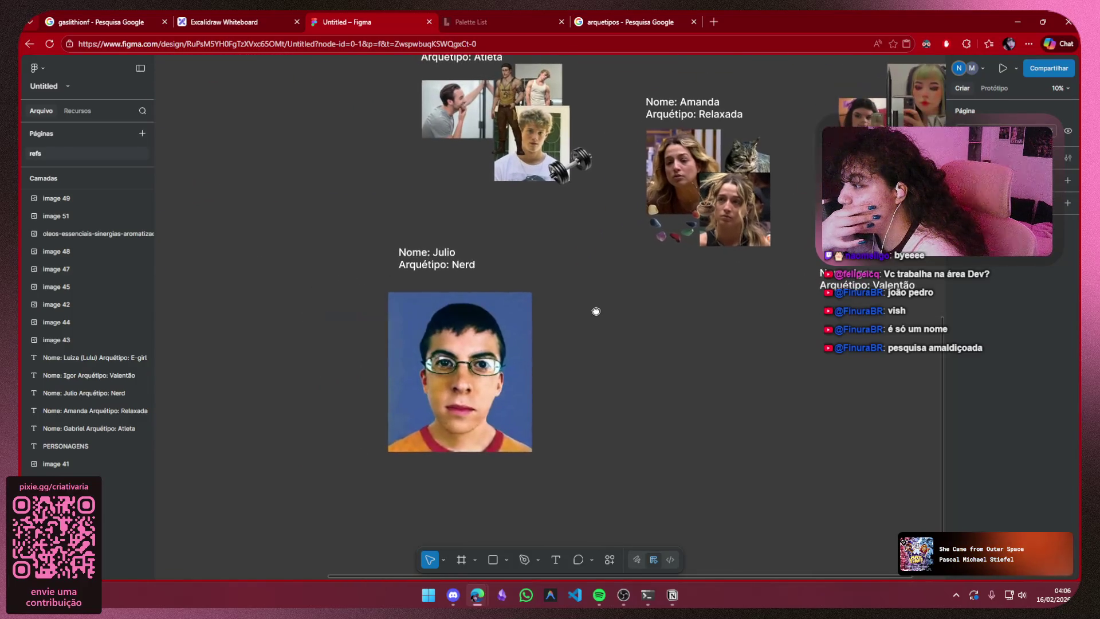
key("ctrl+v")
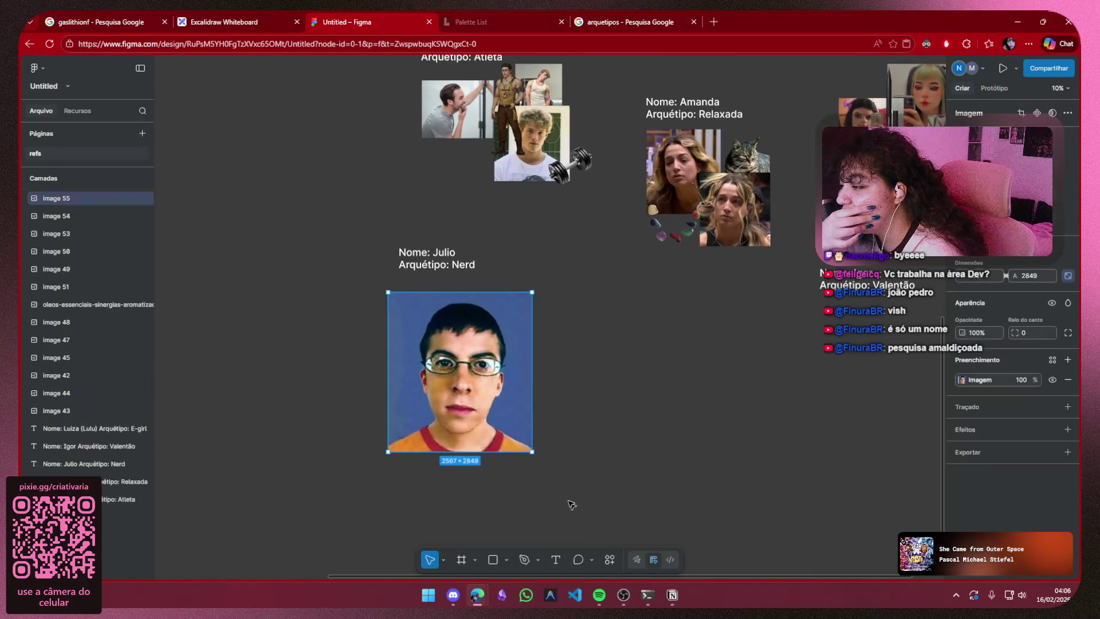
- Shrink and position Julio's new photo beside the original, then return to Notion
left_click_drag(533, 452, 495, 411)
left_click_drag(453, 361, 416, 348)
left_click(584, 314)
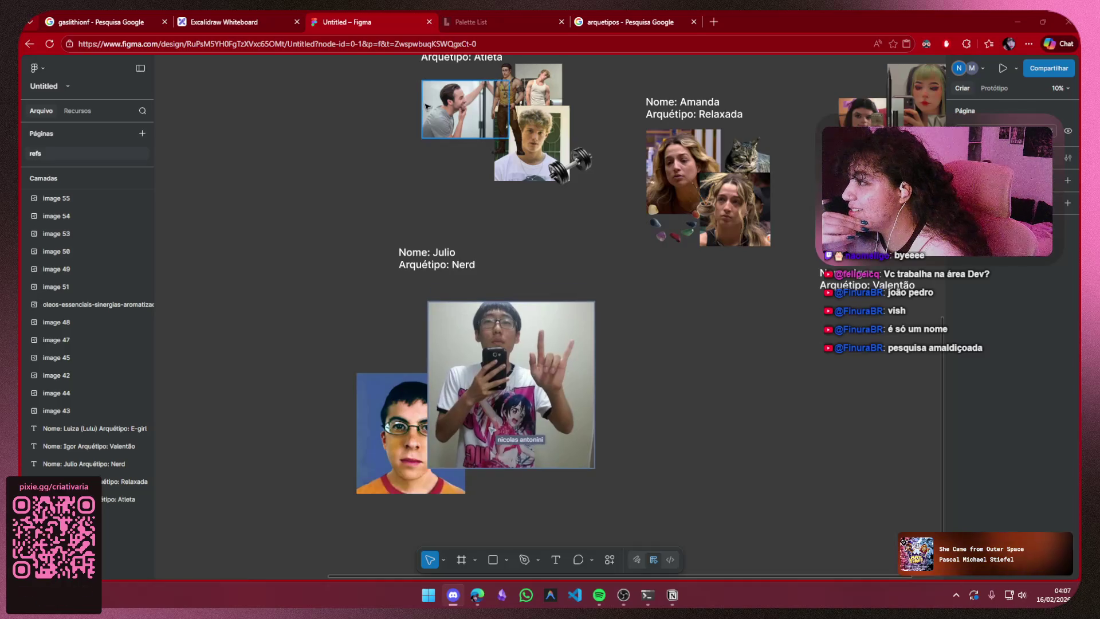
left_click(672, 595)
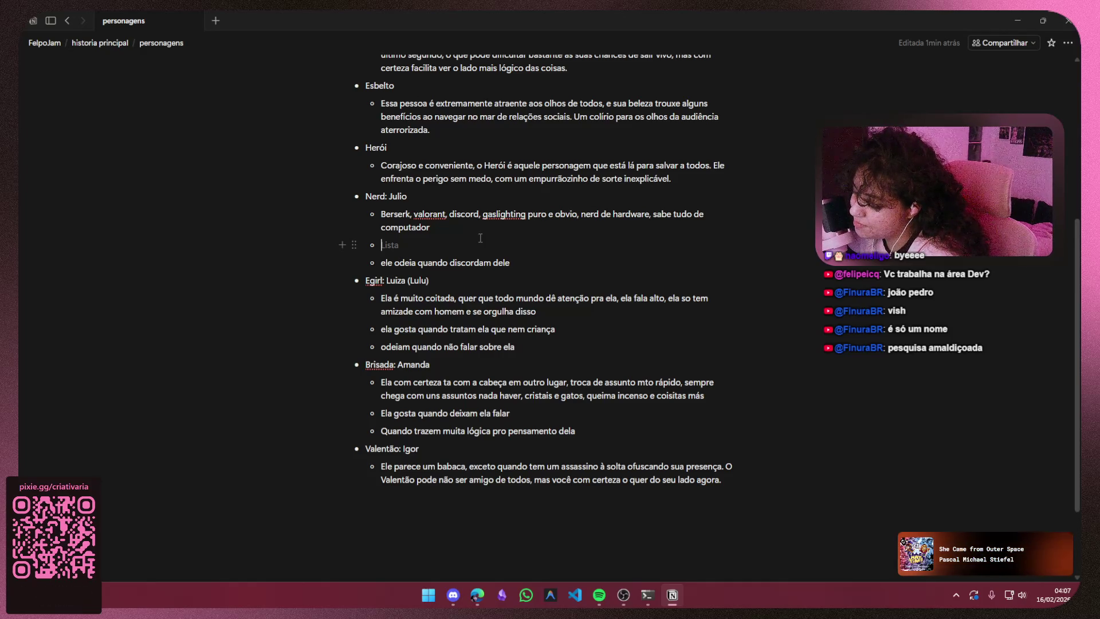
- Append ', gosta de te irritar' after 'computador' in Julio's note, retyping the misspelled word
left_click(474, 226)
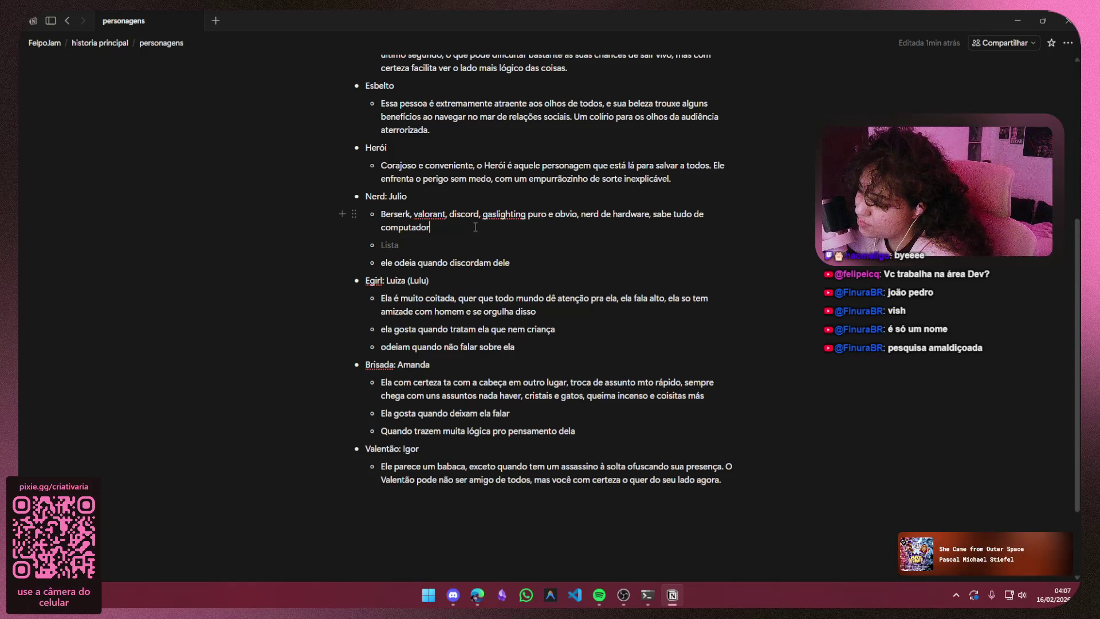
type(", irritant")
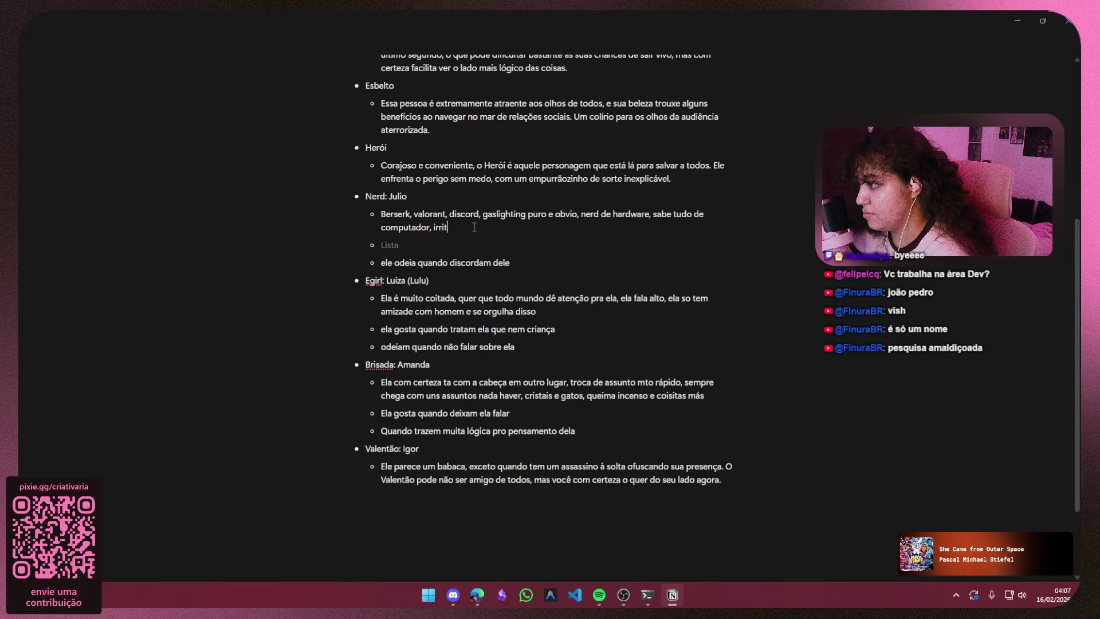
key("BackSpace")
key("BackSpace")
type("gost")
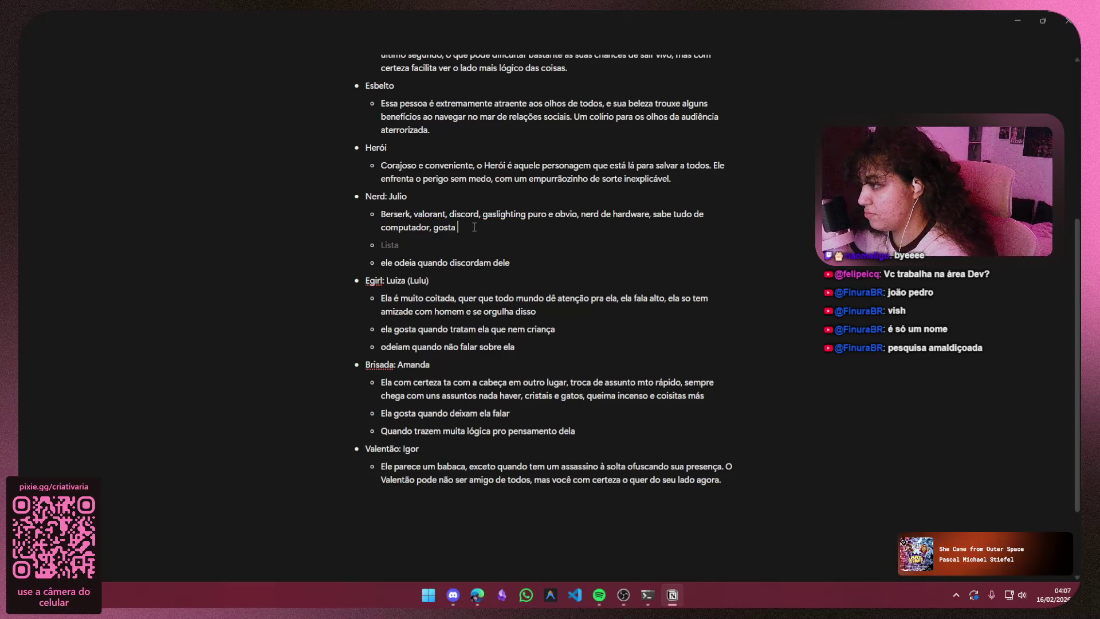
type("ar")
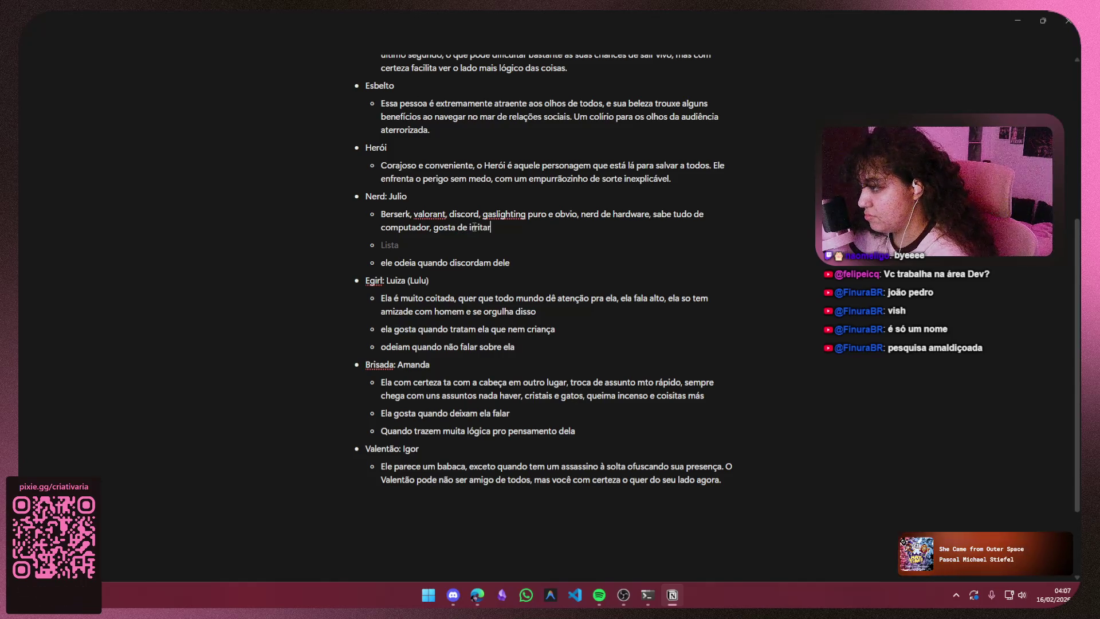
key("BackSpace")
key("BackSpace")
key("BackSpace")
key("BackSpace")
key("BackSpace")
type("te")
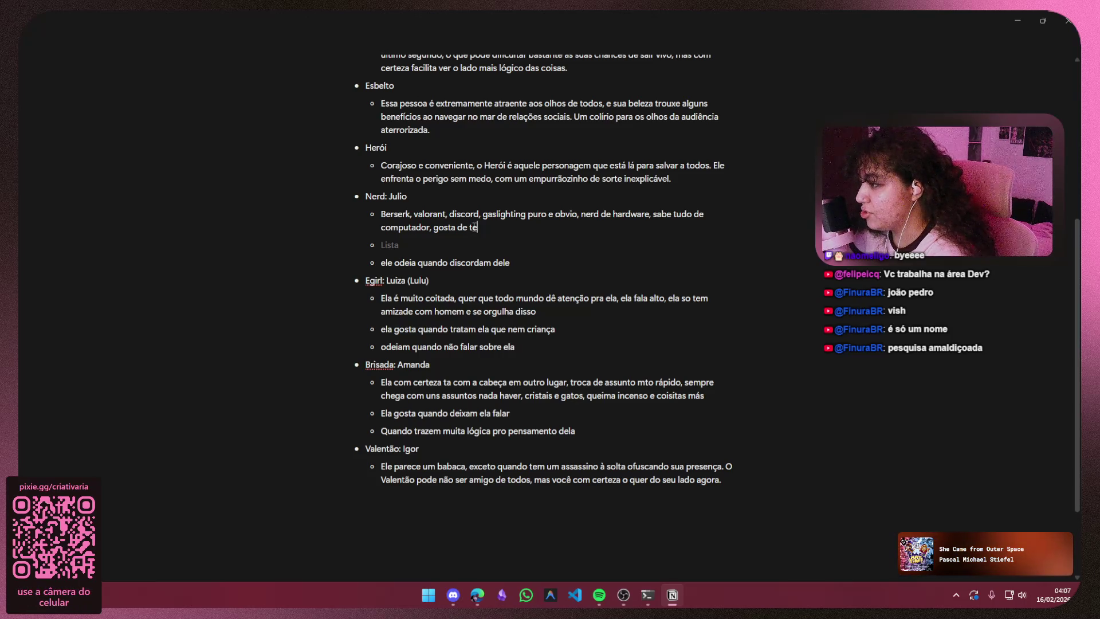
type(" irritar")
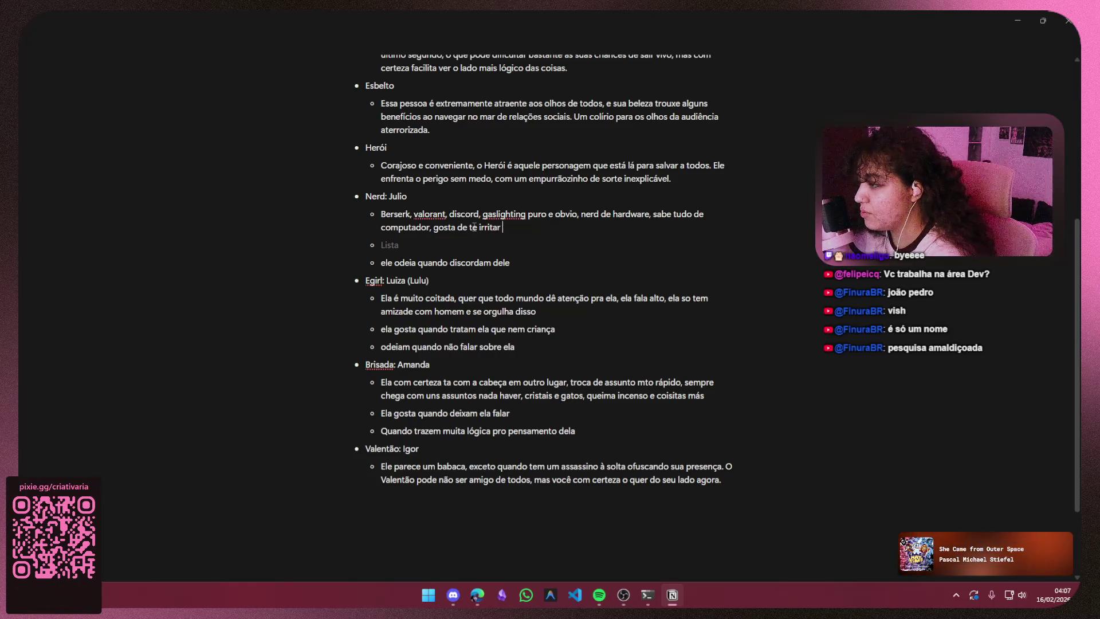
left_click(512, 242)
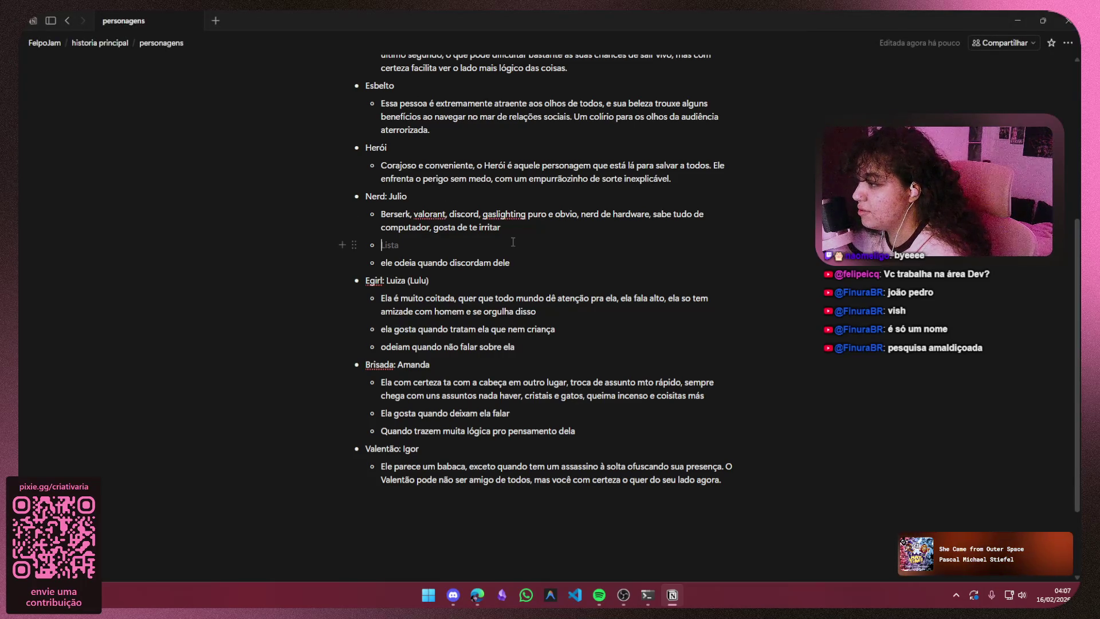
scroll(527, 253, "up", 2)
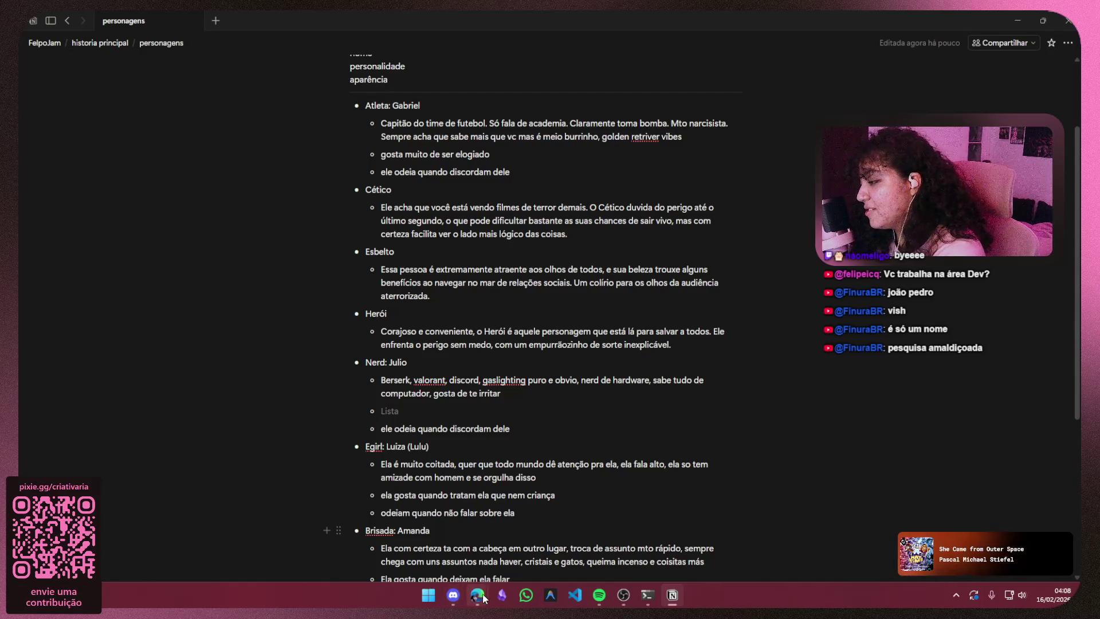
mouse_move(477, 595)
left_click(427, 544)
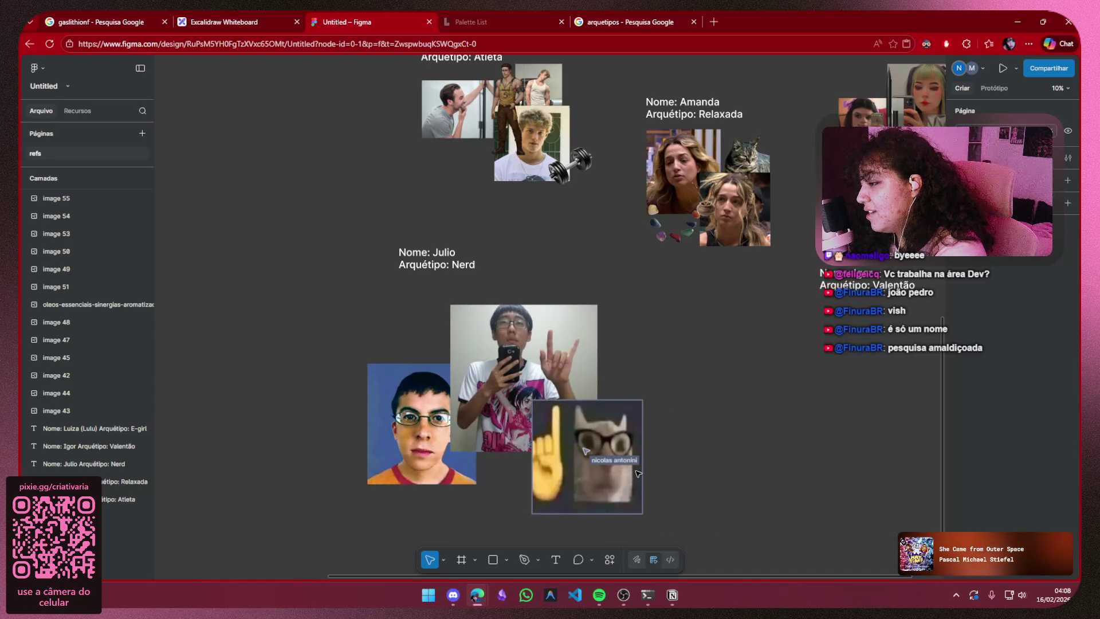
- Review Julio's references on the board, glance at Notion, and start a new browser tab
left_click_drag(610, 349, 564, 304)
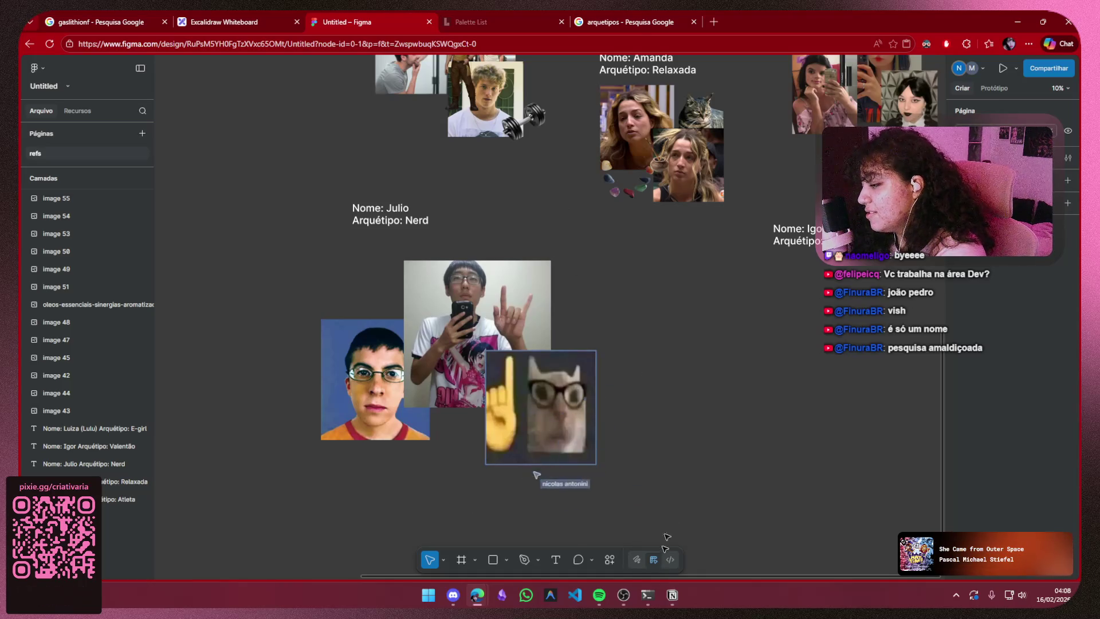
left_click(672, 594)
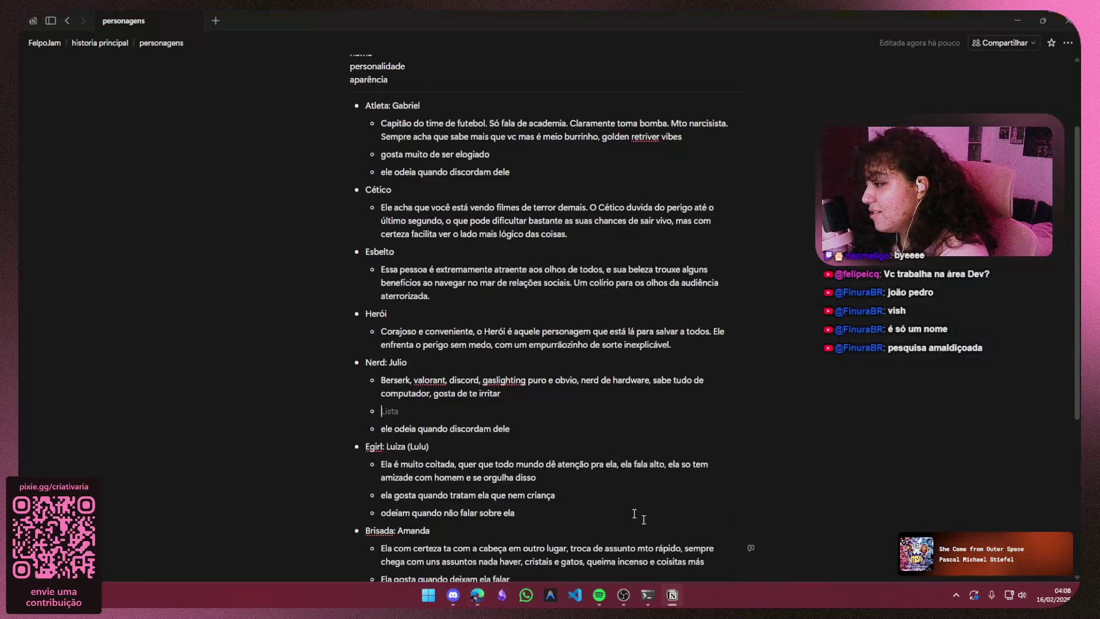
key("alt+Tab")
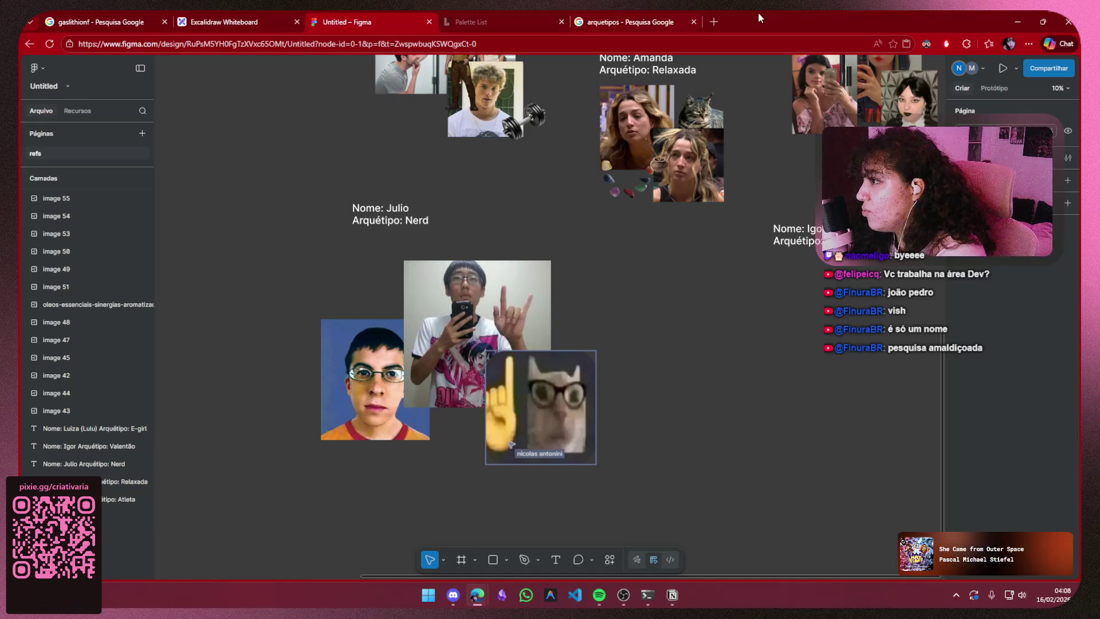
left_click(712, 21)
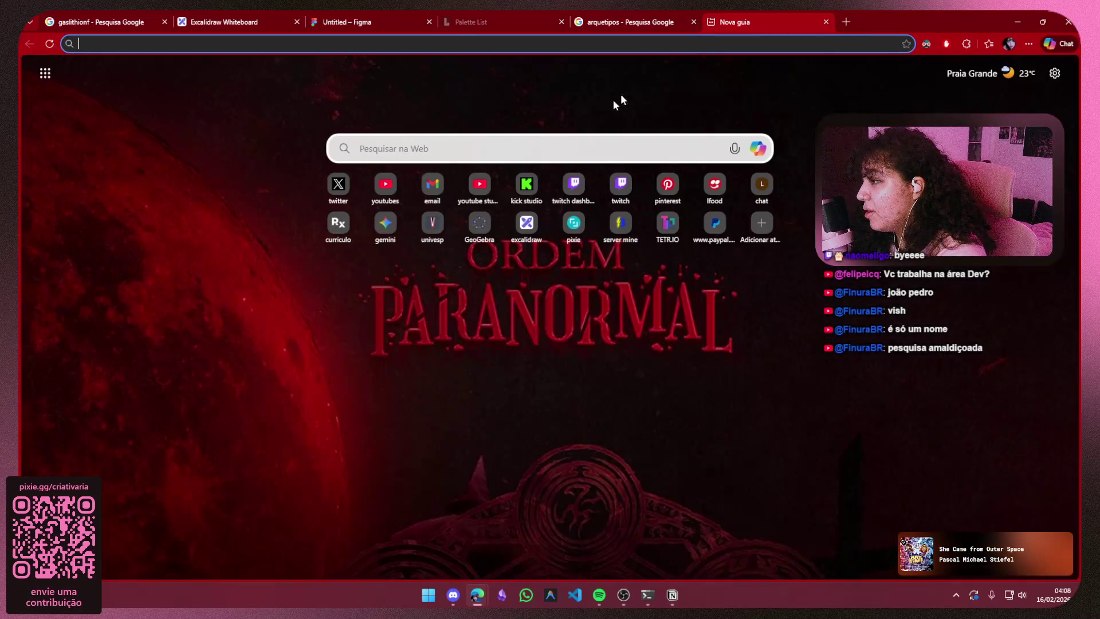
- Search Pinterest for 'meme tecnicamente' and browse the cat-with-glasses meme pins
left_click(668, 185)
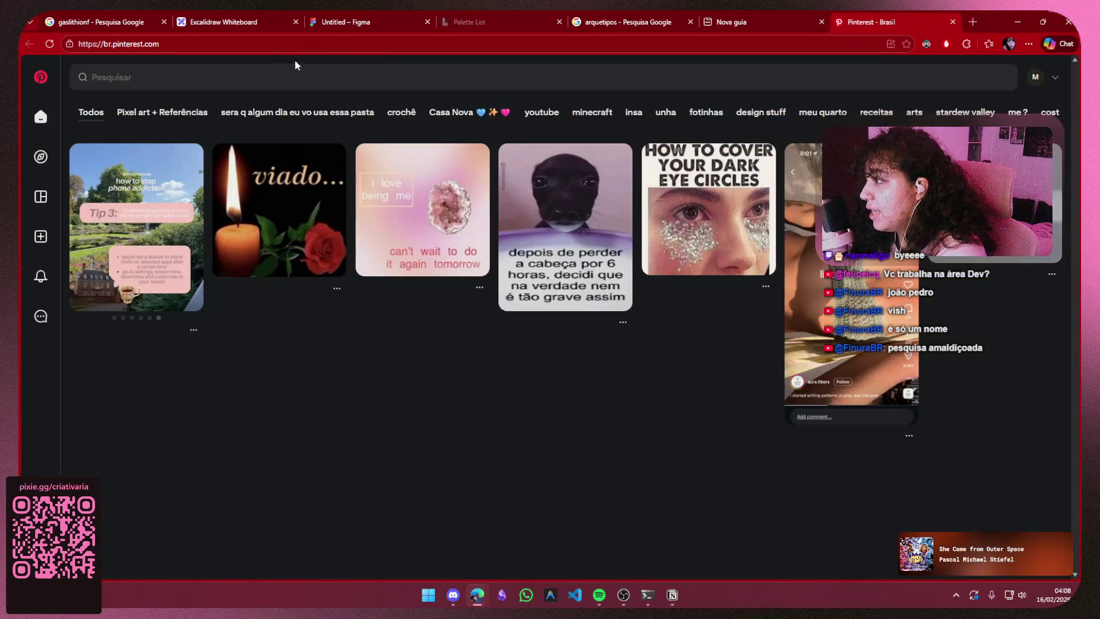
left_click(270, 75)
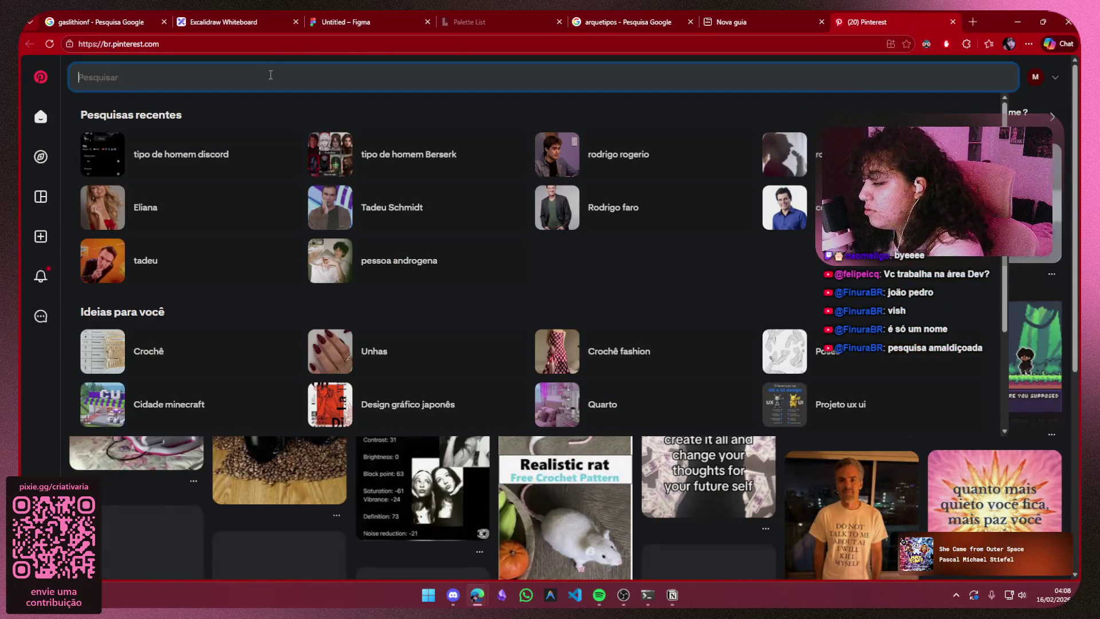
type("meme tecnicamente")
key("Return")
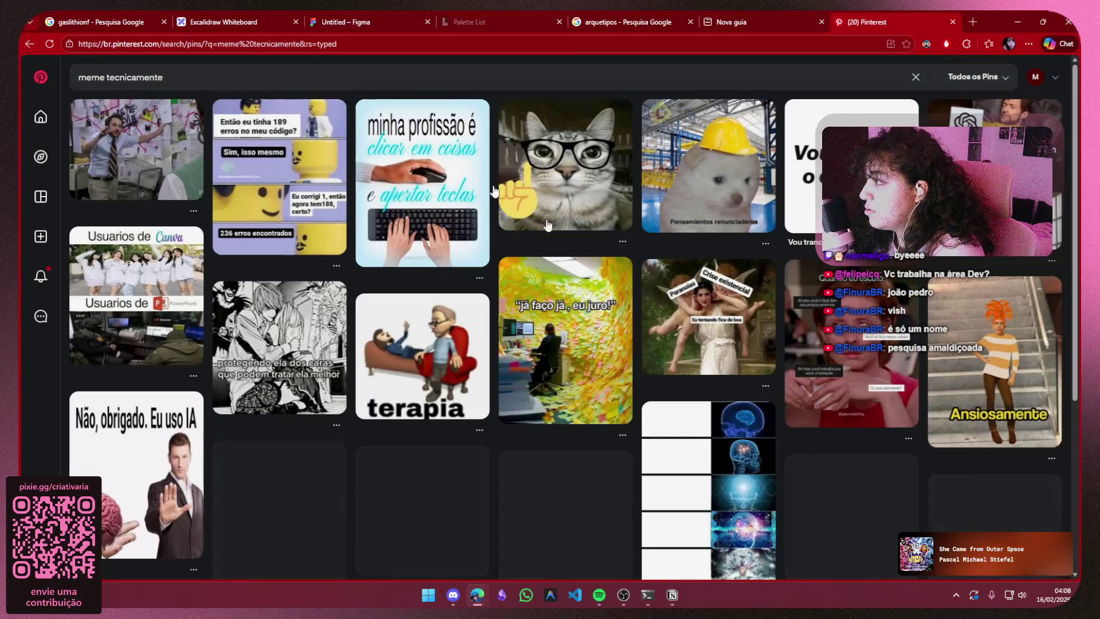
left_click(572, 187)
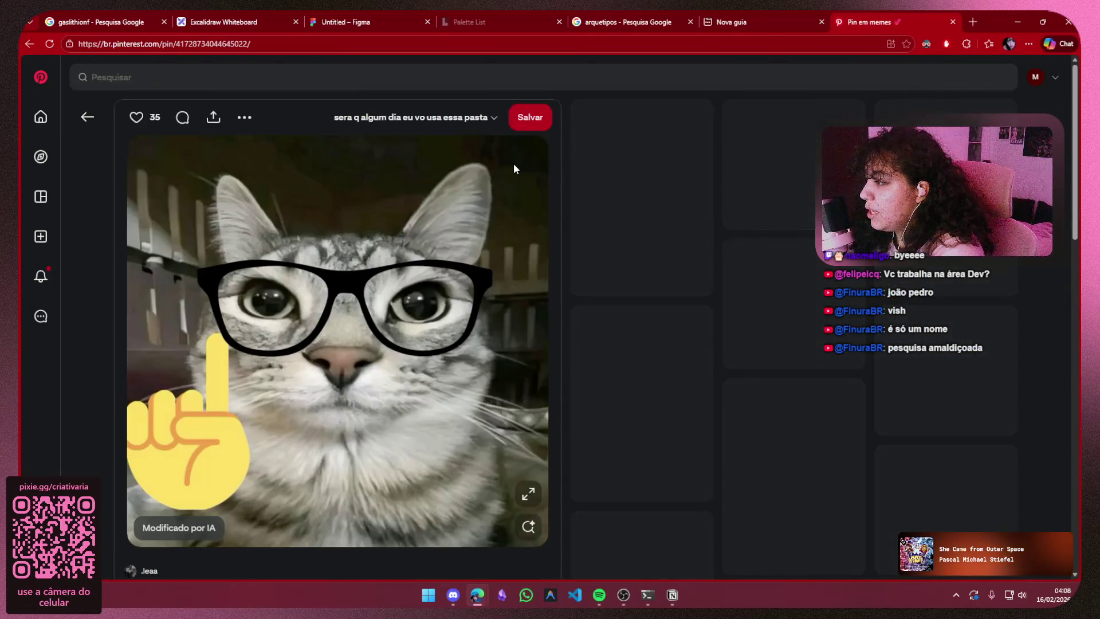
scroll(516, 163, "down", 2)
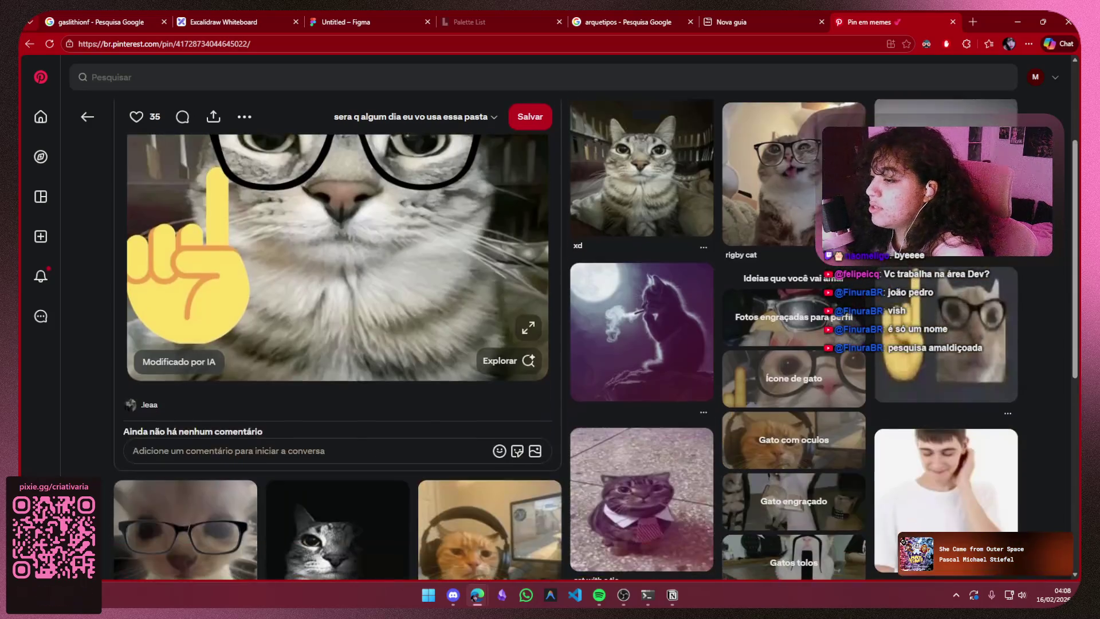
scroll(925, 262, "down", 3)
scroll(925, 262, "up", 1)
scroll(926, 262, "down", 3)
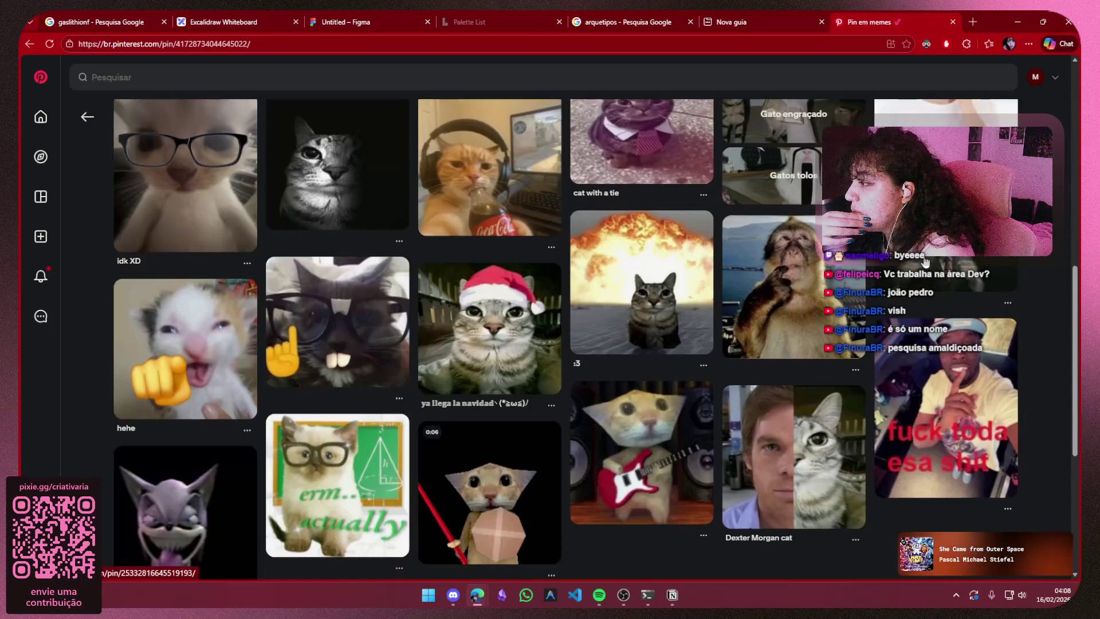
left_click(319, 347)
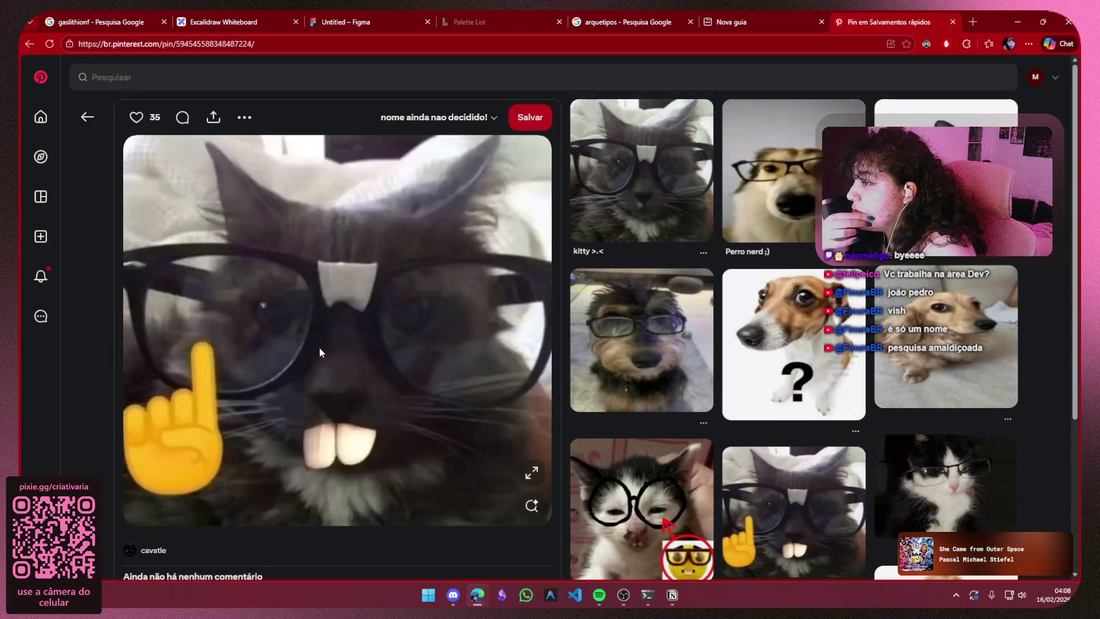
scroll(319, 348, "down", 3)
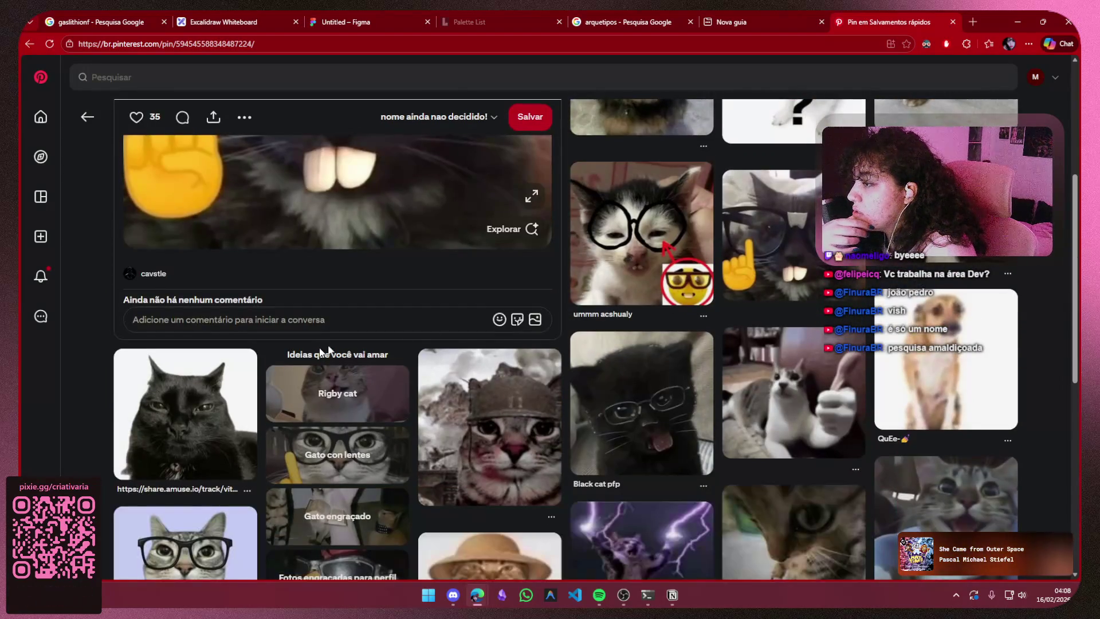
- Copy the 'ummm acshualy' cat meme image and paste it onto the Figma board
left_click(673, 292)
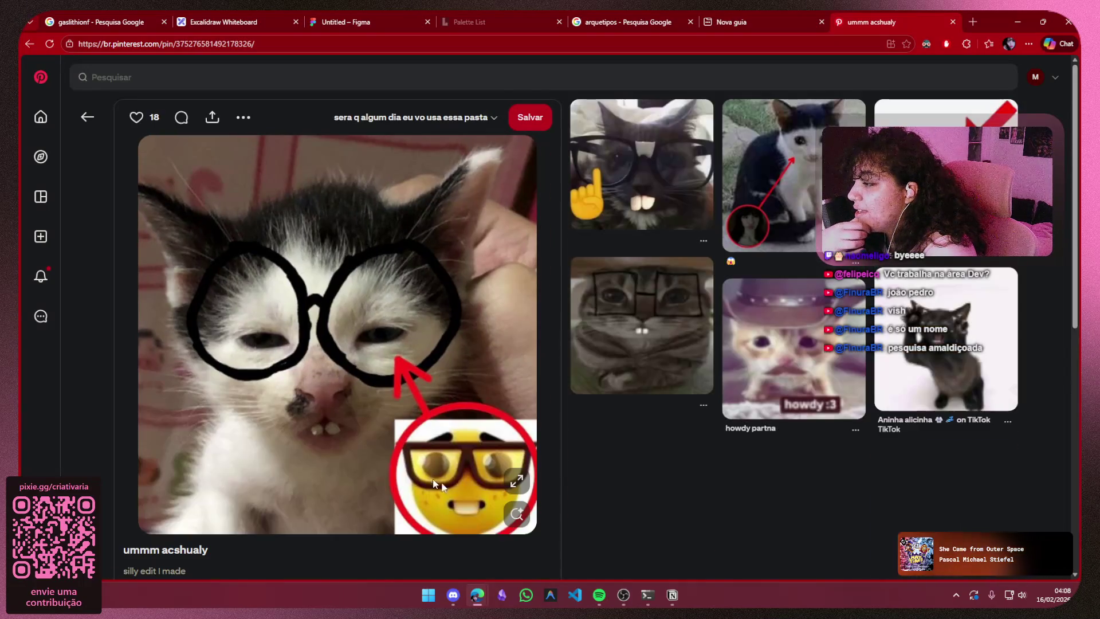
scroll(1033, 336, "down", 3)
scroll(1033, 335, "down", 3)
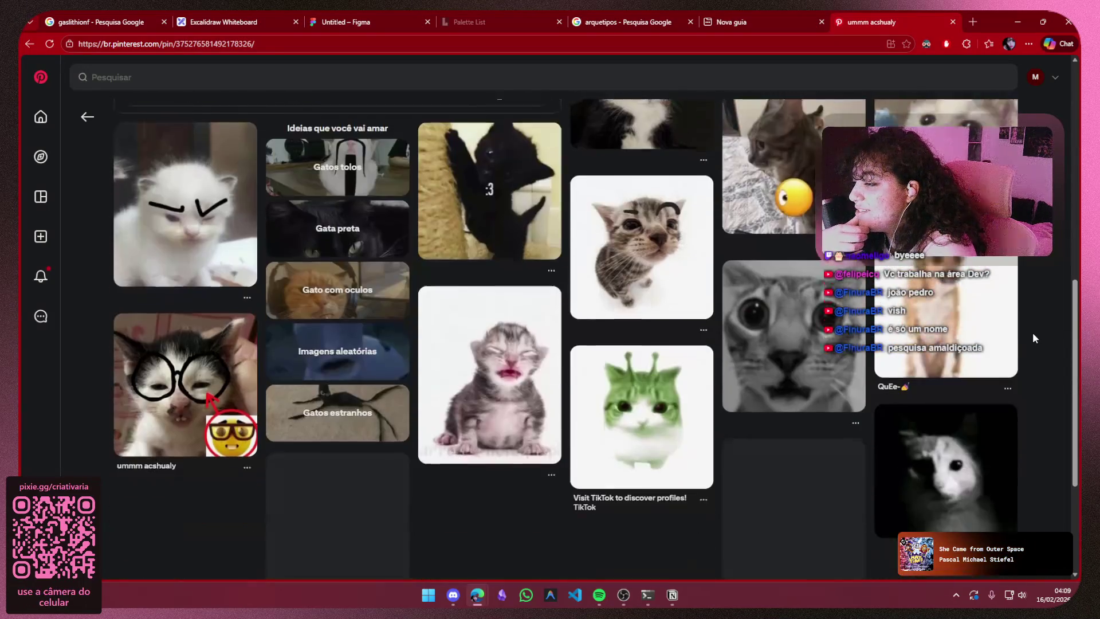
scroll(1032, 333, "down", 3)
scroll(1032, 332, "up", 1)
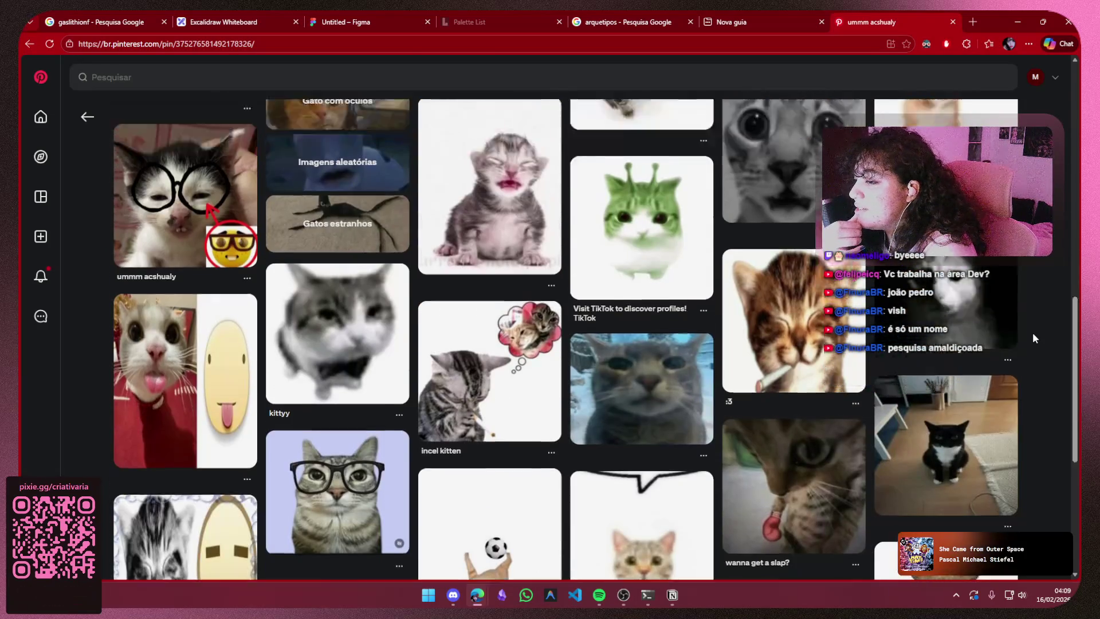
scroll(1032, 333, "up", 8)
right_click(308, 318)
left_click(344, 371)
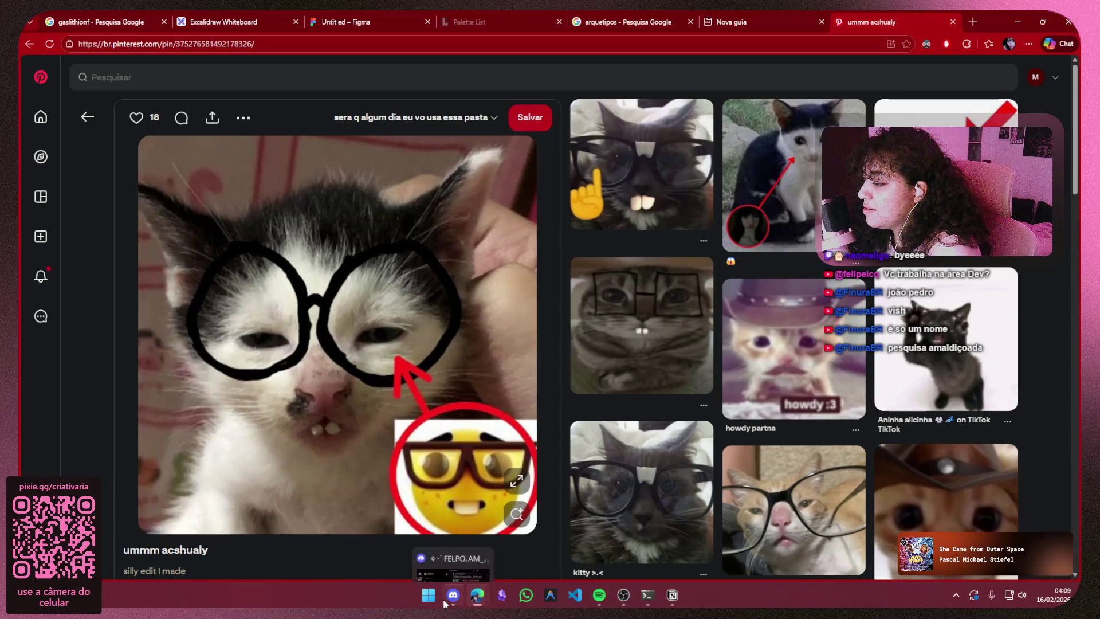
left_click(386, 19)
key("ctrl+v")
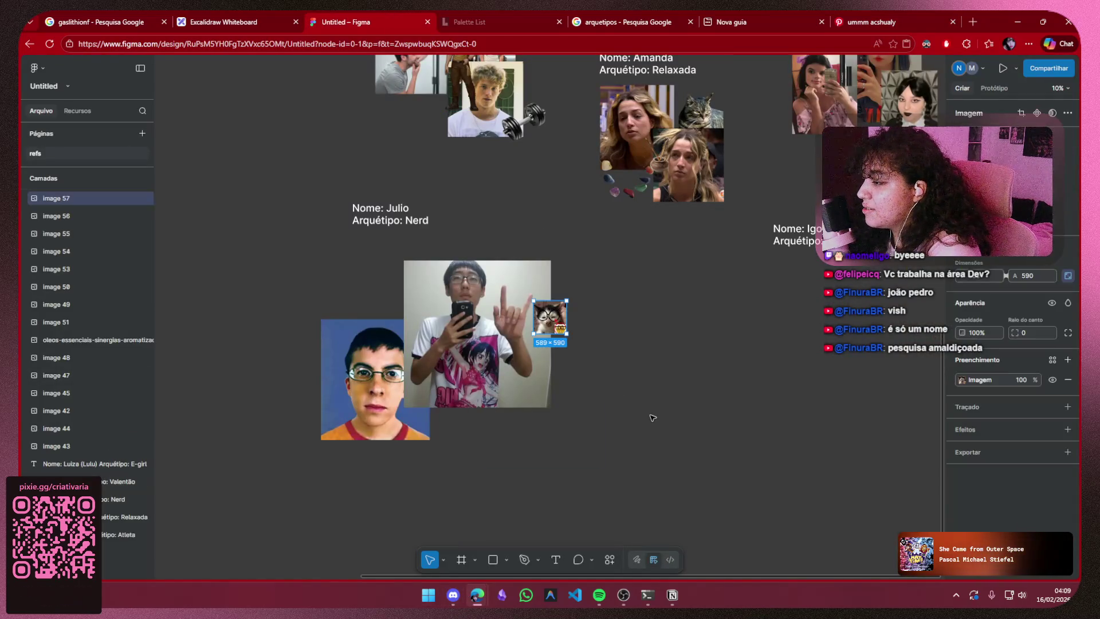
- Enlarge the cat meme, place it left of Julio's photos, then find visually similar Pinterest pins
left_click_drag(533, 335, 373, 492)
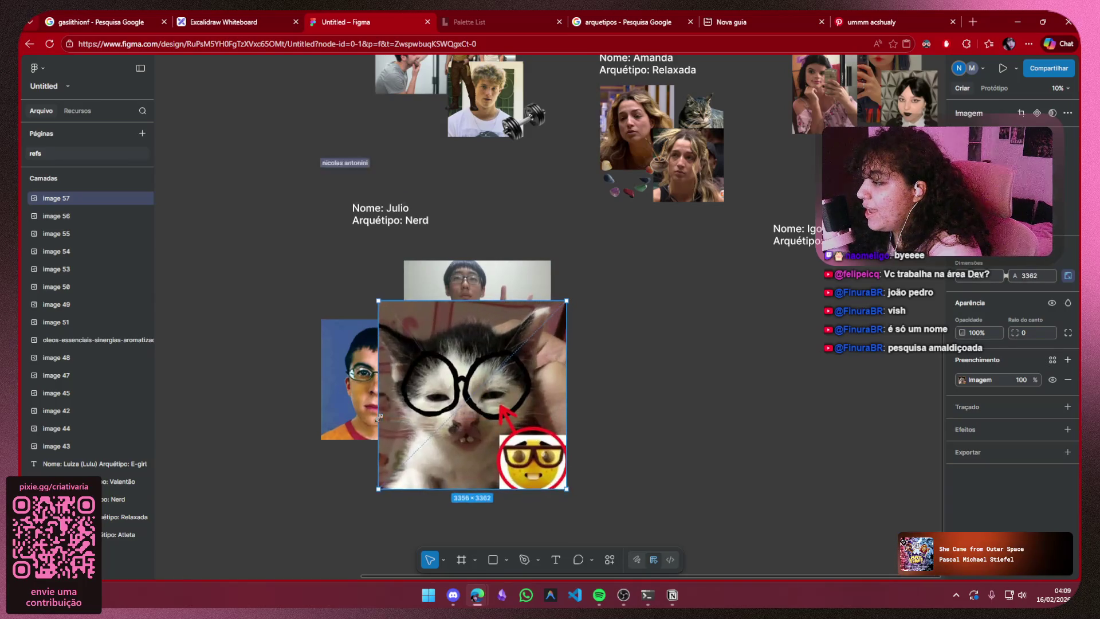
left_click_drag(488, 434, 271, 357)
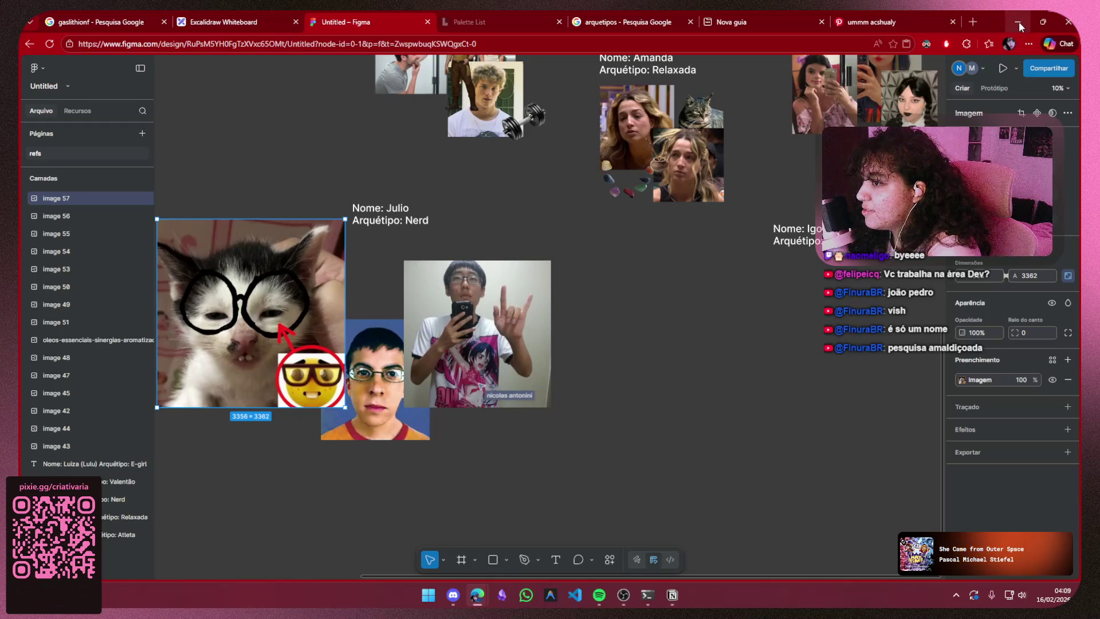
left_click(264, 25)
left_click(361, 22)
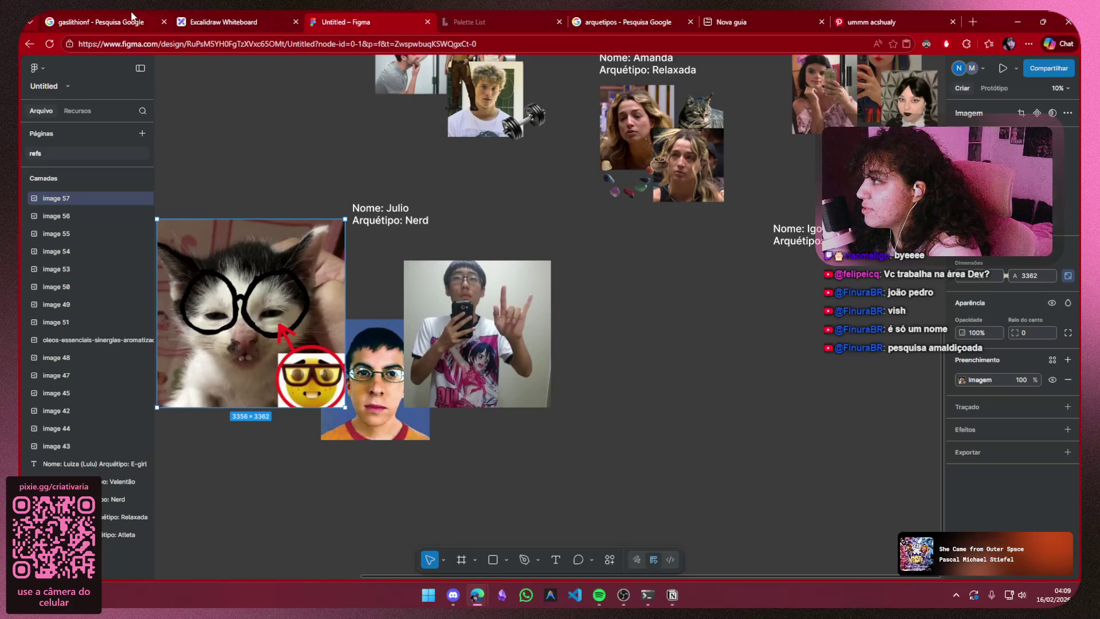
left_click(877, 18)
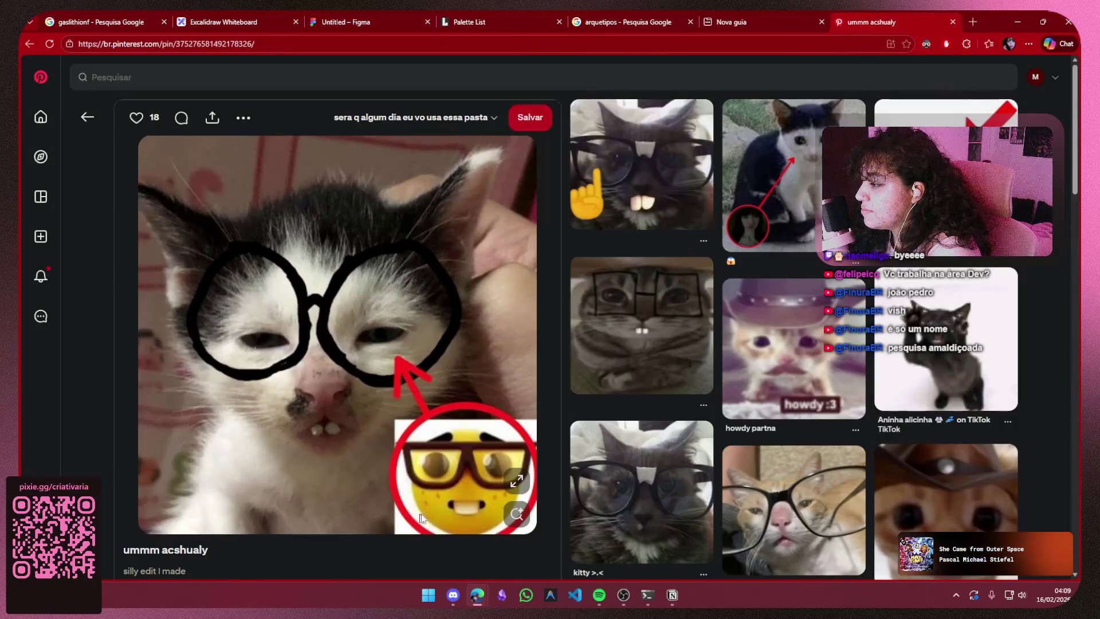
left_click(515, 514)
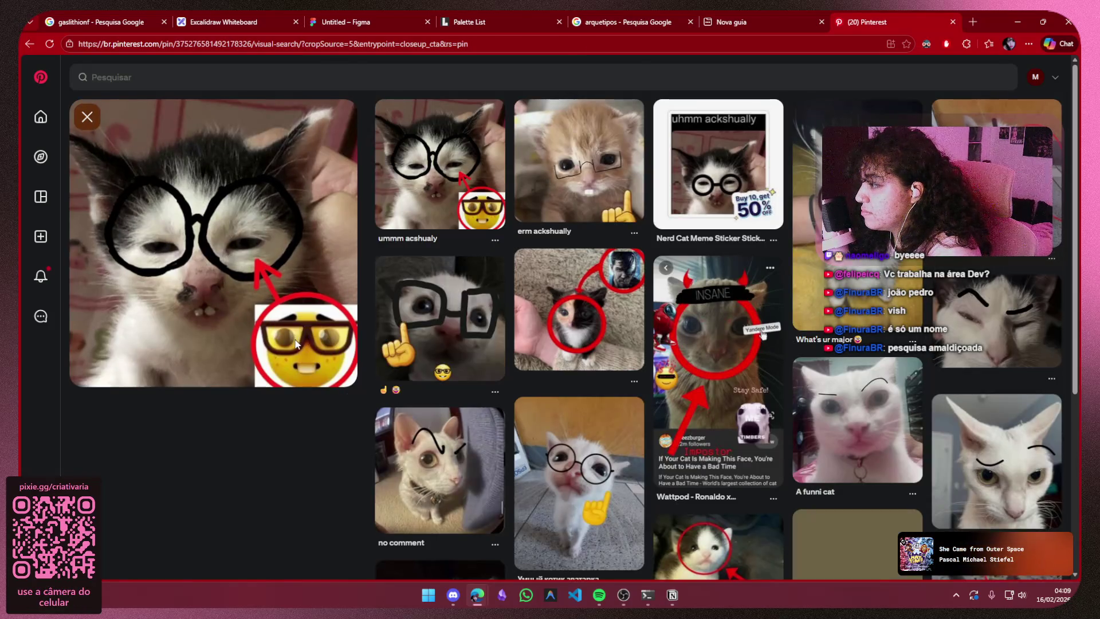
- Narrow the visual search to the nerd emoji, copy the 'OPA' emoji image and return to Figma
left_click(310, 353)
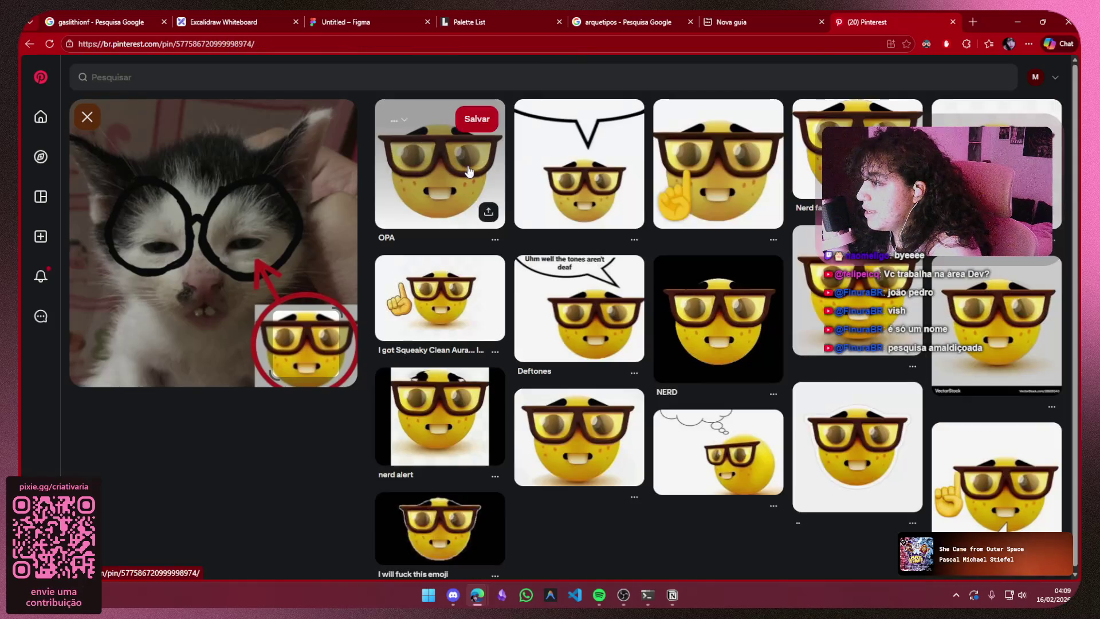
left_click(468, 172)
right_click(306, 305)
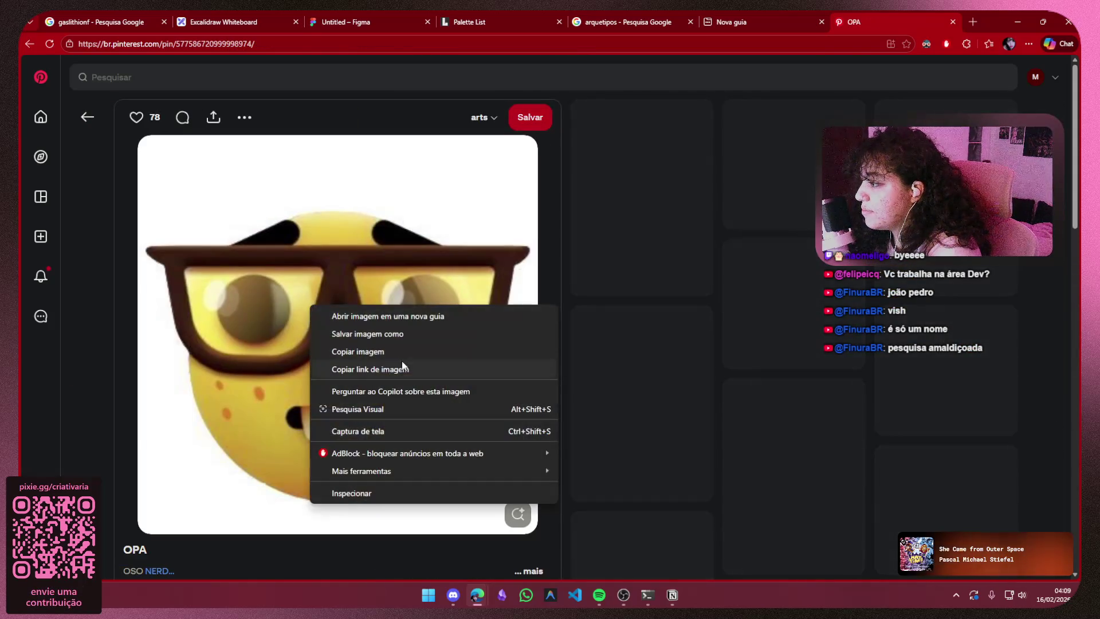
left_click(436, 351)
left_click(361, 20)
mouse_move(250, 313)
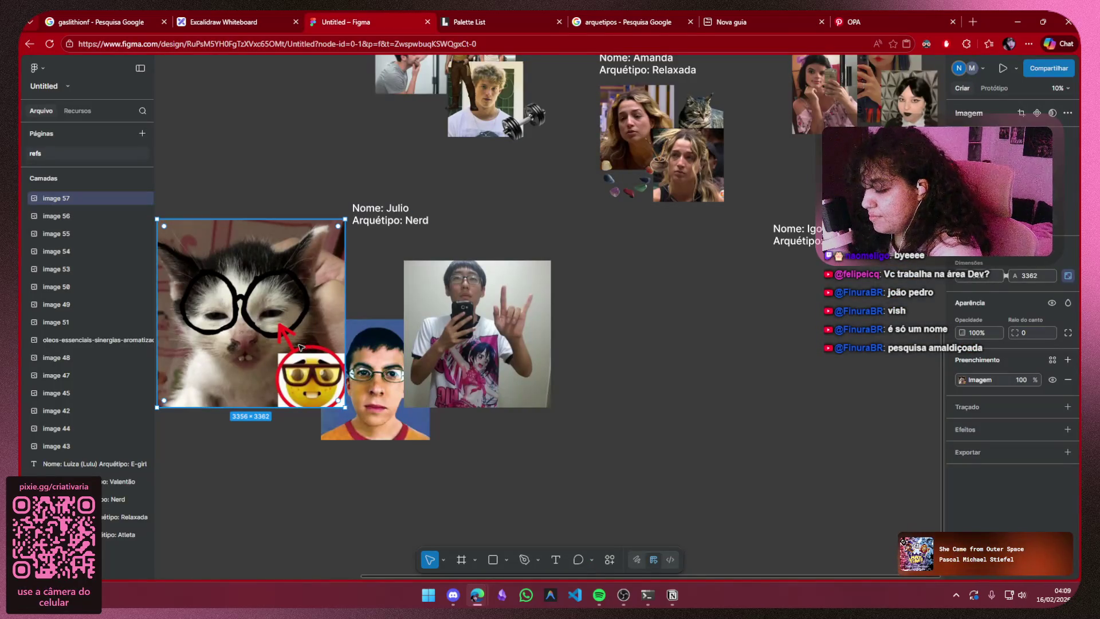
- Replace the cat meme with the pasted nerd emoji, enlarging it and shifting Julio's selfie aside
key("Delete")
key("ctrl+v")
mouse_move(540, 327)
left_mouse_down()
mouse_move(475, 414)
mouse_move(530, 423)
left_mouse_up()
left_click(518, 316)
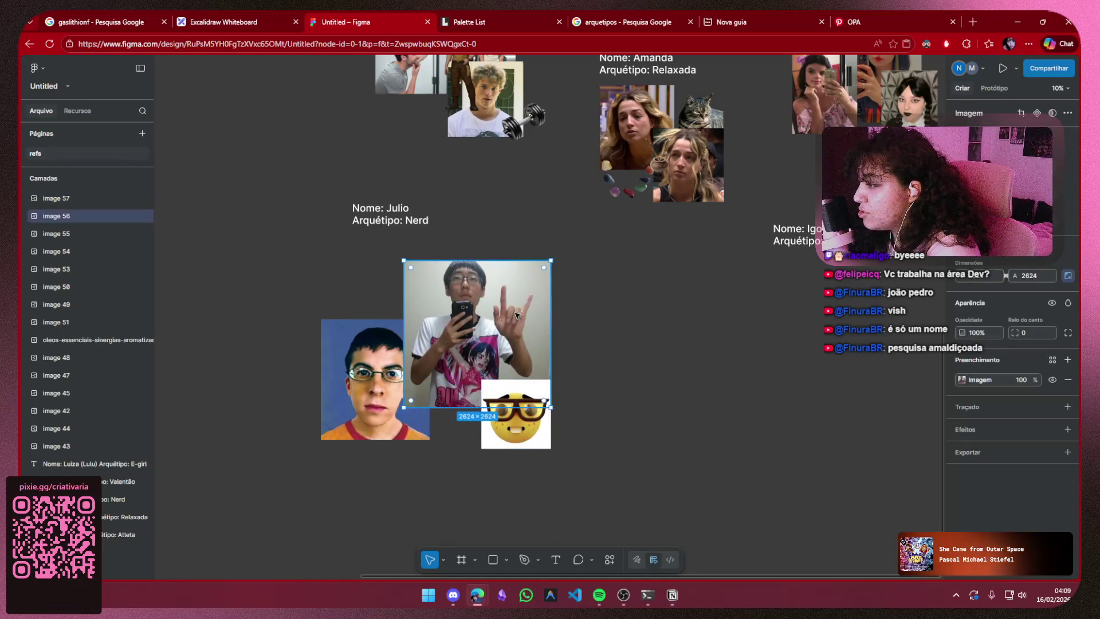
left_click_drag(519, 315, 531, 313)
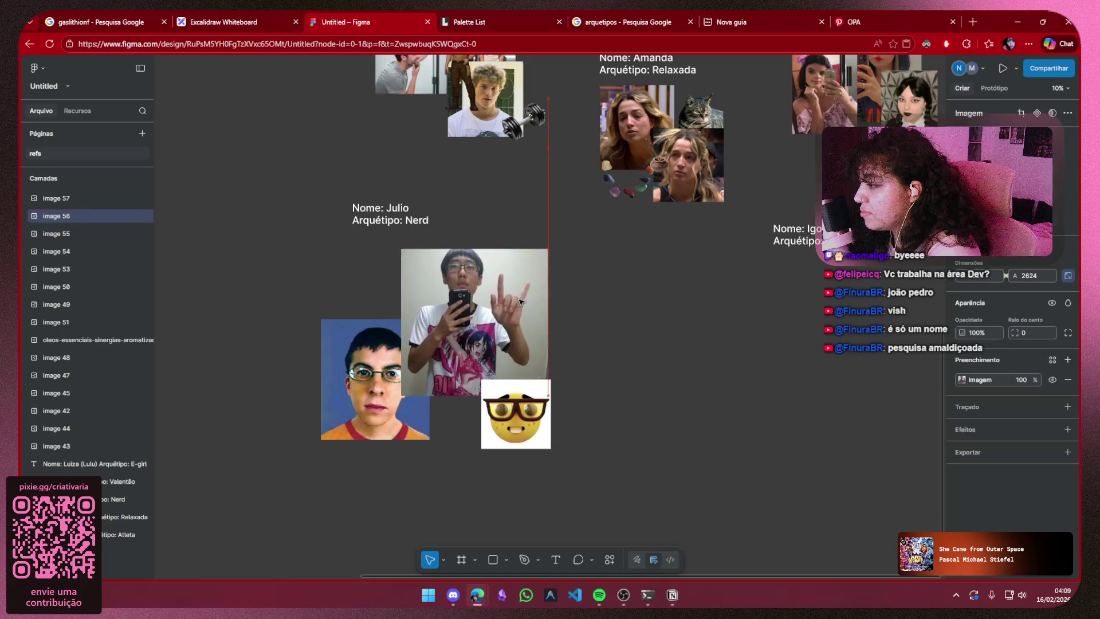
- Place the nerd emoji above Julio's glasses photo, review the group, and reopen the OPA pin
double_click(532, 438)
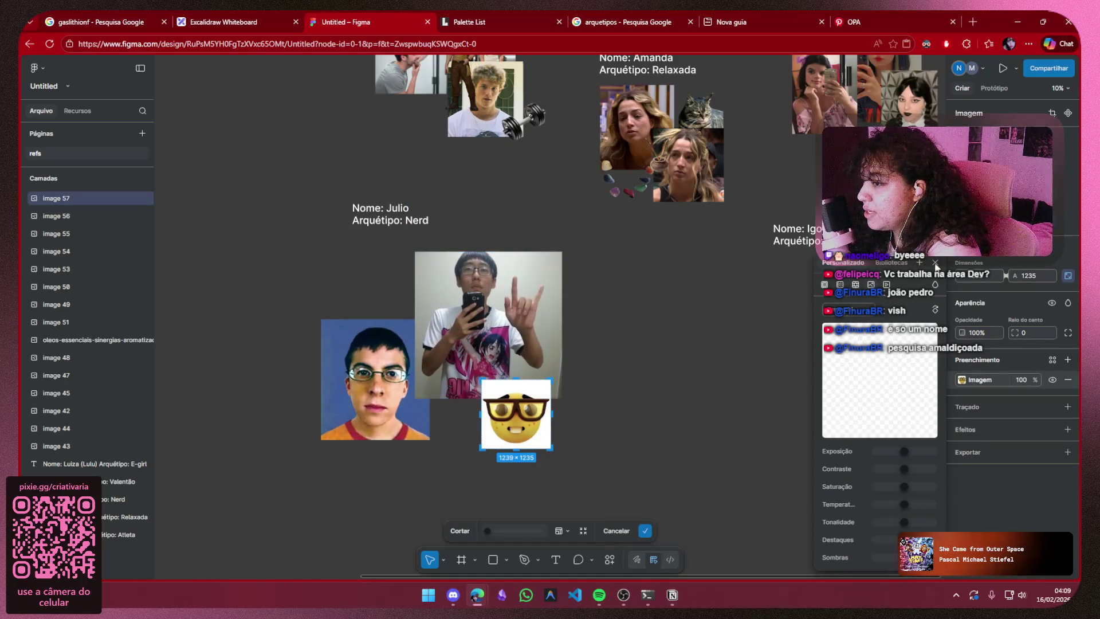
left_click(936, 264)
left_click_drag(539, 440, 402, 306)
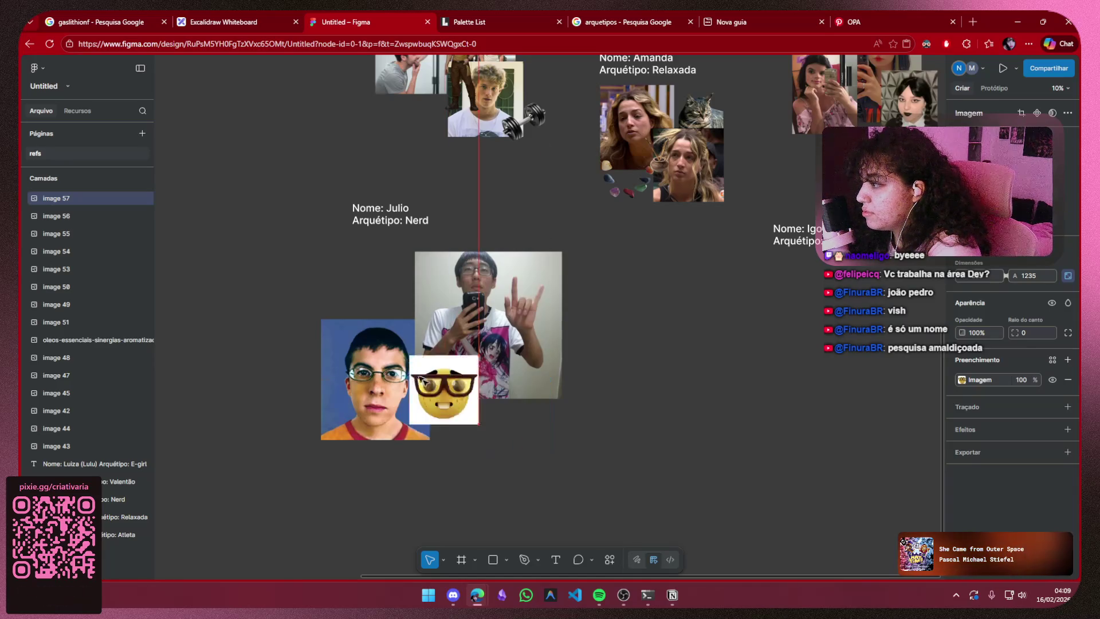
left_click(699, 295)
scroll(614, 315, "up", 3)
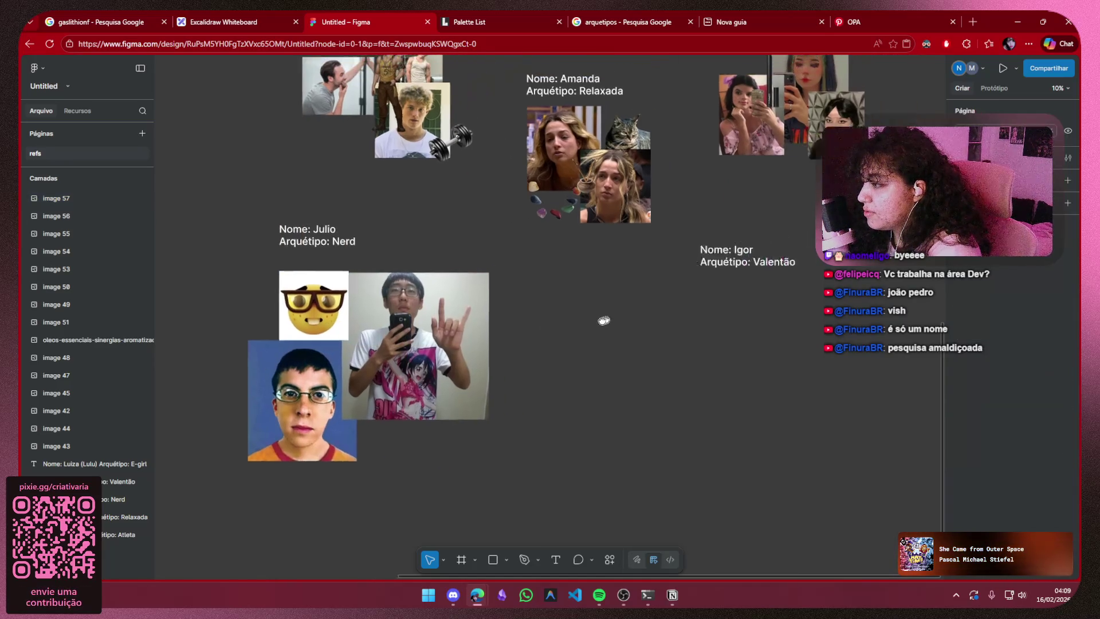
scroll(610, 422, "left", 1)
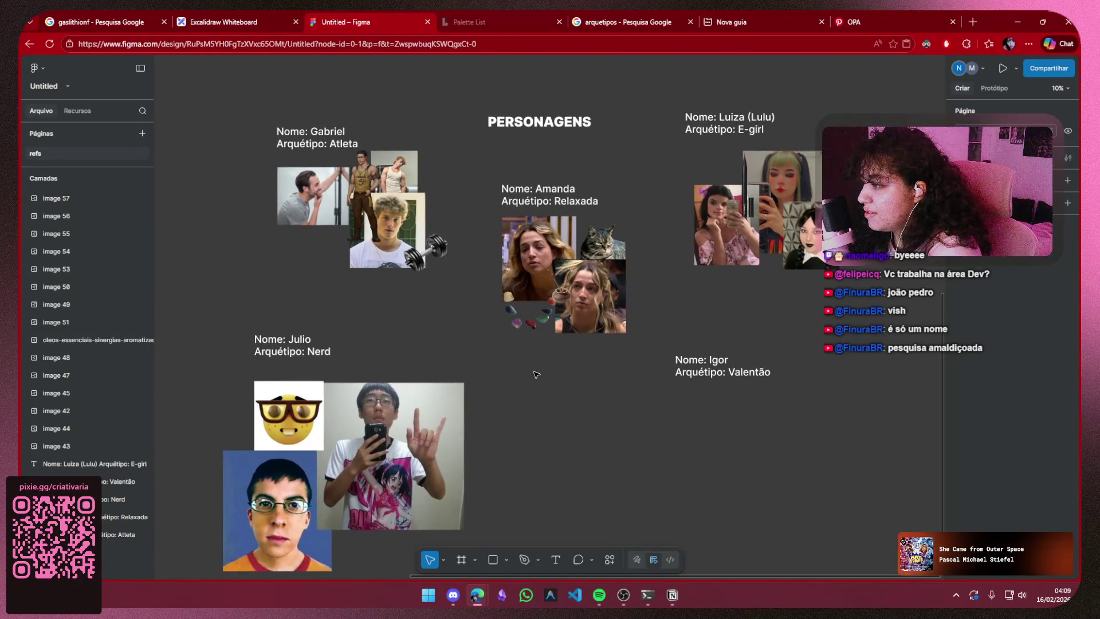
left_click_drag(589, 443, 653, 320)
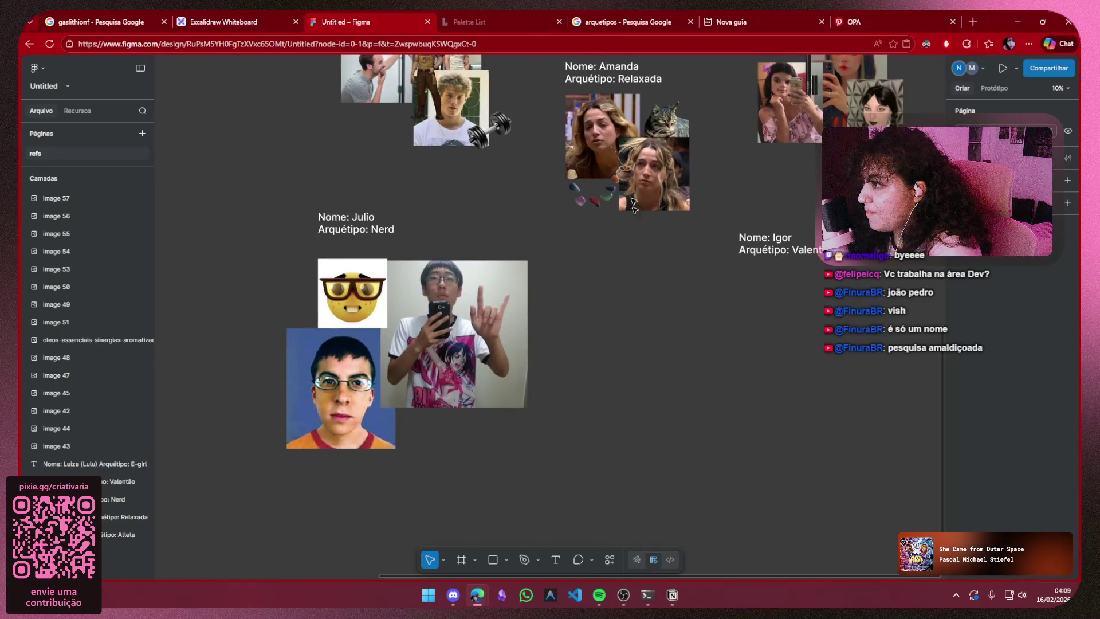
left_click(833, 22)
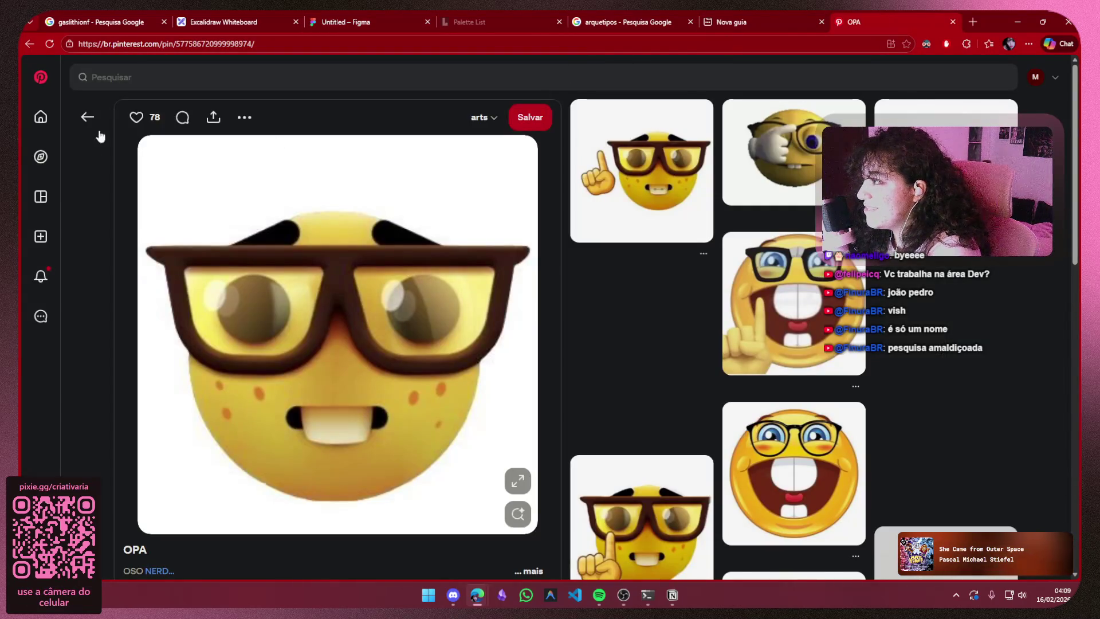
- Browse the similar nerd-emoji pins and open the one covering one eye
left_click(87, 118)
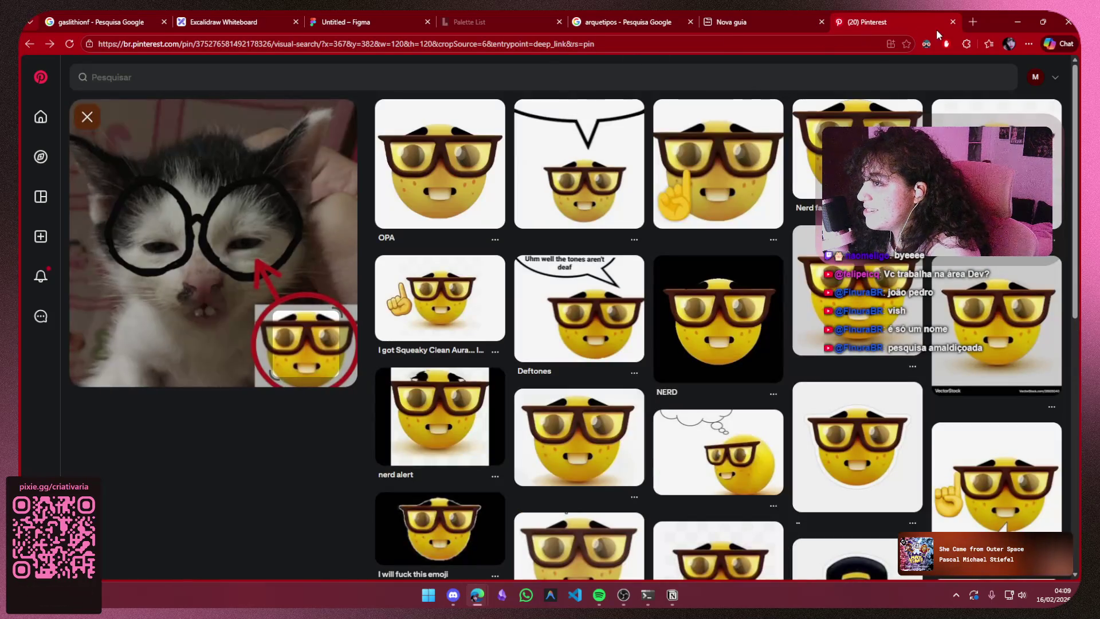
left_click(472, 182)
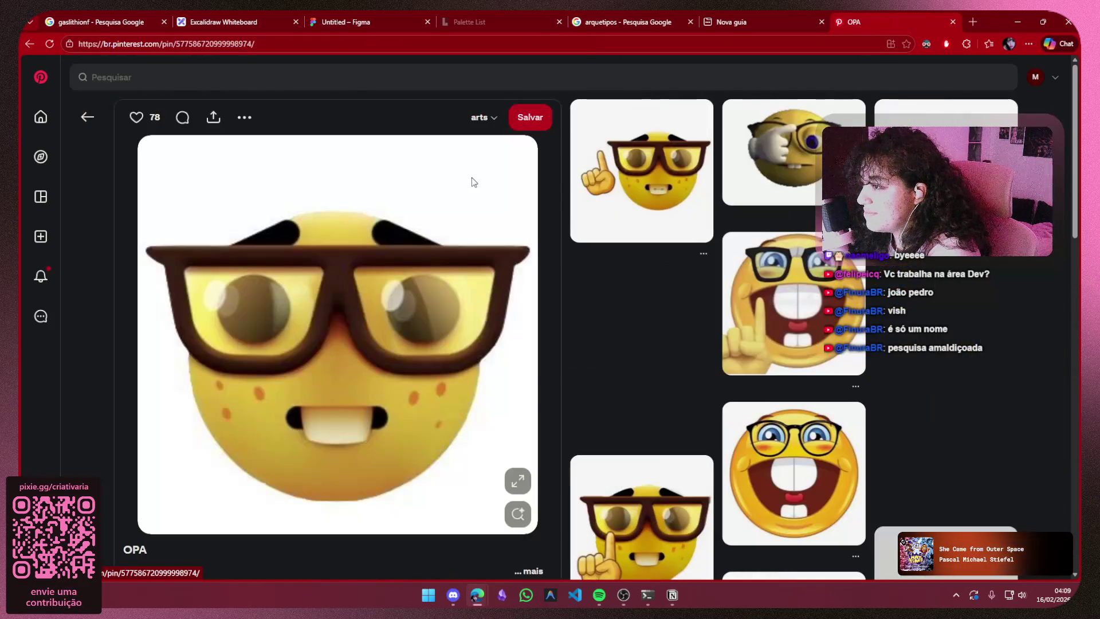
left_click(794, 168)
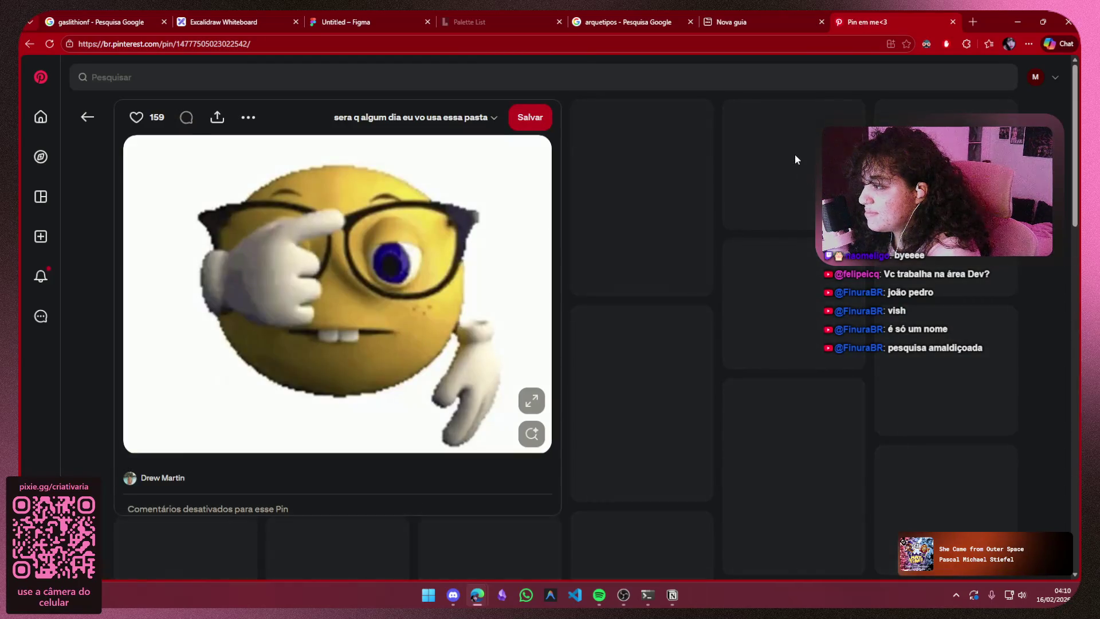
scroll(589, 437, "down", 2)
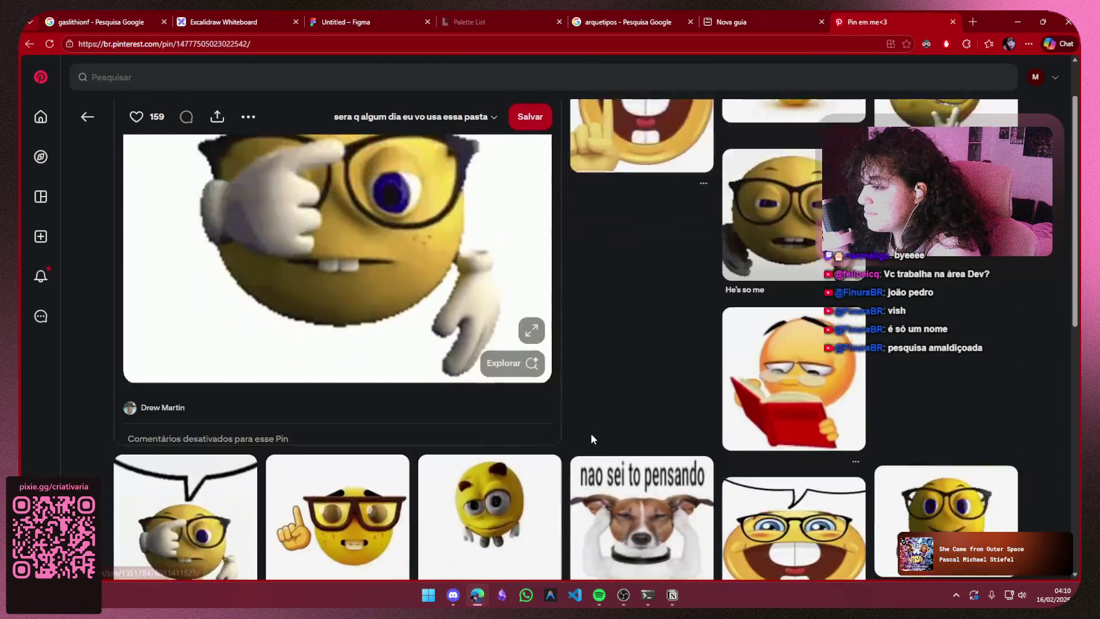
key("ctrl+3")
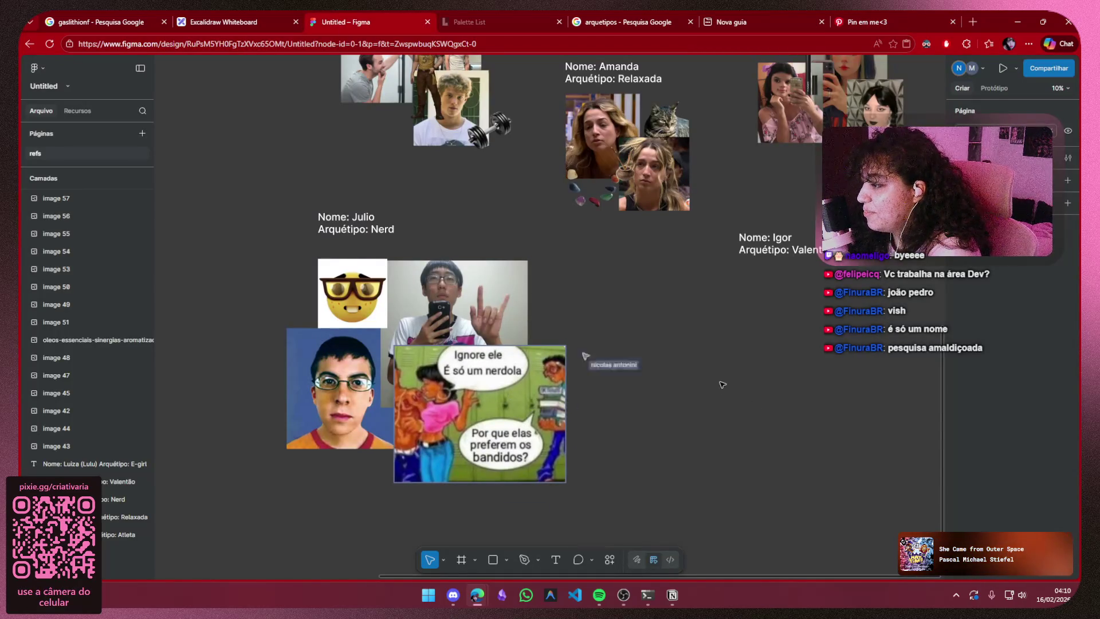
left_click(896, 15)
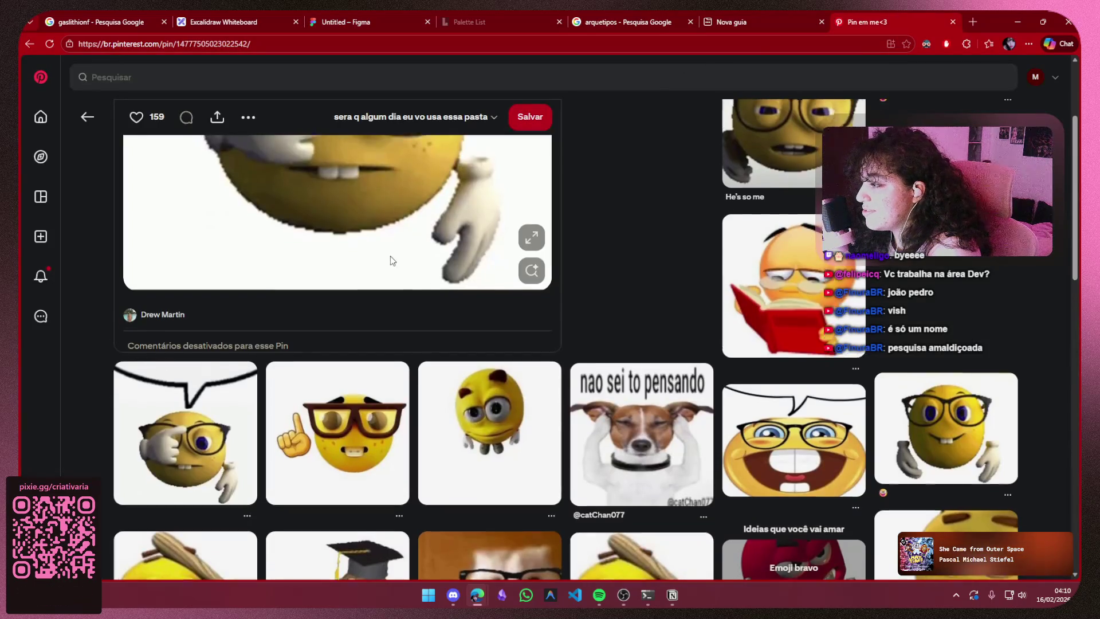
scroll(375, 284, "up", 2)
- Copy the one-eye nerd emoji image and paste it onto the Figma board
right_click(375, 284)
left_click(438, 332)
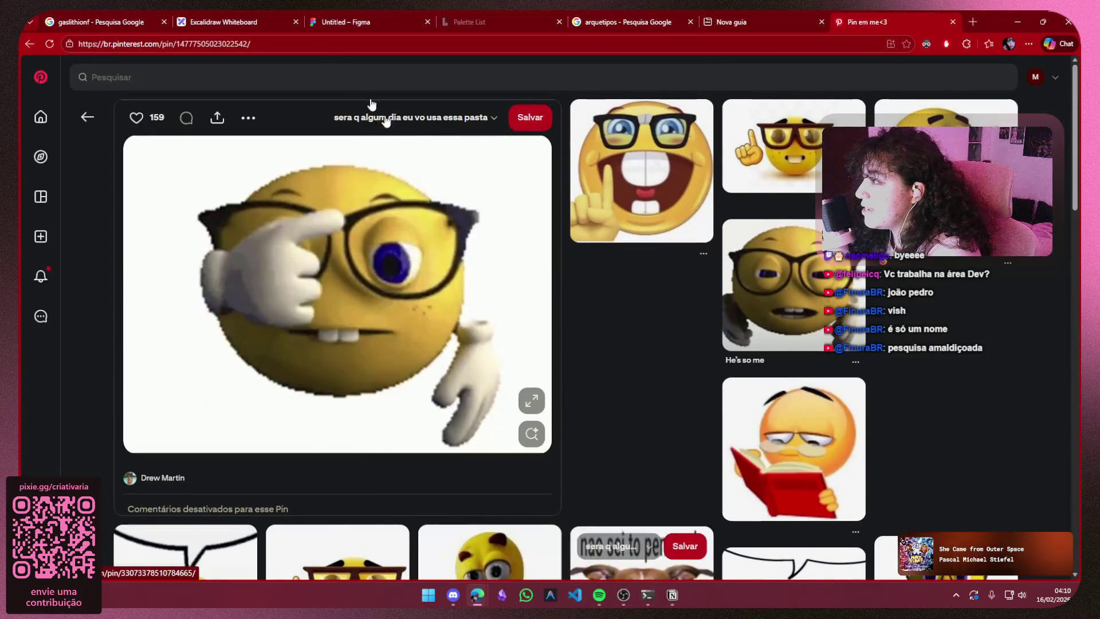
left_click(344, 22)
key("ctrl+v")
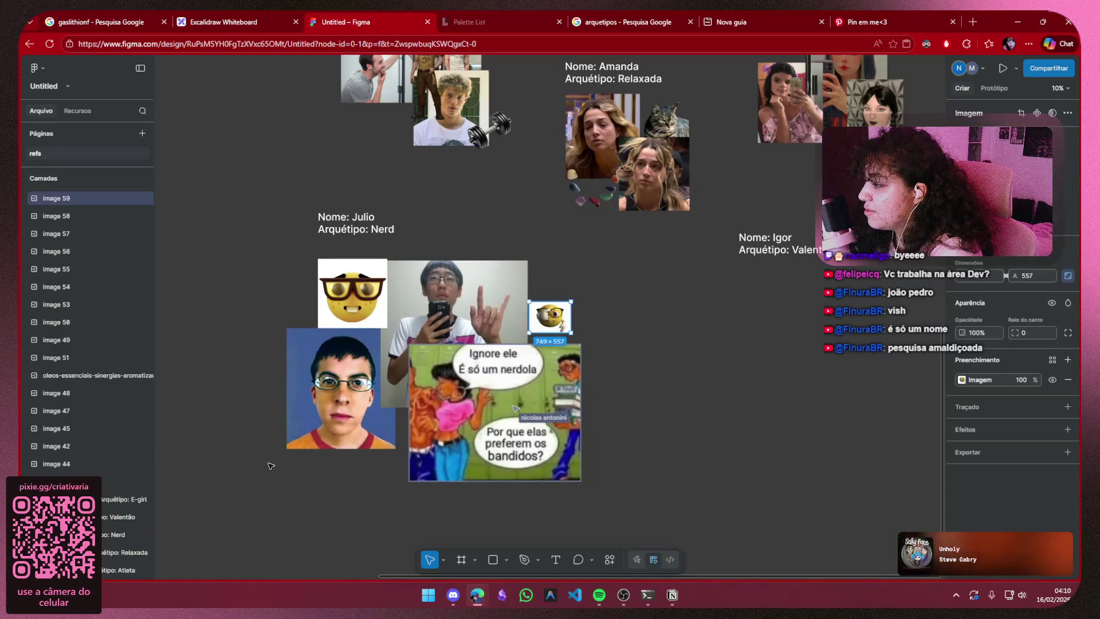
- Try the pasted emoji beside Julio's references at a couple of sizes, then delete it
mouse_move(460, 308)
left_mouse_down()
mouse_move(265, 275)
mouse_move(307, 326)
left_mouse_up()
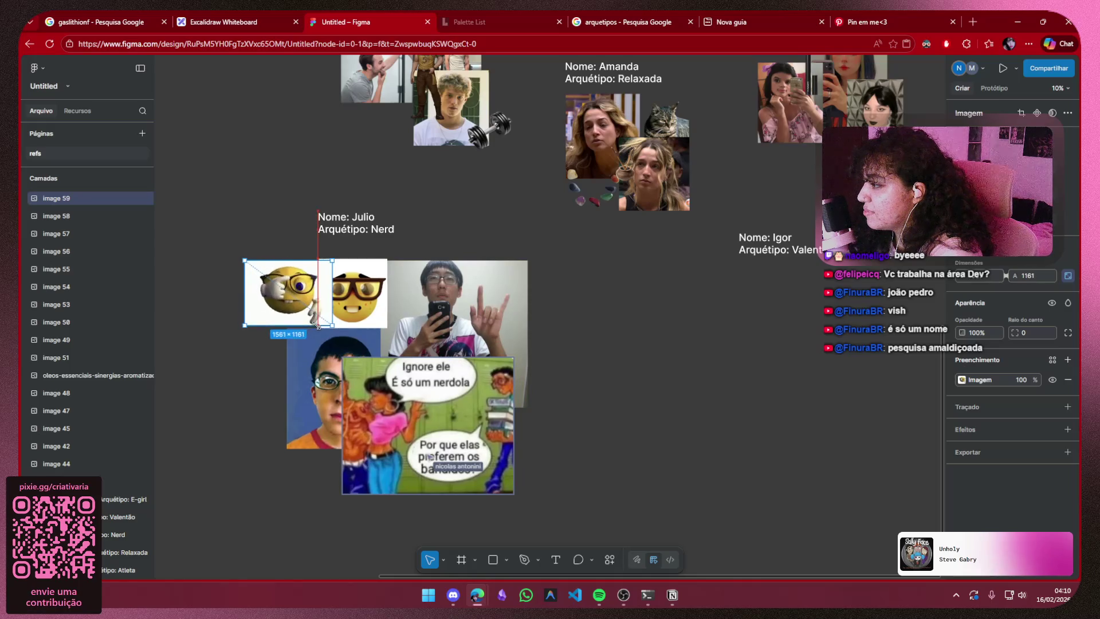
left_click(240, 370)
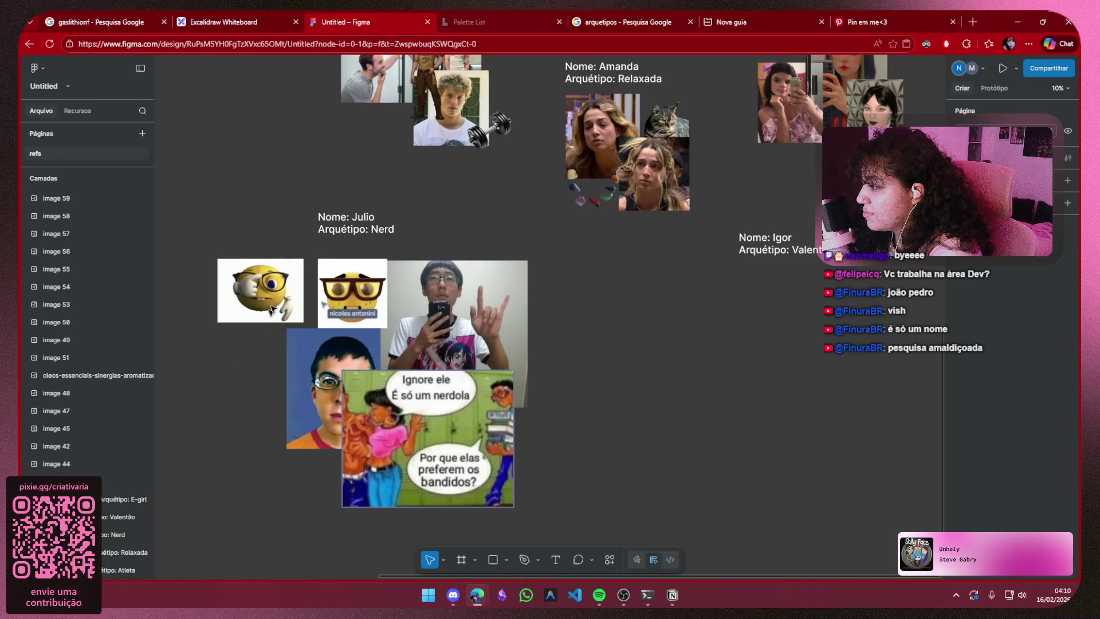
left_click(234, 320)
left_click_drag(215, 325, 203, 360)
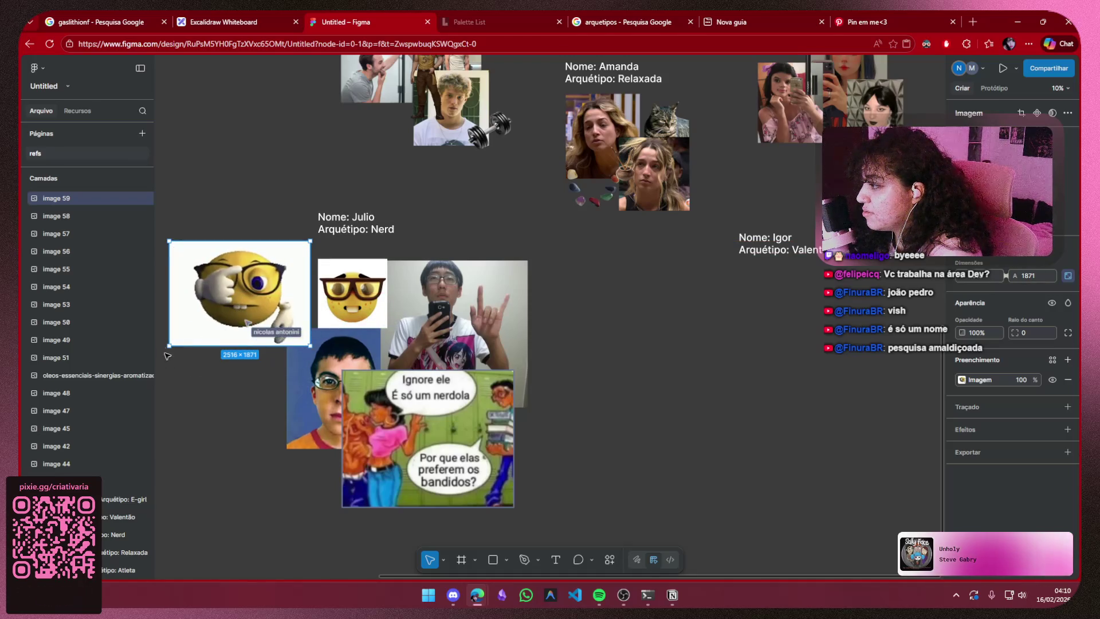
left_click_drag(170, 345, 225, 317)
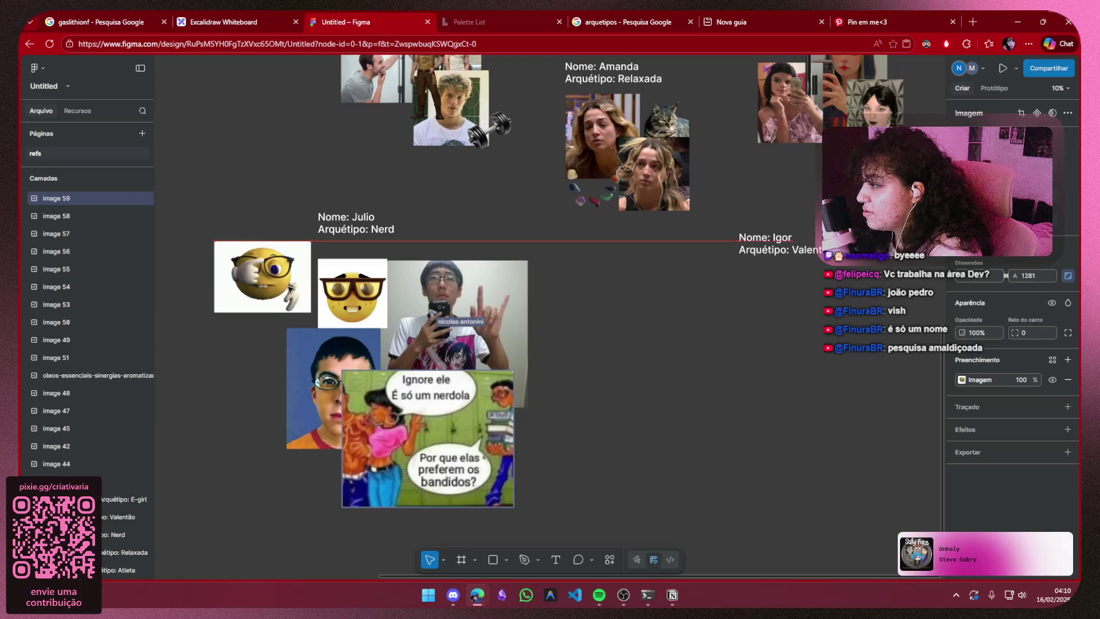
key("Delete")
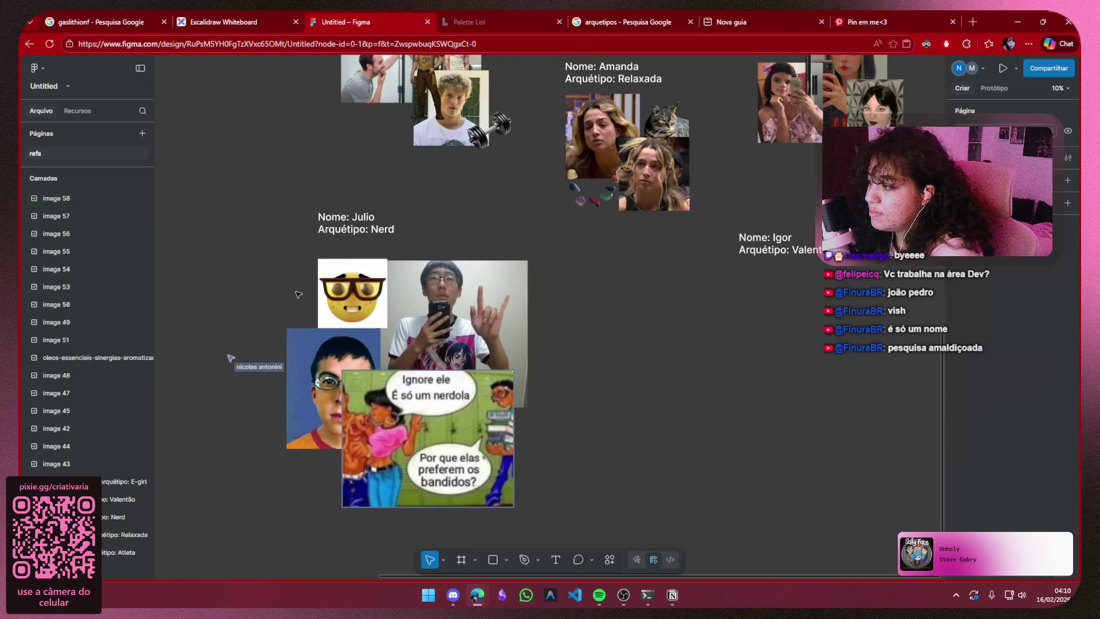
- Shrink the 'Ignore ele, é só um nerdola' comic under Julio's photos and switch to Notion
left_click_drag(446, 447, 499, 484)
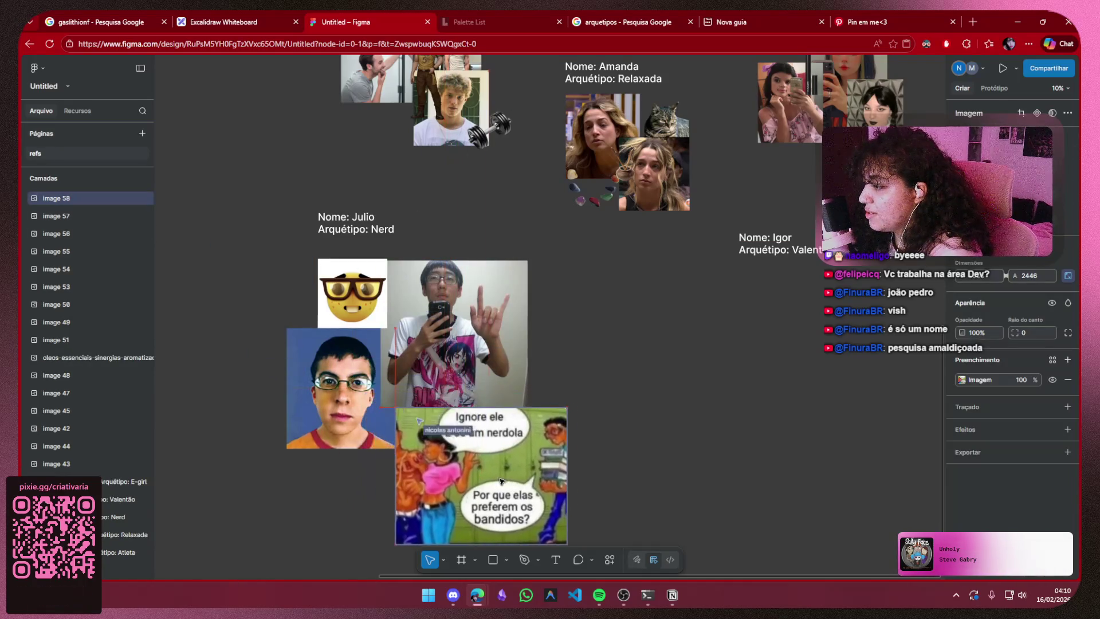
scroll(499, 484, "down", 2)
scroll(498, 484, "right", 1)
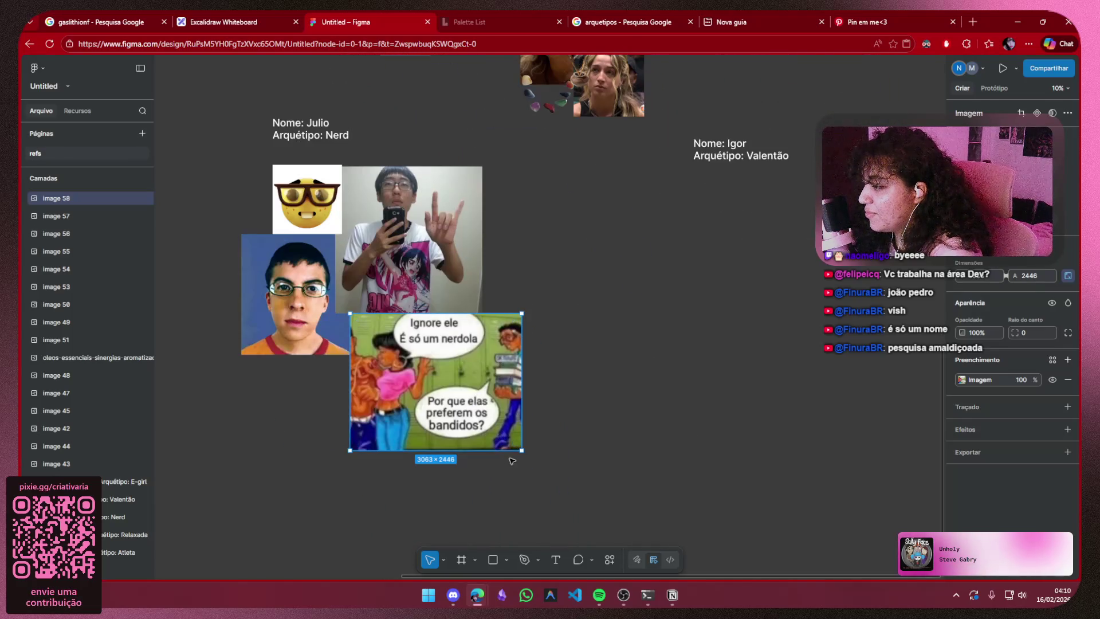
left_click_drag(523, 454, 462, 389)
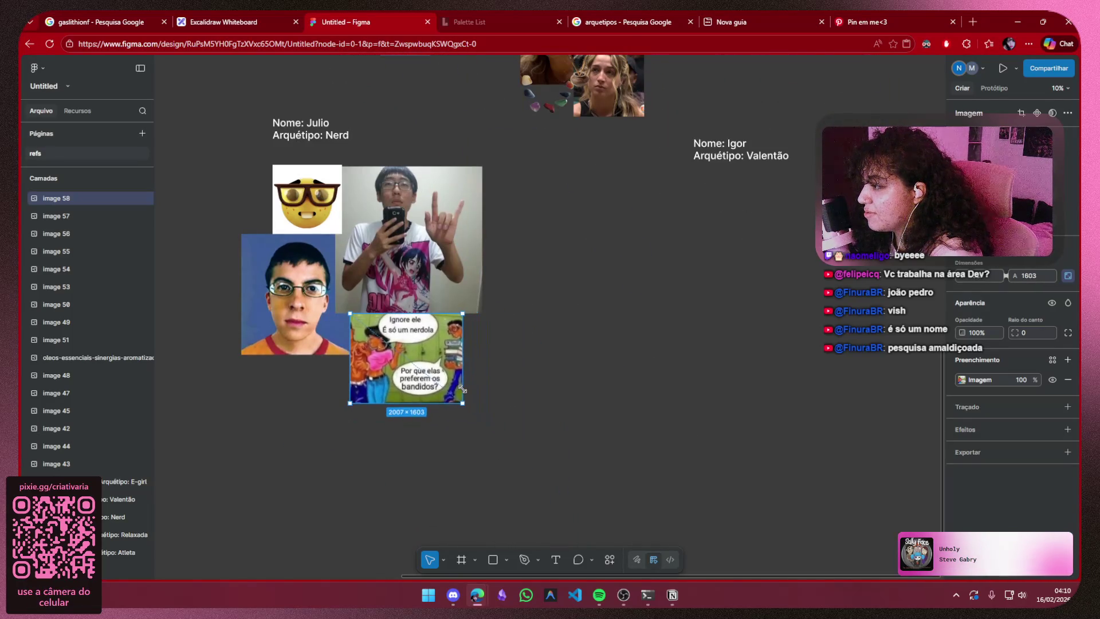
left_click(533, 379)
scroll(575, 334, "down", 1)
mouse_move(575, 335)
left_mouse_down()
mouse_move(681, 429)
mouse_move(421, 456)
left_mouse_up()
mouse_move(449, 259)
left_mouse_down()
mouse_move(563, 365)
mouse_move(451, 183)
left_mouse_up()
scroll(553, 372, "down", 1)
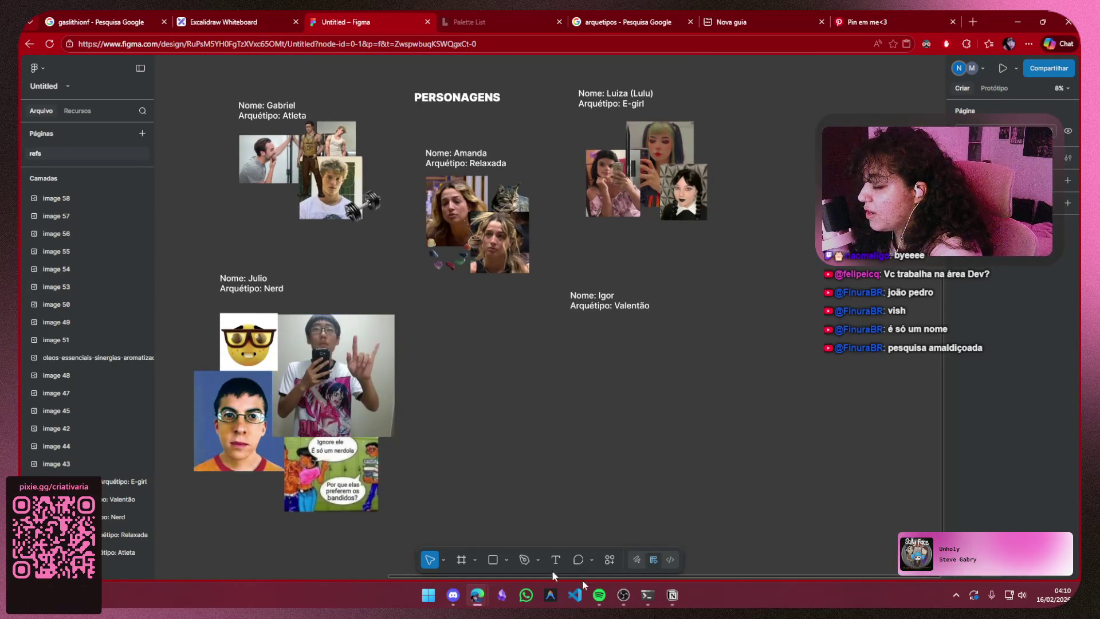
key("alt+Tab")
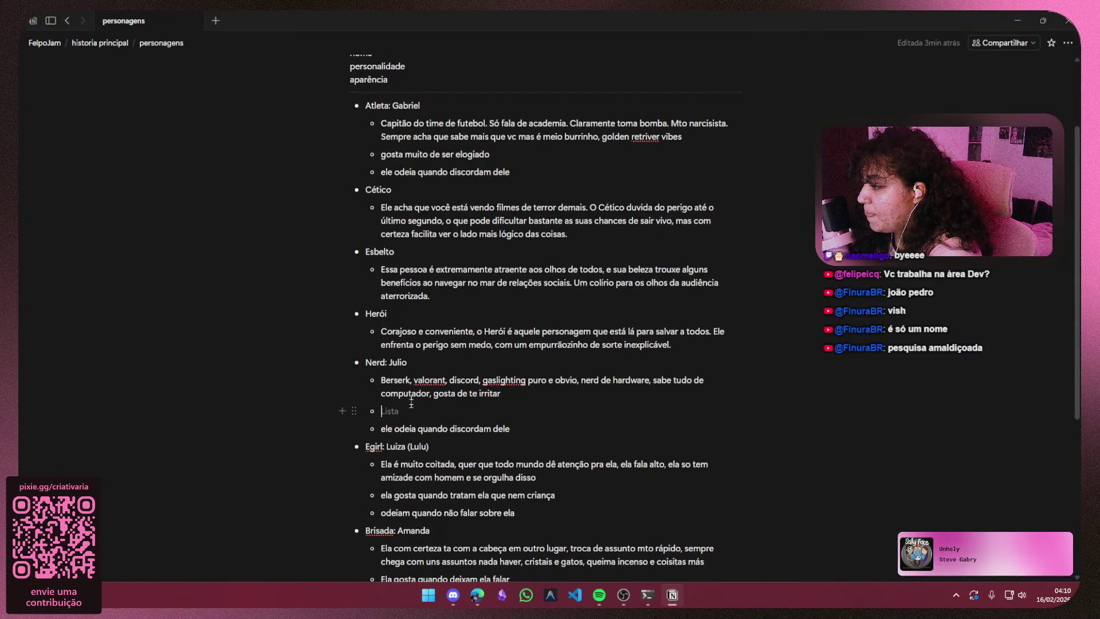
scroll(520, 401, "down", 2)
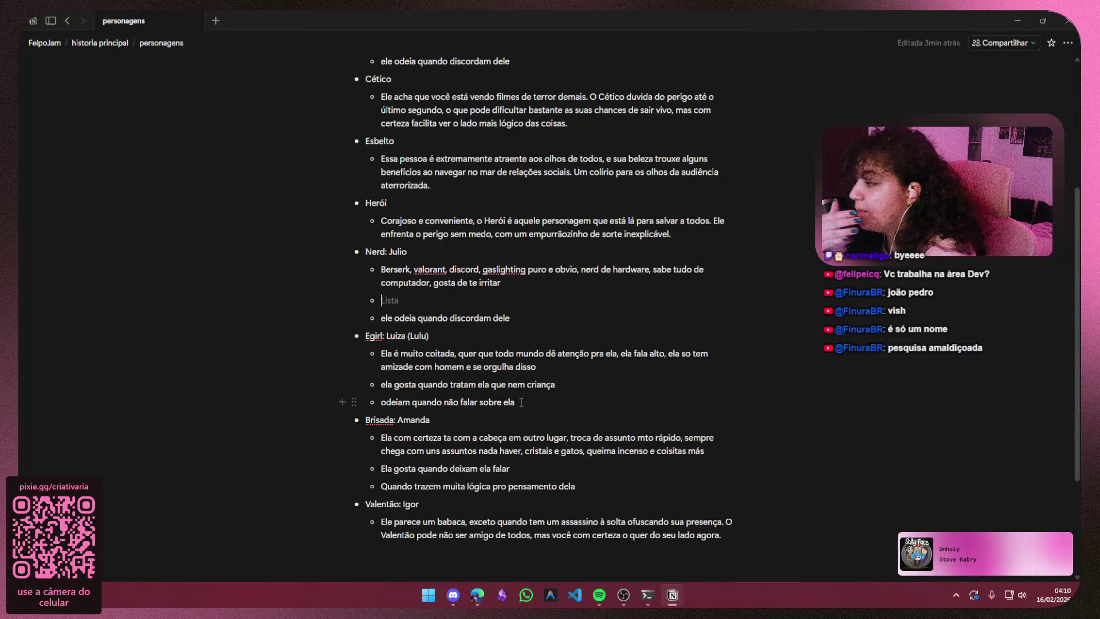
- Replace 'ele odeia quando discordam dele' with 'ele gosta de ser humilhado' and return to Figma
left_click(511, 304)
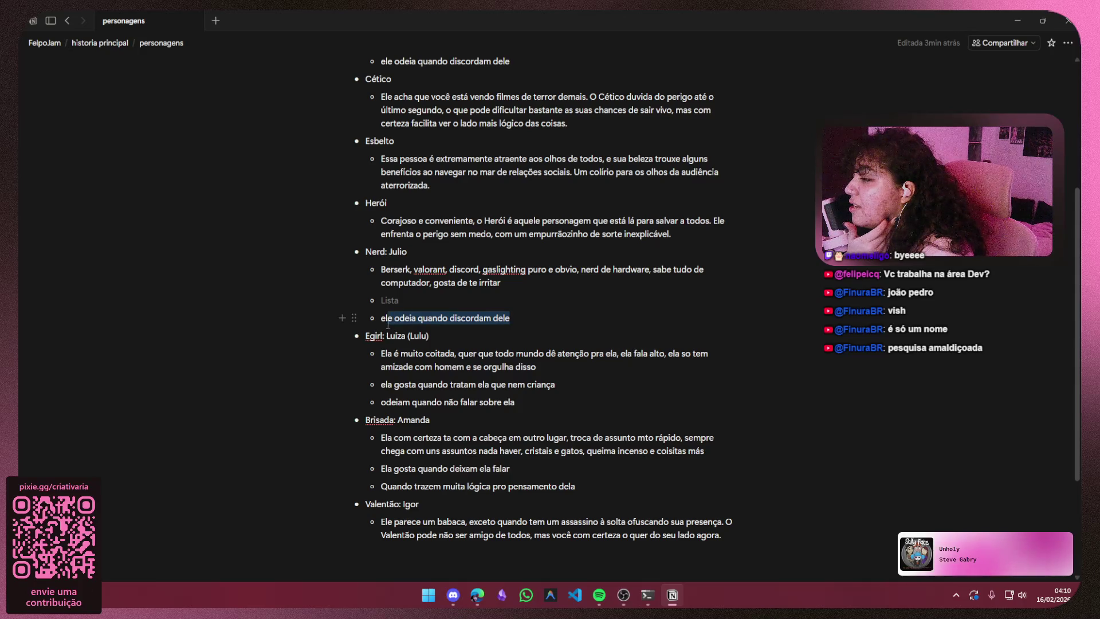
key("BackSpace")
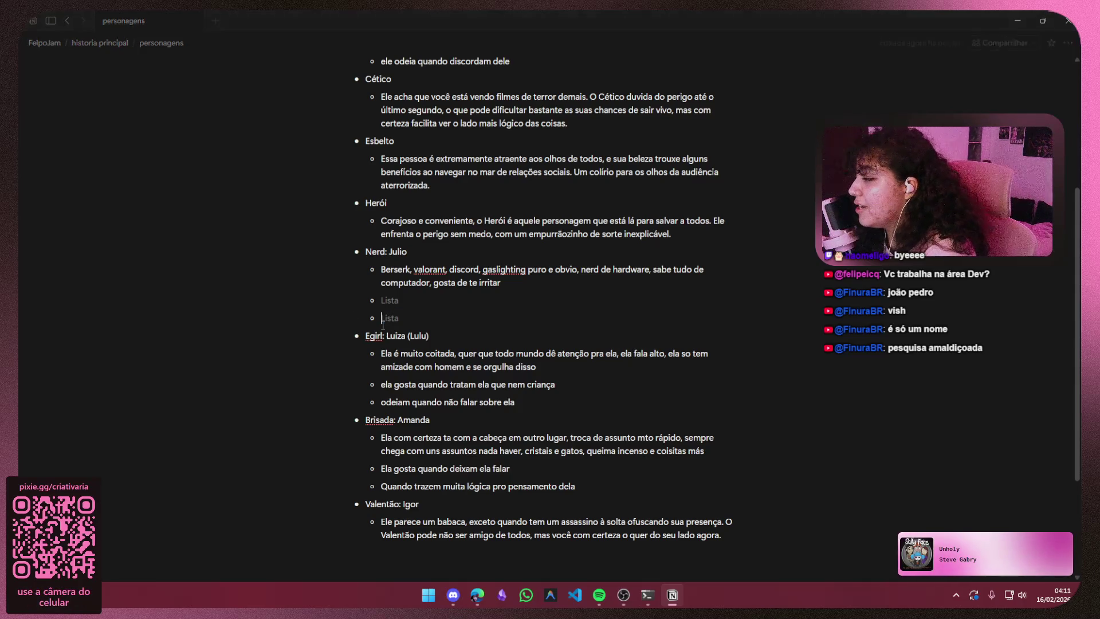
left_click(391, 300)
type("ele gosta de ser humilhado, quando vc EH MTO")
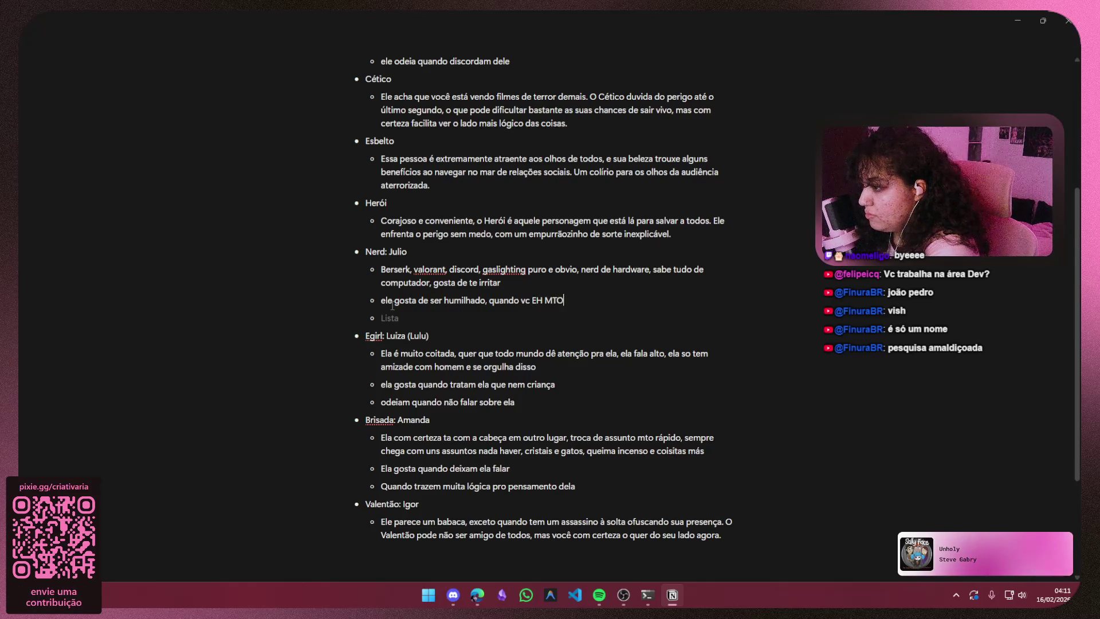
type("SD")
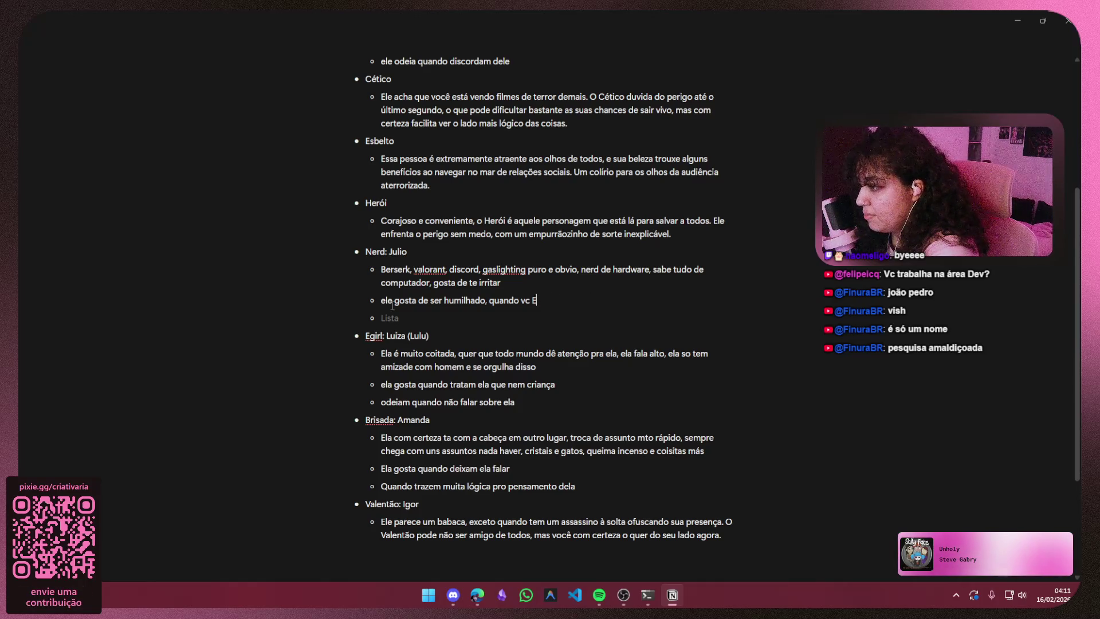
key("BackSpace")
key("BackSpace")
key("BackSpace")
key("BackSpace")
key("BackSpace")
key("BackSpace")
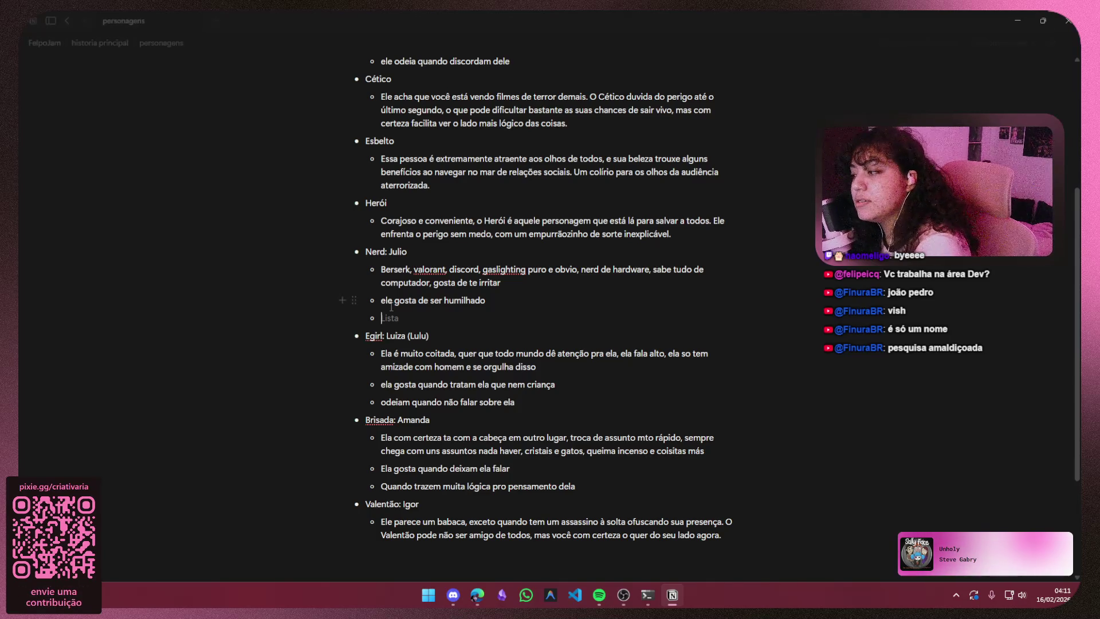
left_click(1016, 19)
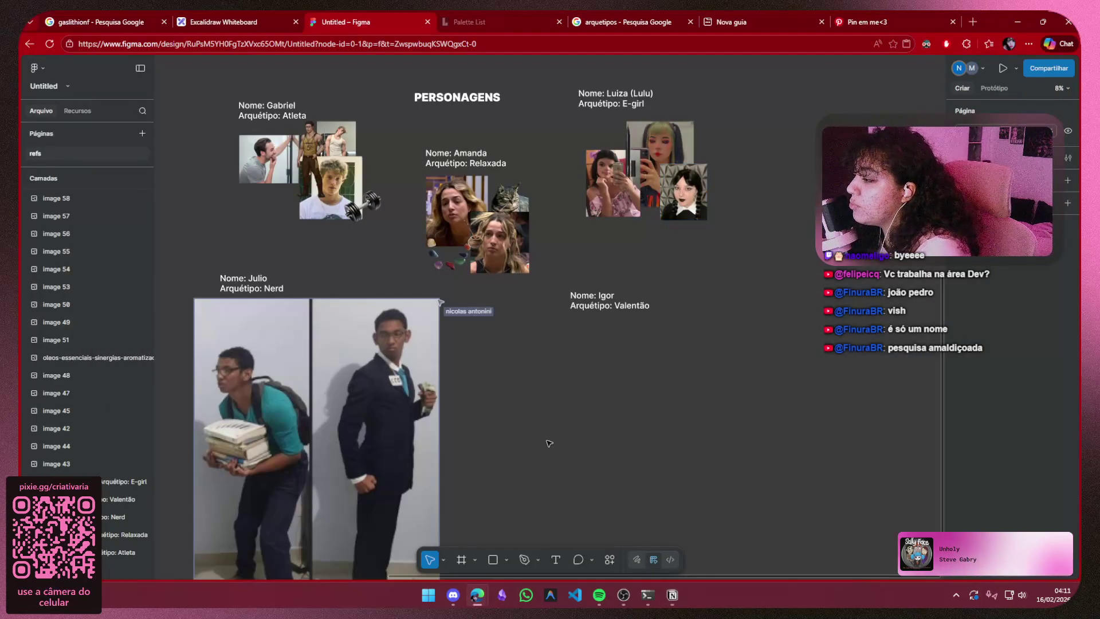
scroll(544, 445, "up", 2)
scroll(604, 373, "down", 1)
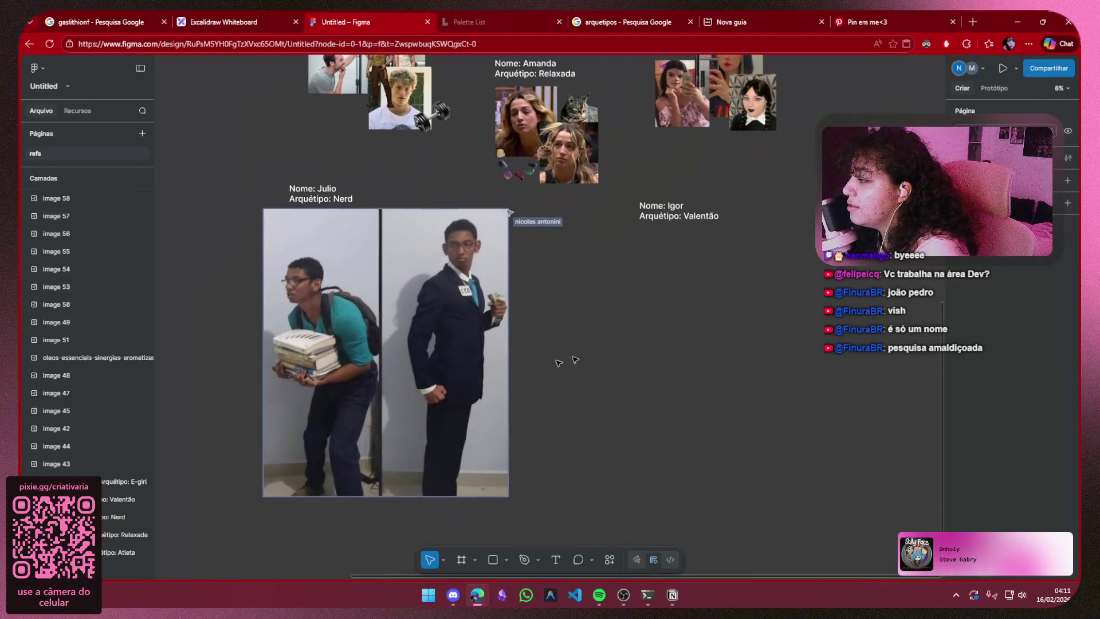
- Scale down the two-person photo and move it below Julio's reference images
left_click(480, 387)
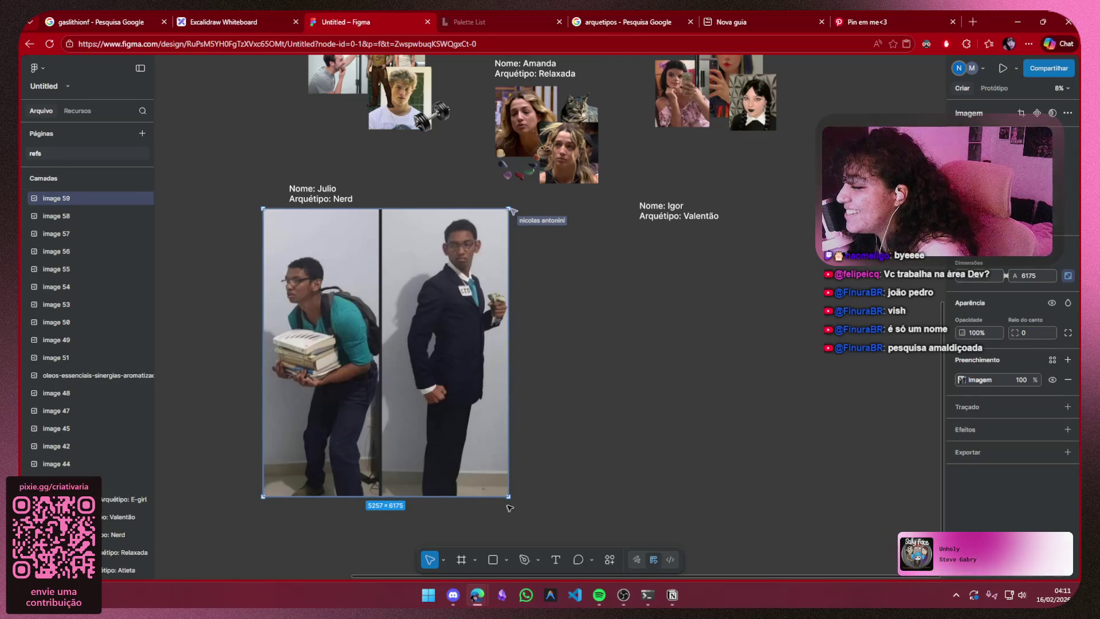
left_click_drag(509, 497, 375, 340)
mouse_move(348, 279)
left_mouse_down()
mouse_move(323, 346)
mouse_move(310, 479)
mouse_move(326, 452)
left_mouse_up()
left_click(400, 448)
scroll(511, 449, "down", 3)
scroll(469, 363, "up", 3)
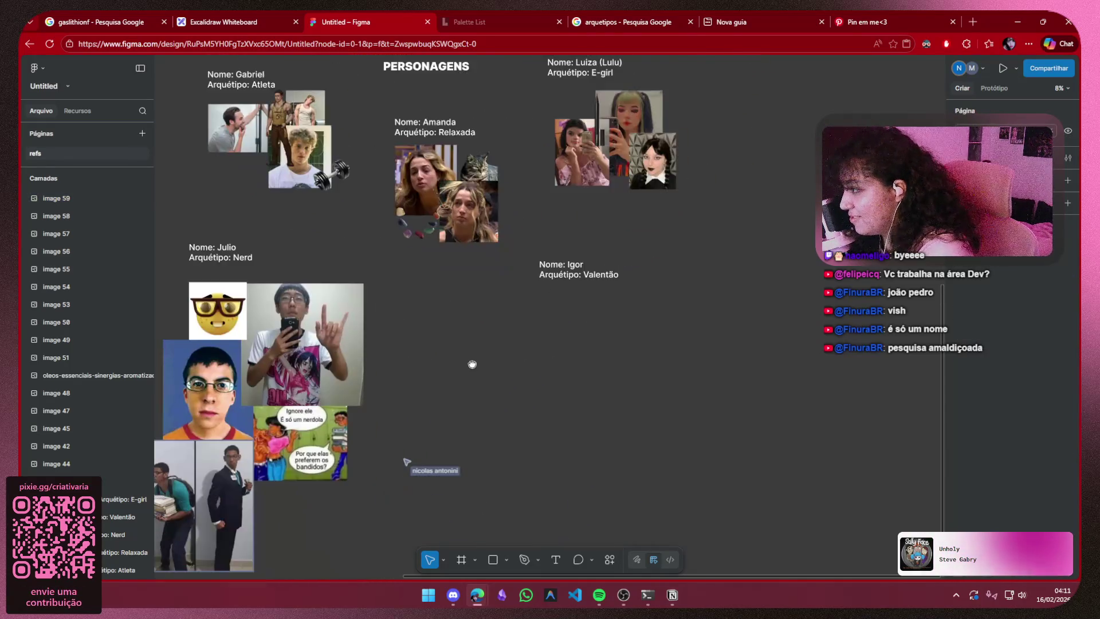
left_click_drag(590, 380, 573, 407)
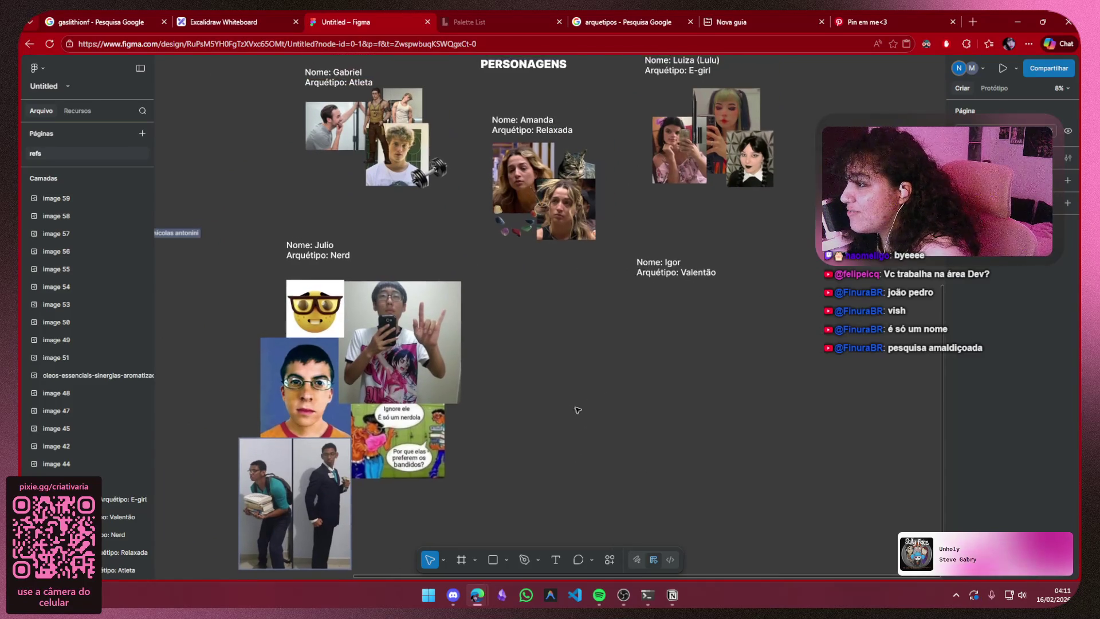
left_click_drag(837, 86, 644, 198)
left_click_drag(619, 250, 481, 107)
left_click_drag(295, 209, 451, 79)
- Shrink the photo slightly more, settle it under Julio's images, and switch to Notion
left_click(479, 274)
left_click(317, 484)
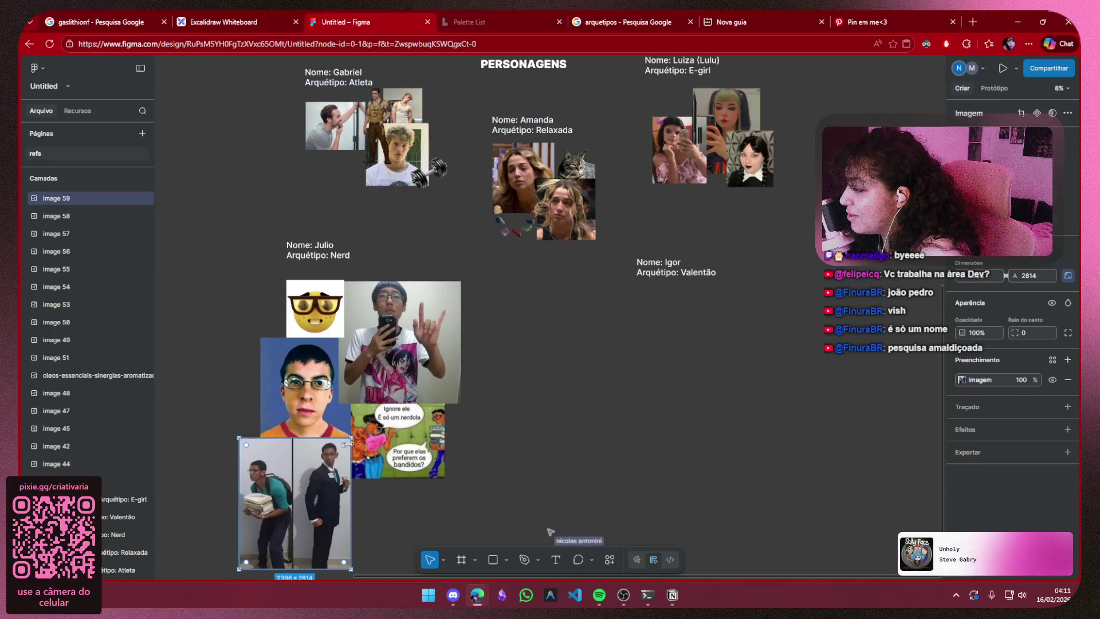
left_click_drag(351, 437, 332, 448)
left_click_drag(284, 507, 303, 498)
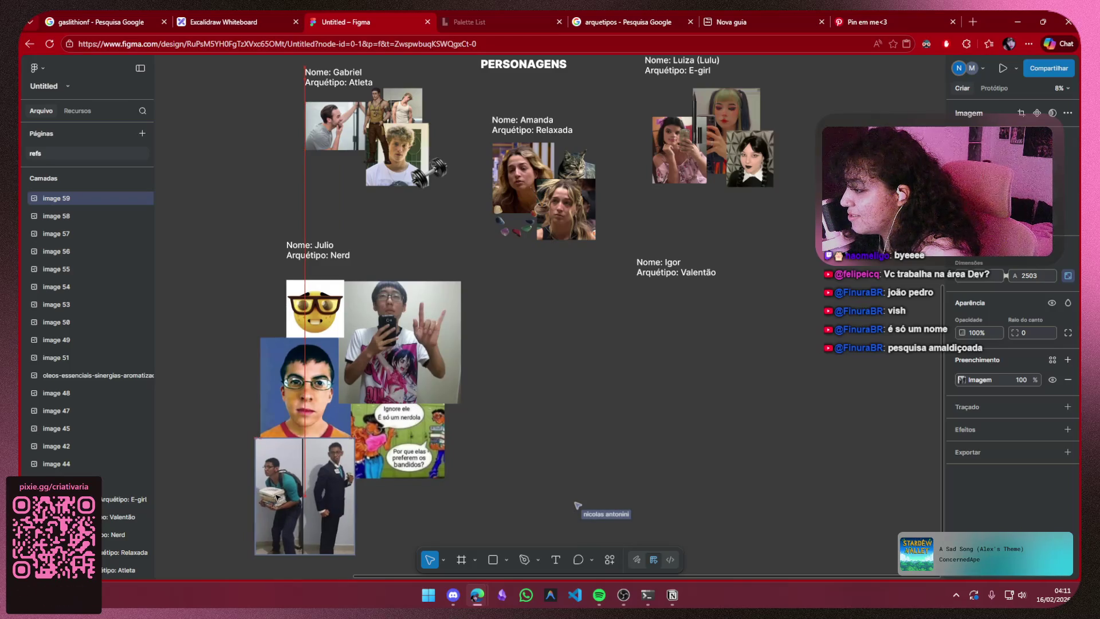
left_click(499, 437)
key("alt+Tab")
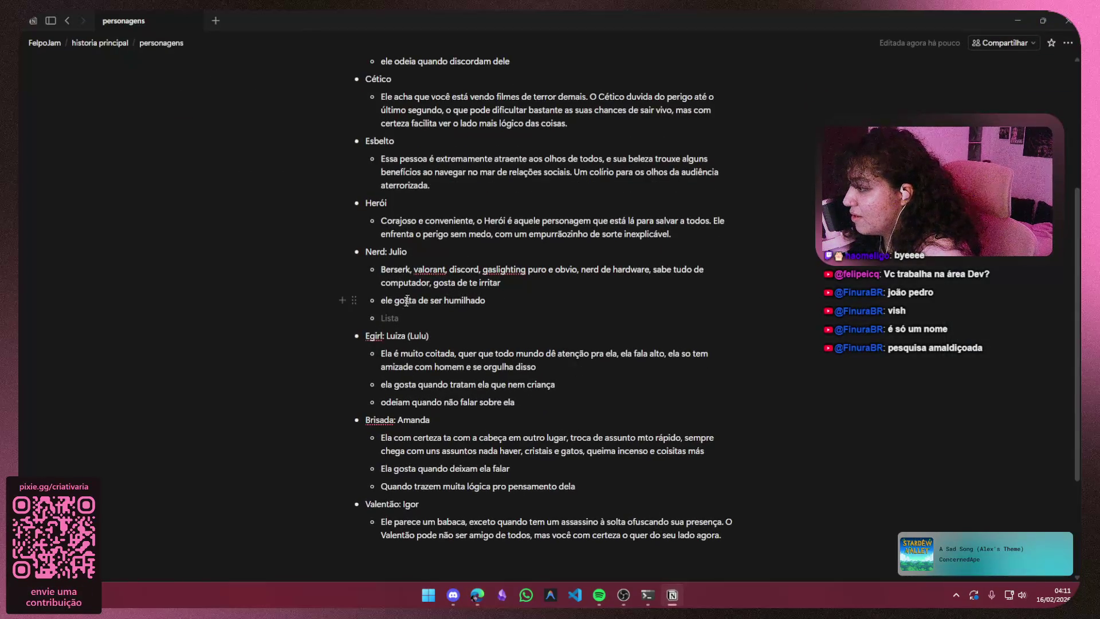
type("ele n")
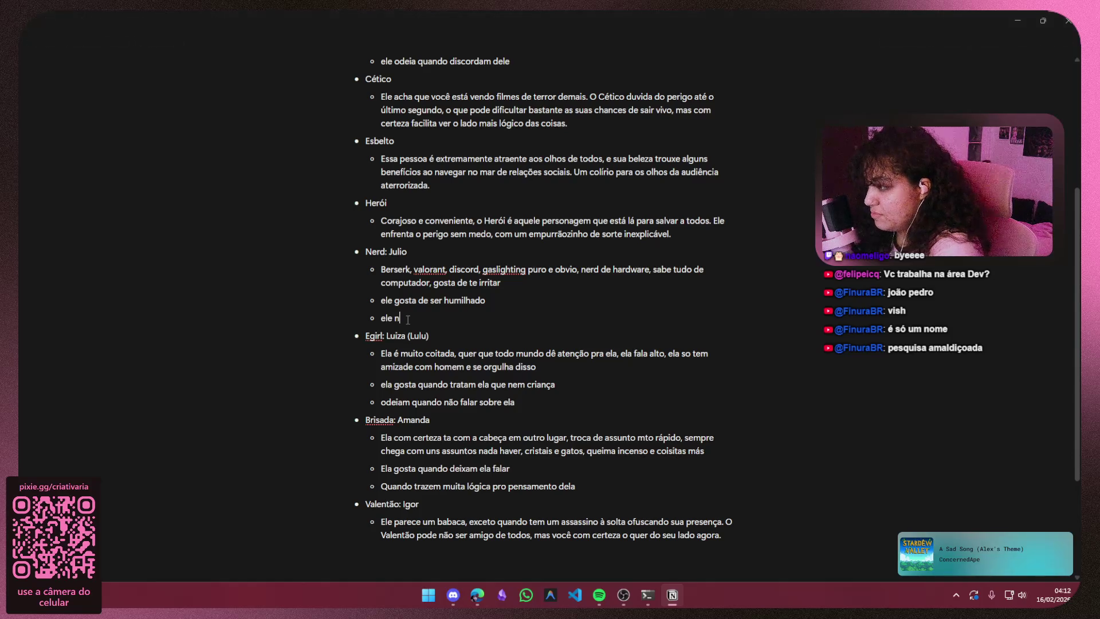
type("quando tu concorda com ele")
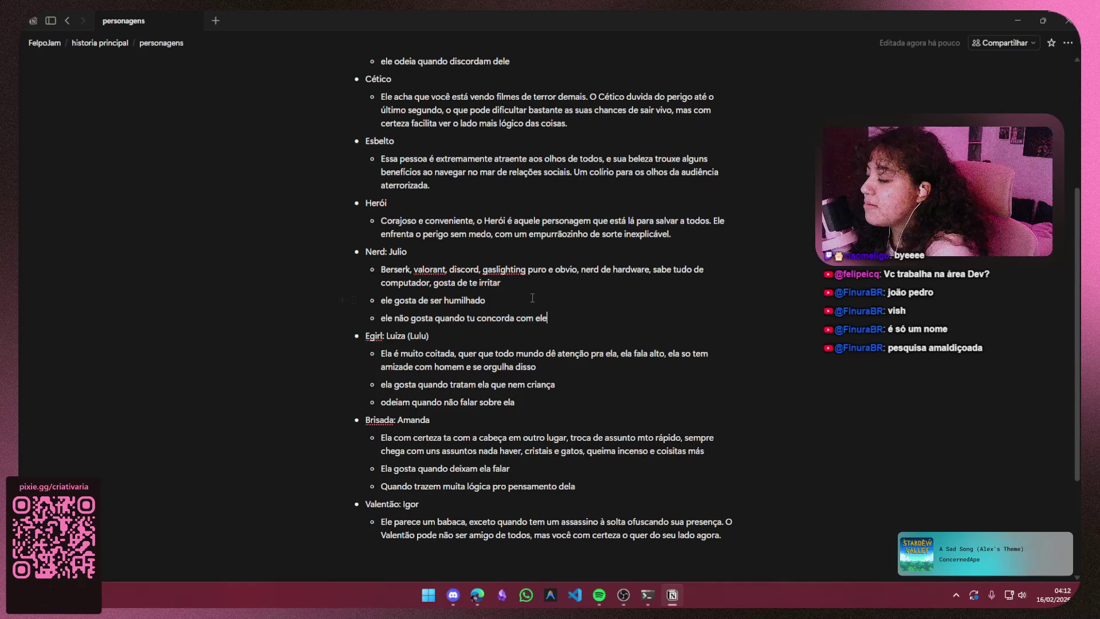
scroll(539, 297, "up", 4)
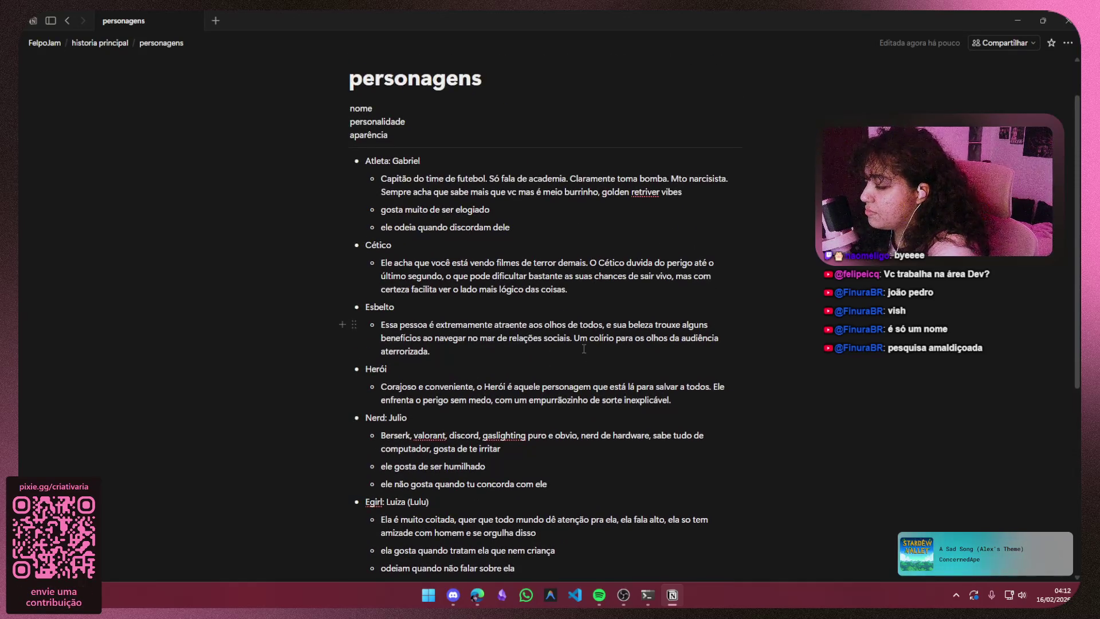
scroll(584, 349, "down", 4)
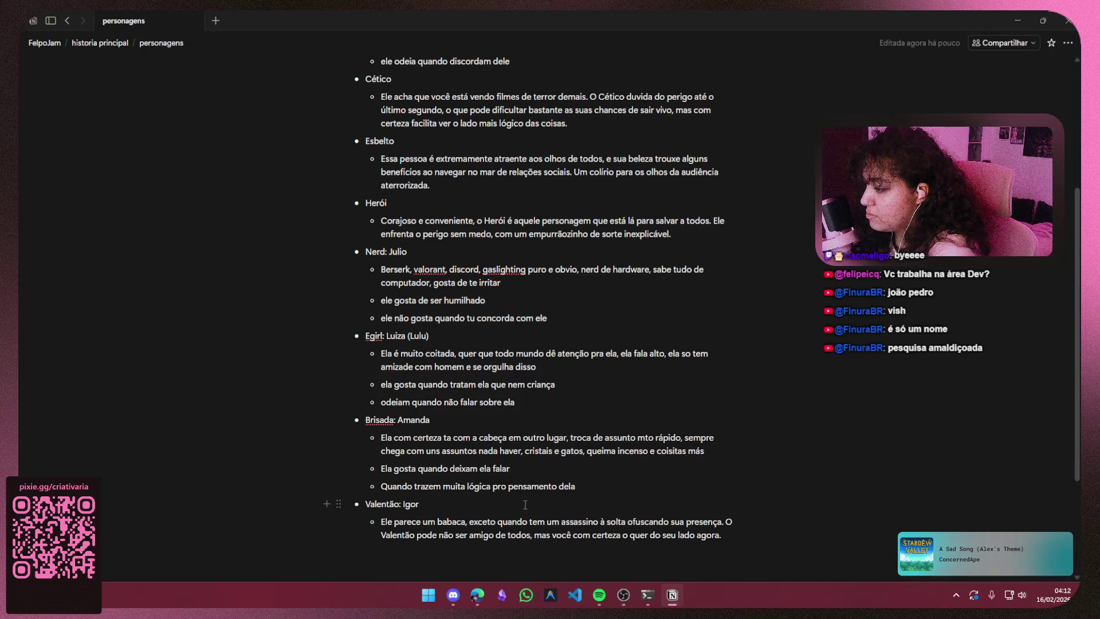
scroll(513, 480, "up", 2)
scroll(460, 353, "down", 2)
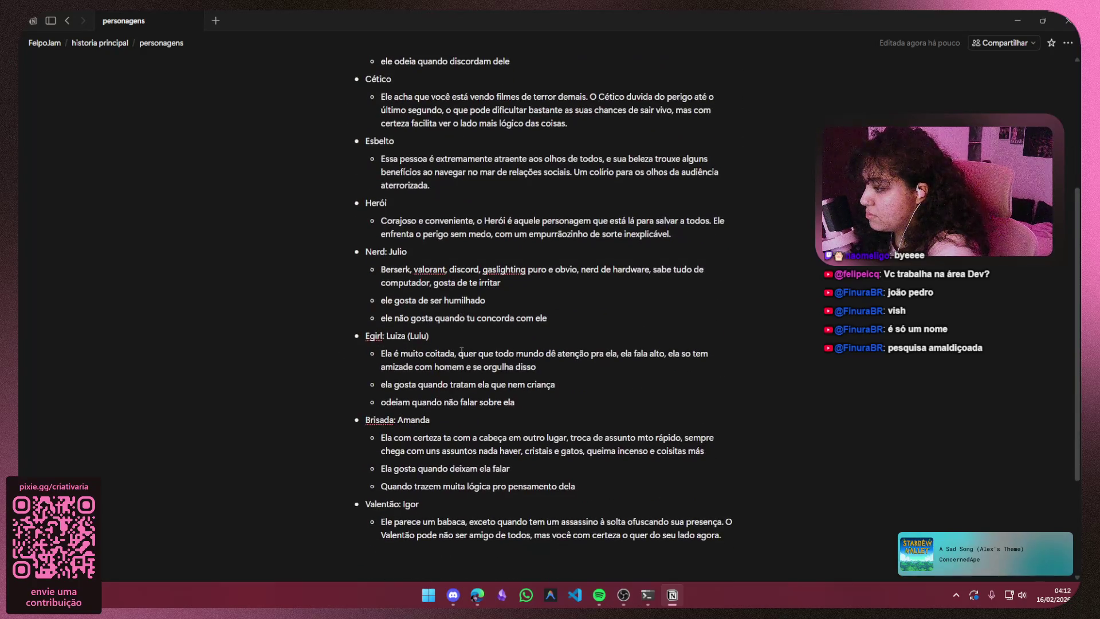
scroll(460, 353, "up", 3)
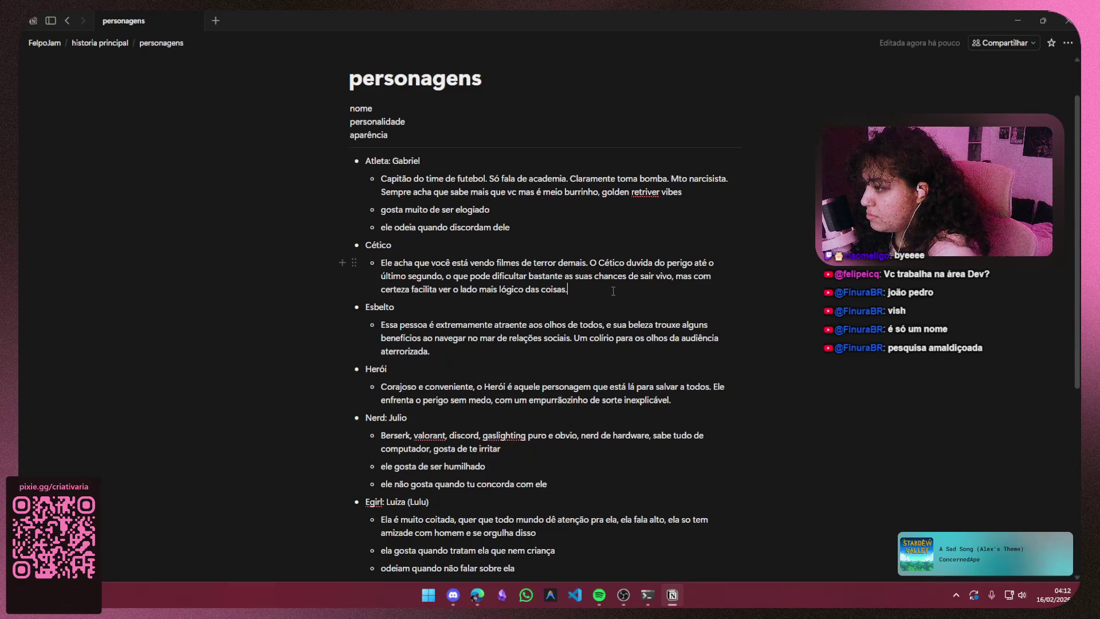
left_click_drag(613, 292, 391, 263)
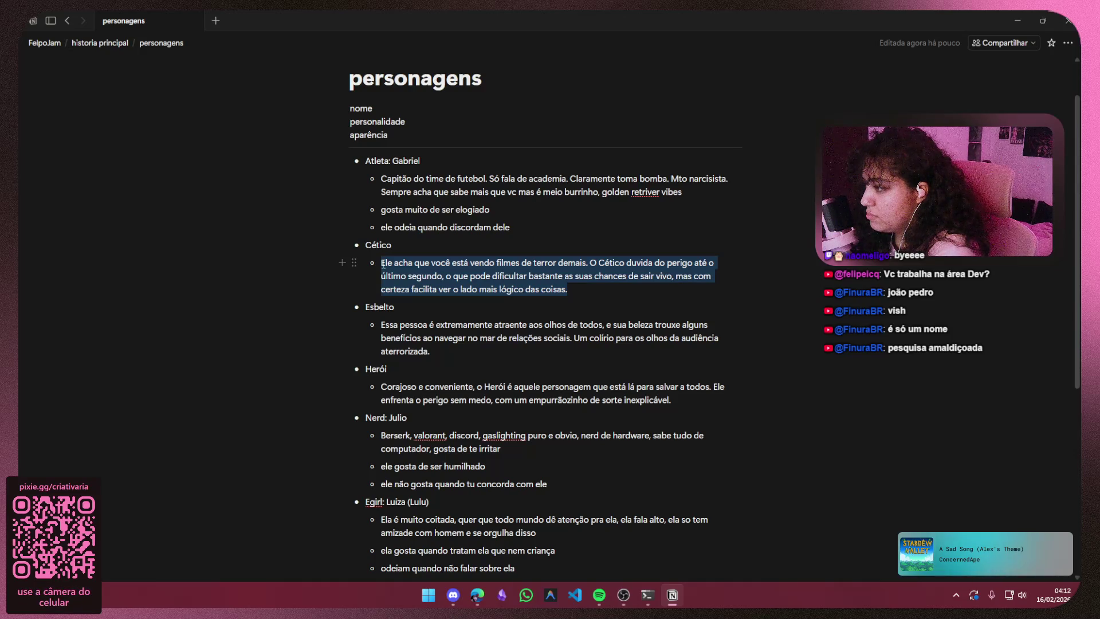
left_click_drag(646, 289, 371, 266)
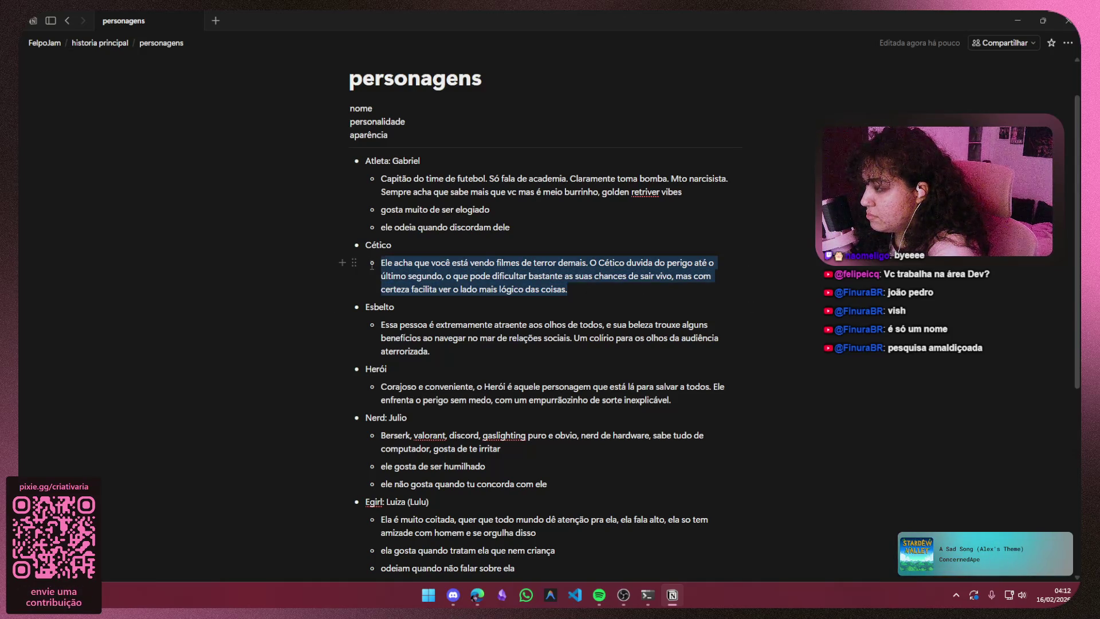
left_click(608, 291)
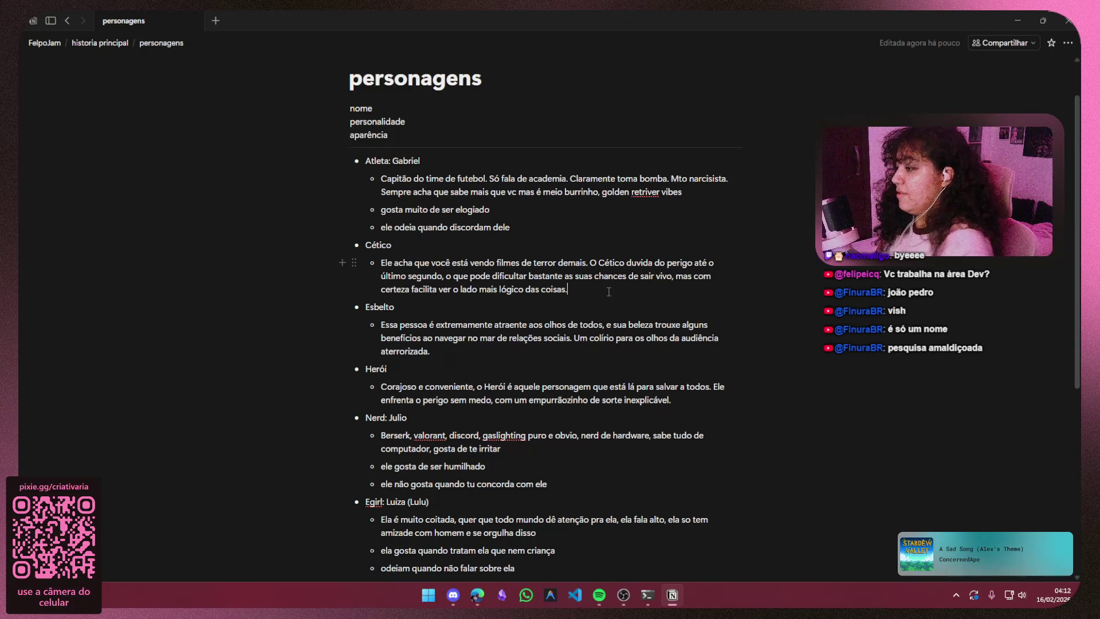
mouse_move(650, 254)
left_click(368, 248, "shift")
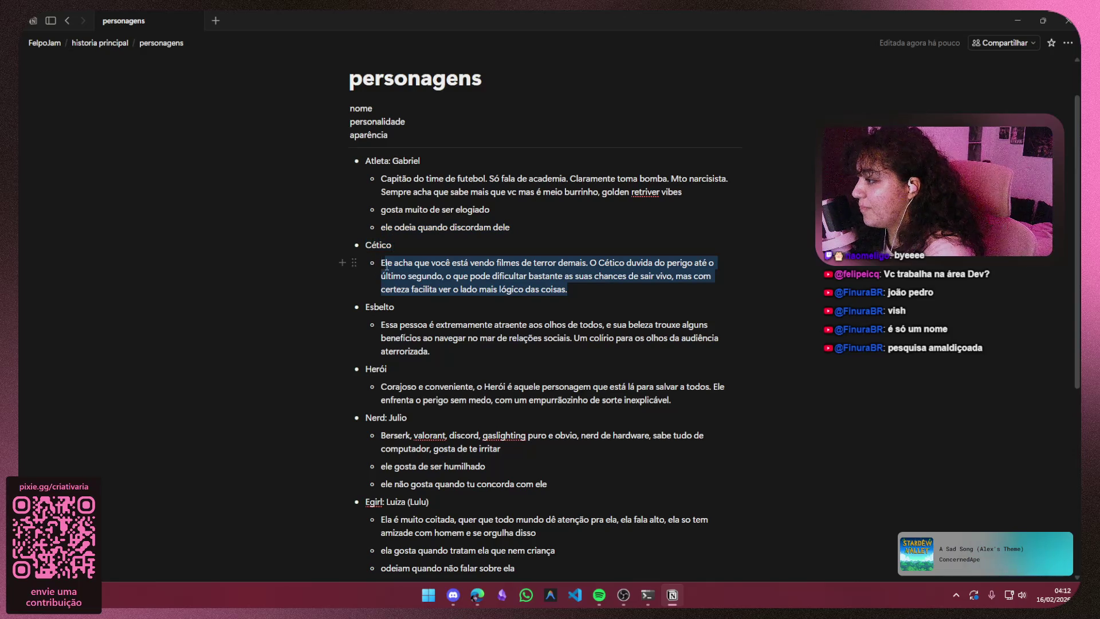
- Write Cético's new note 'ela sempre discorda de tudo, e quando vc diz algo...', fixing typos along the way
key("BackSpace")
type("ela sempre")
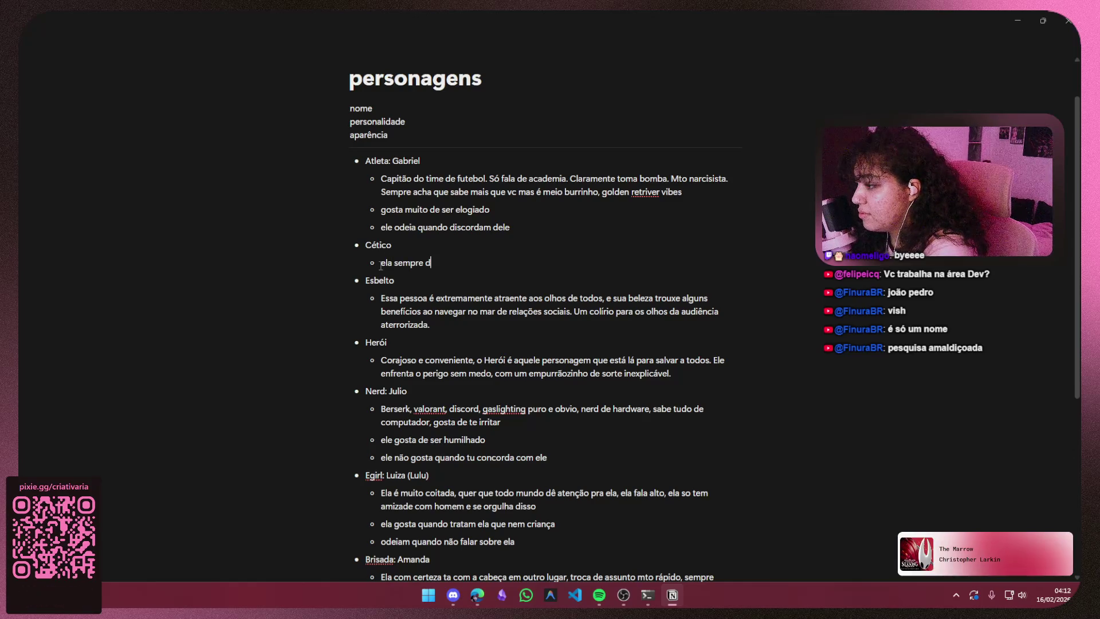
type("disc")
type("a de tudo qu")
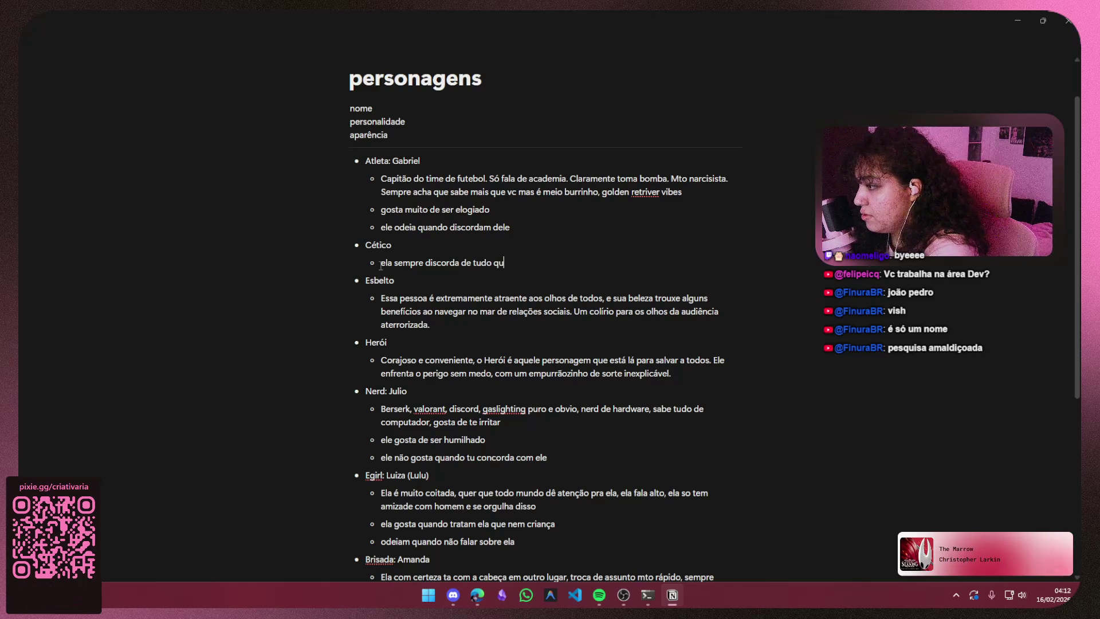
type("e não")
key("BackSpace")
key("BackSpace")
key("BackSpace")
key("BackSpace")
key("BackSpace")
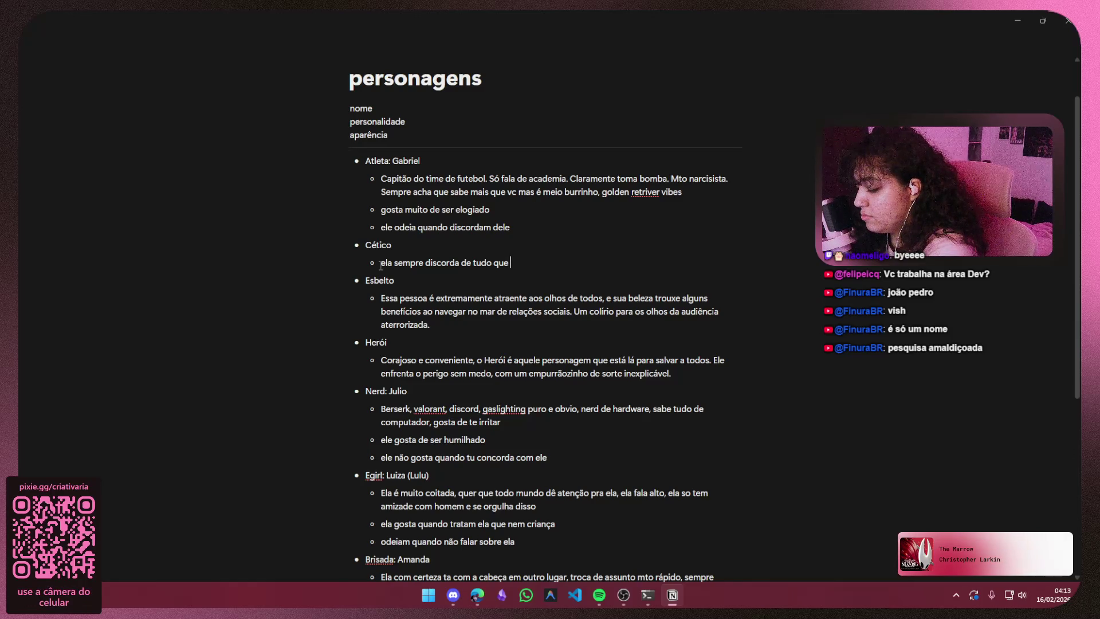
key("BackSpace")
type(", e quando vc")
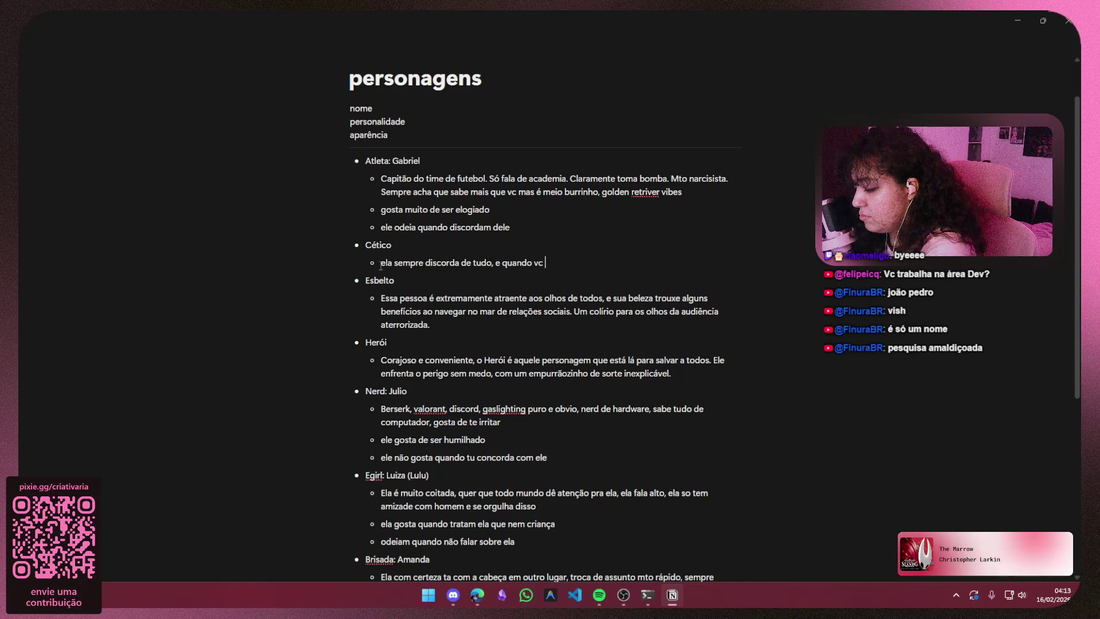
type(" con")
key("BackSpace")
key("BackSpace")
key("BackSpace")
key("BackSpace")
key("BackSpace")
type("diz algo qu")
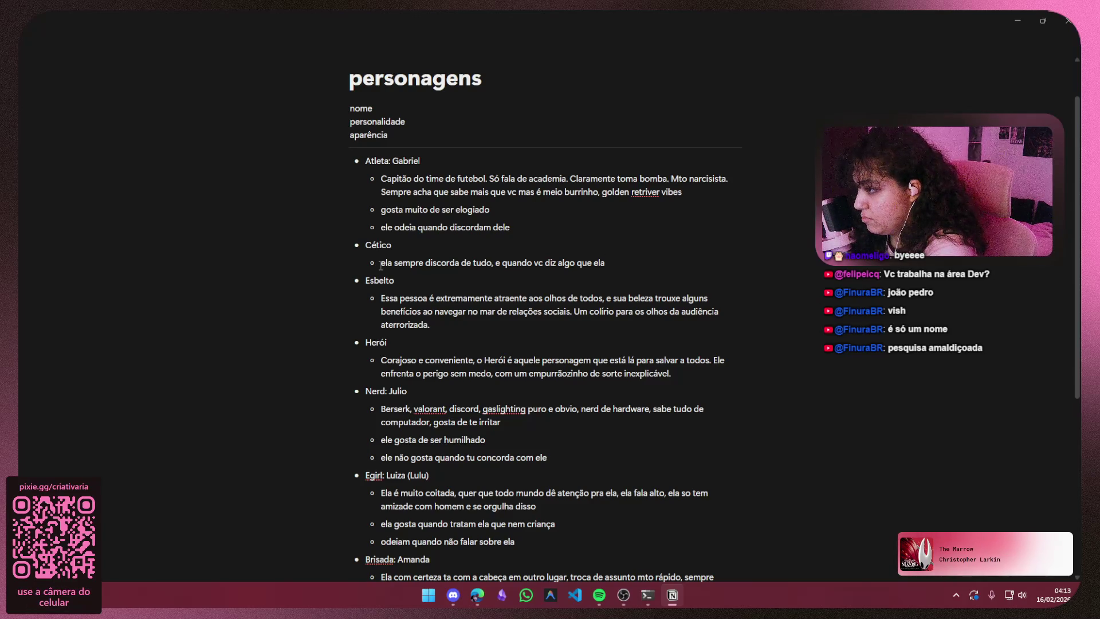
key("BackSpace")
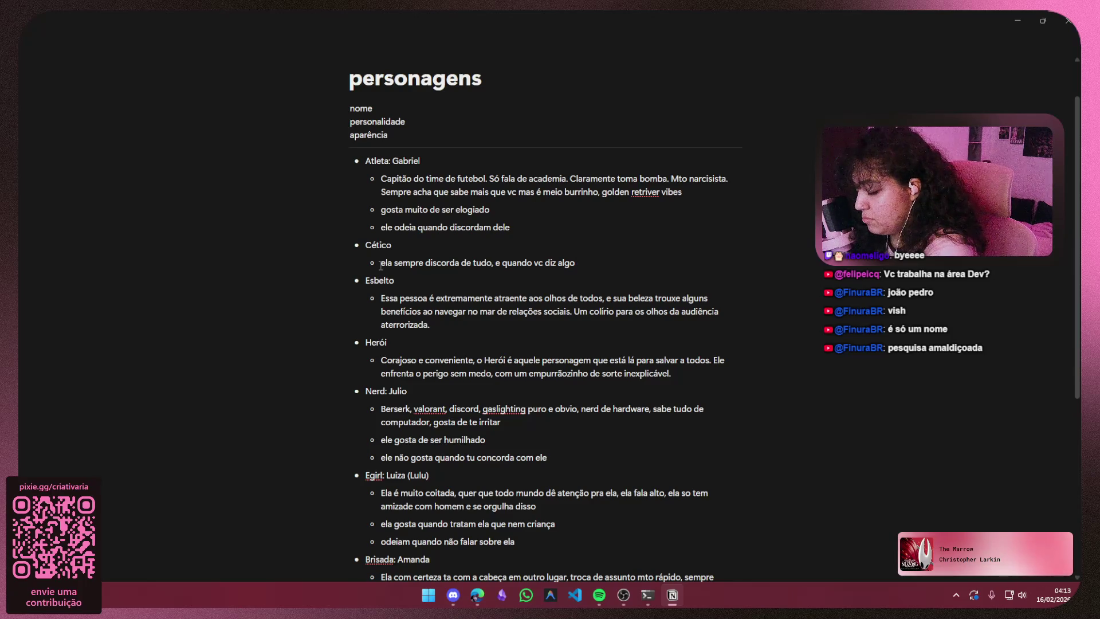
type(",ela fala que ")
type("discorda ")
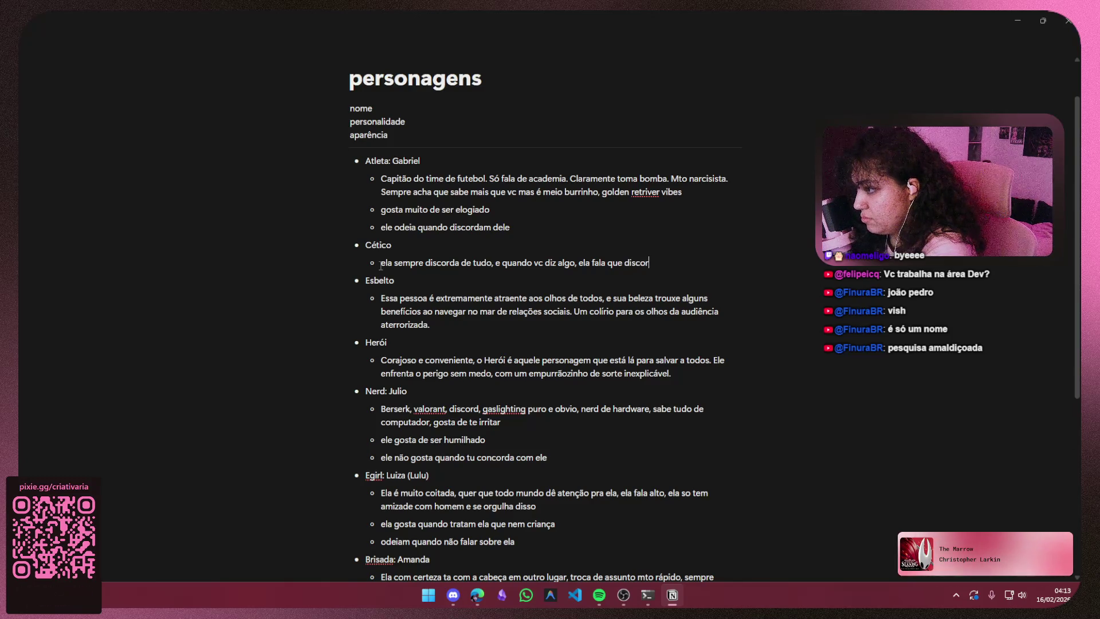
type("esma ixe")
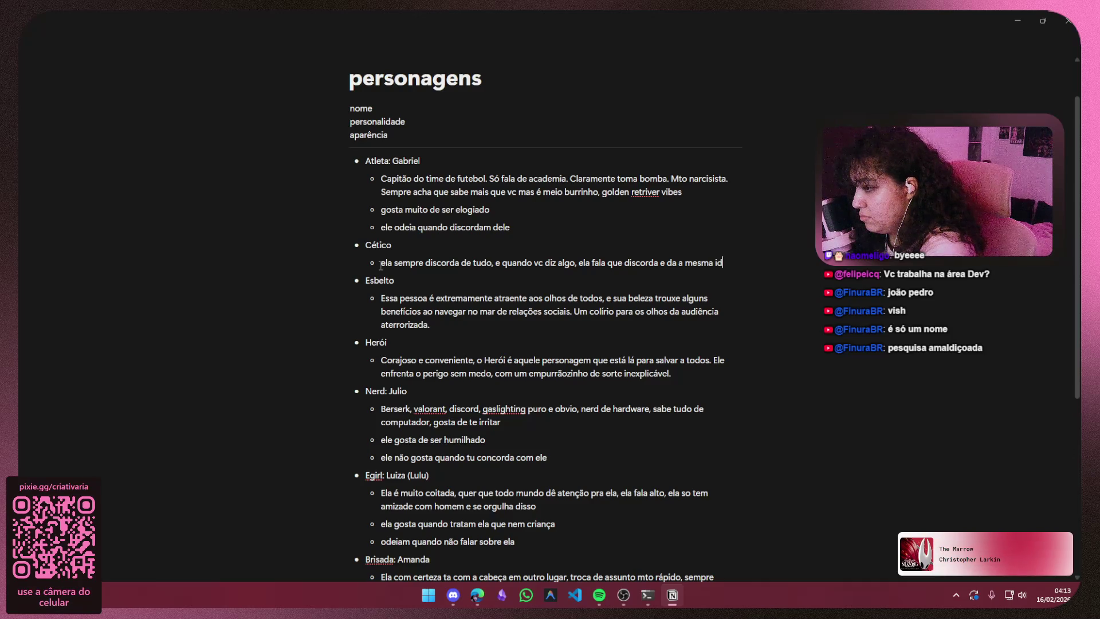
type("logo em seguida")
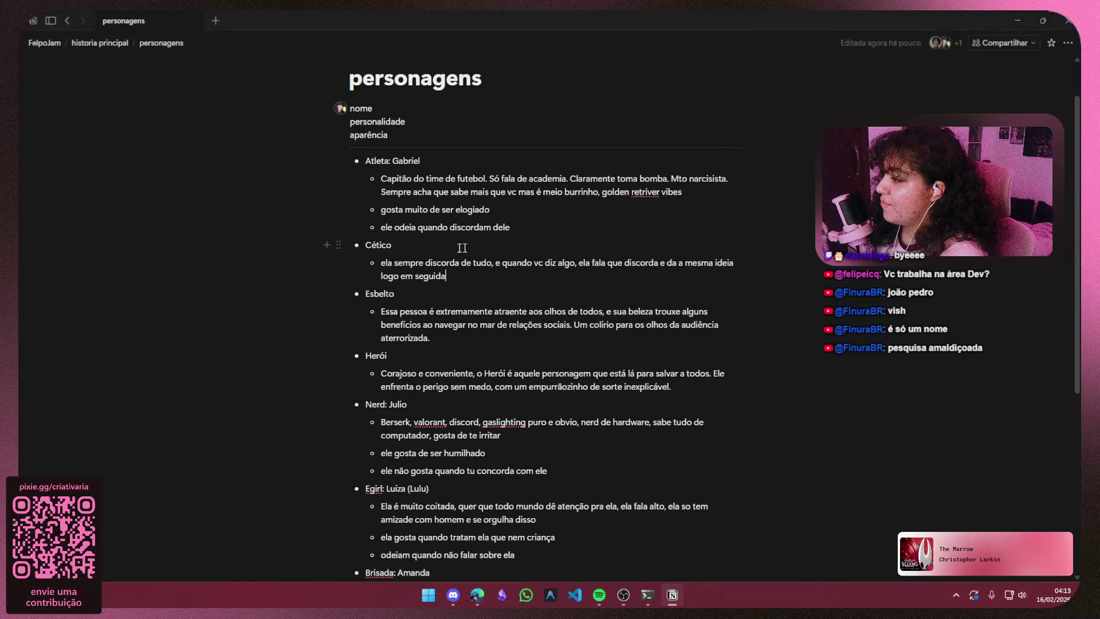
type(",")
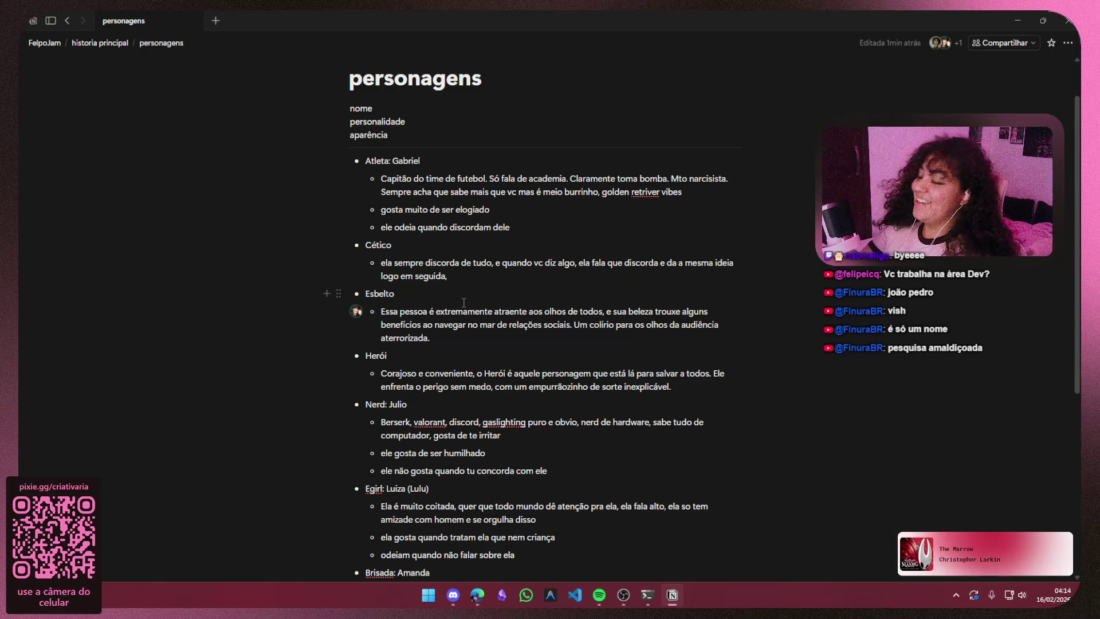
- Finish the description ending 'mto difícil de conversar', accenting difícil
key("BackSpace")
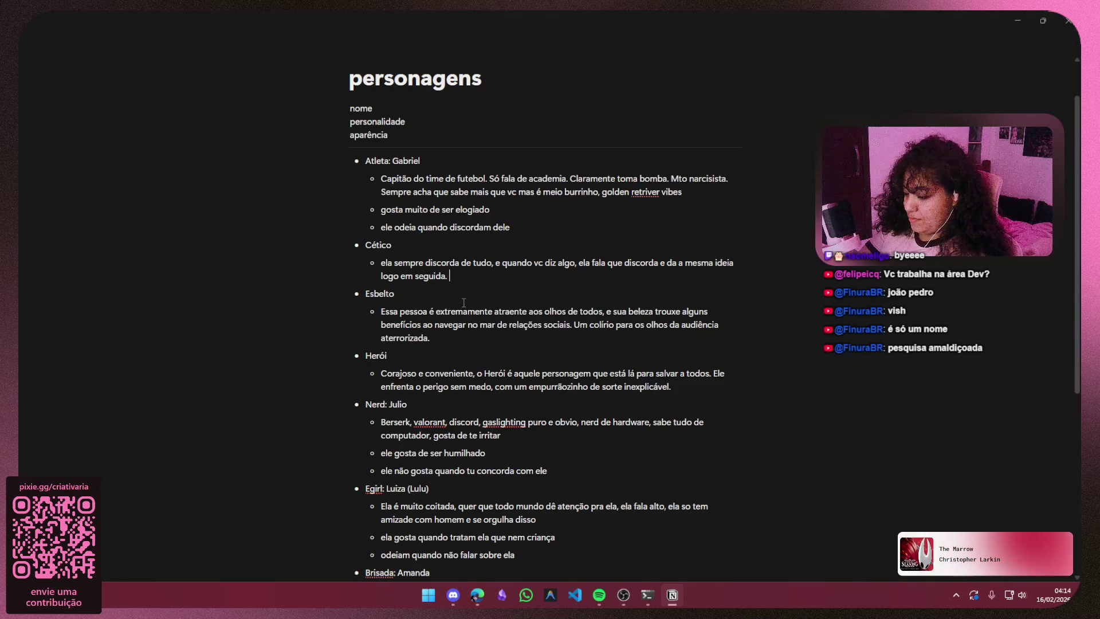
key("BackSpace")
key("BackSpace")
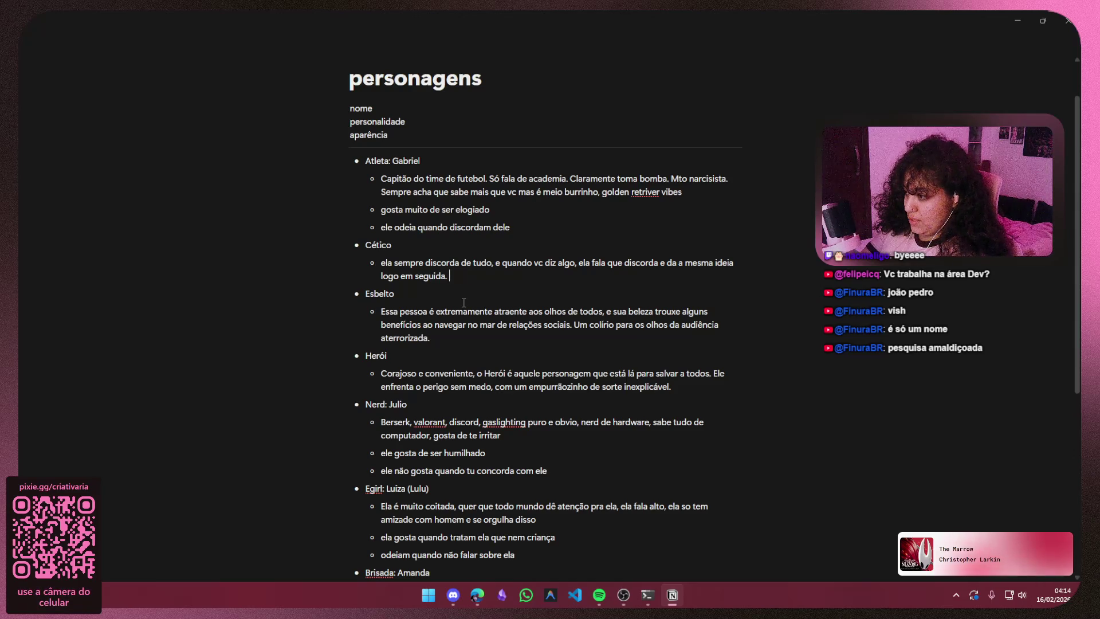
type("Nad")
type("mporta o f")
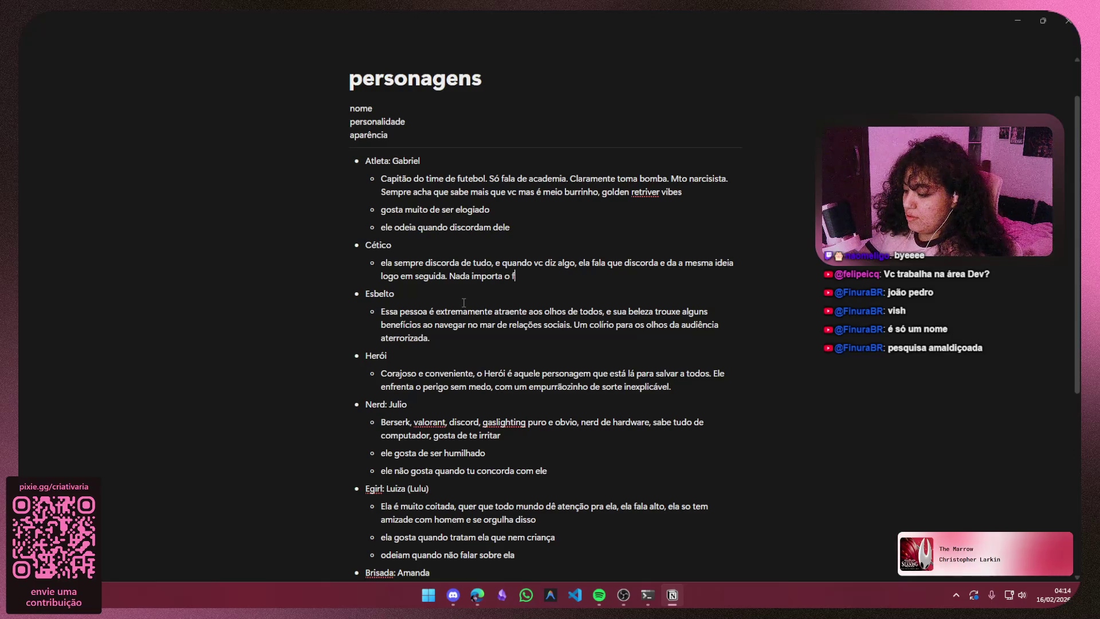
key("BackSpace")
type("suficiente, ela é mto foda")
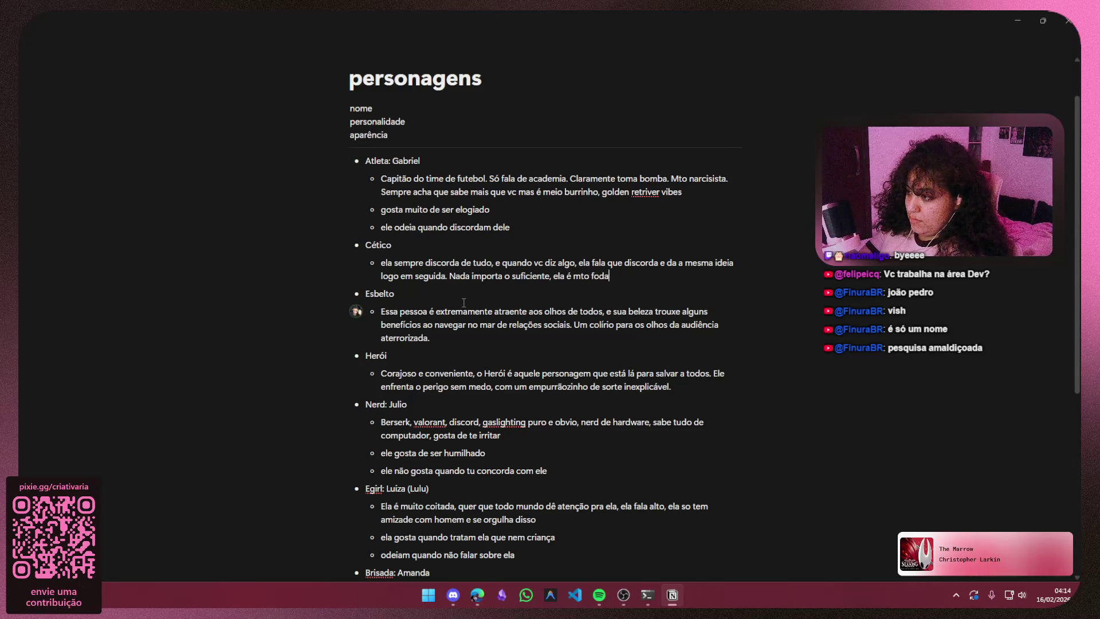
type("sse, mto")
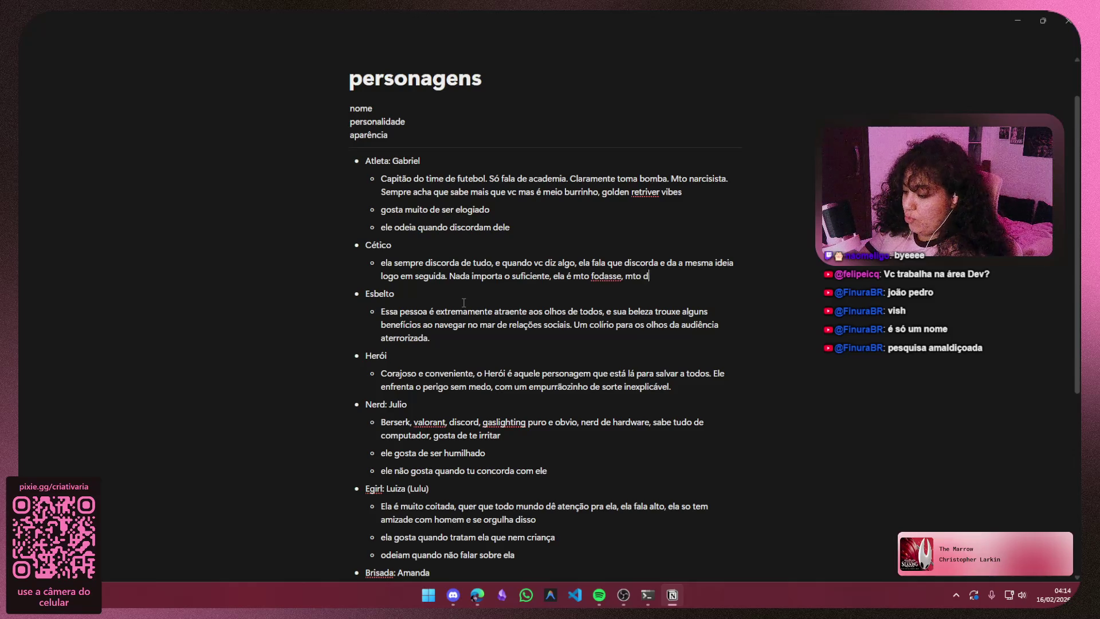
type("de conversar")
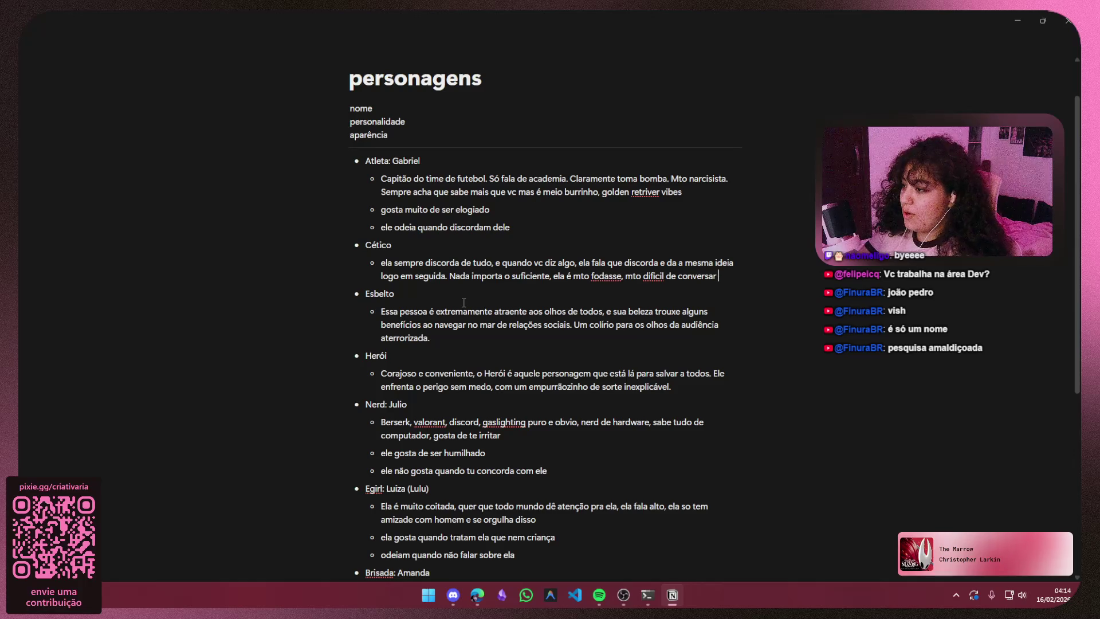
right_click(650, 278)
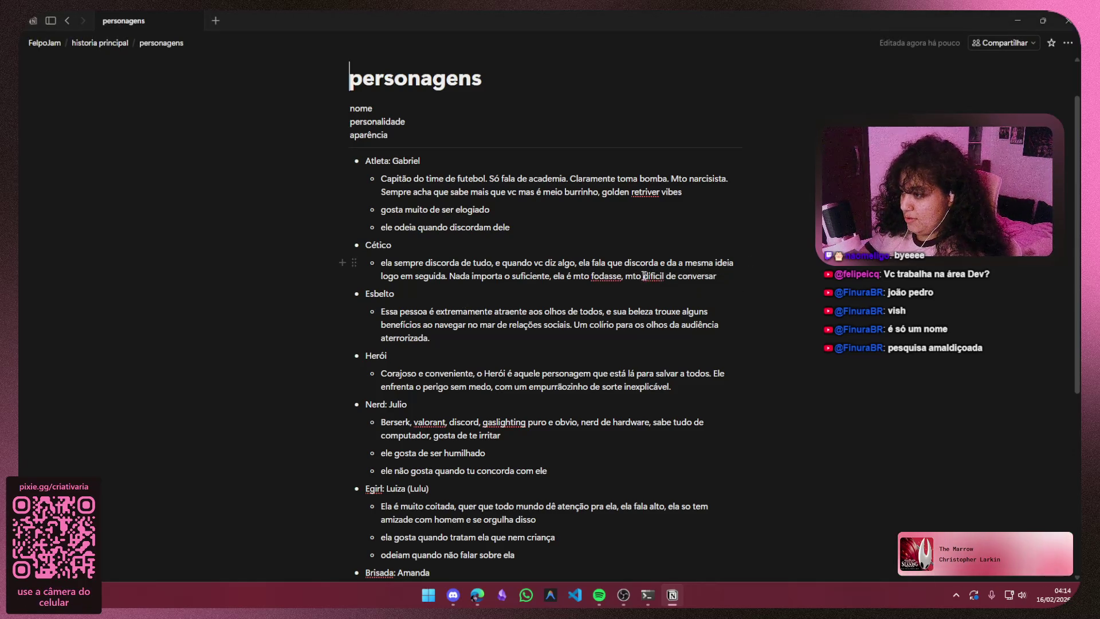
right_click(663, 278)
left_click(656, 275)
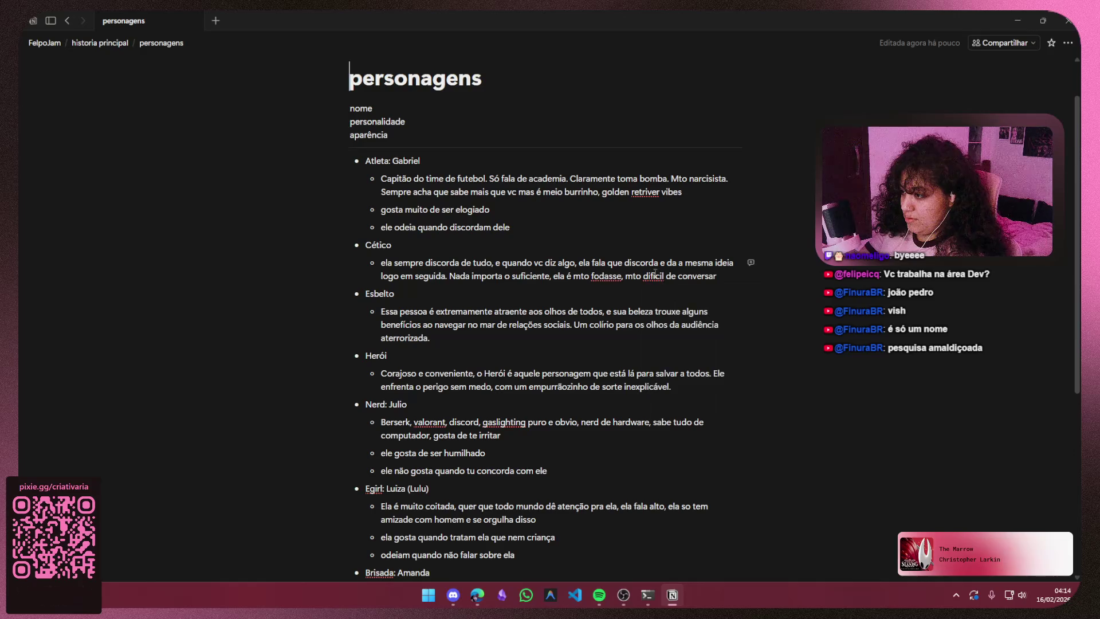
type("í")
key("Delete")
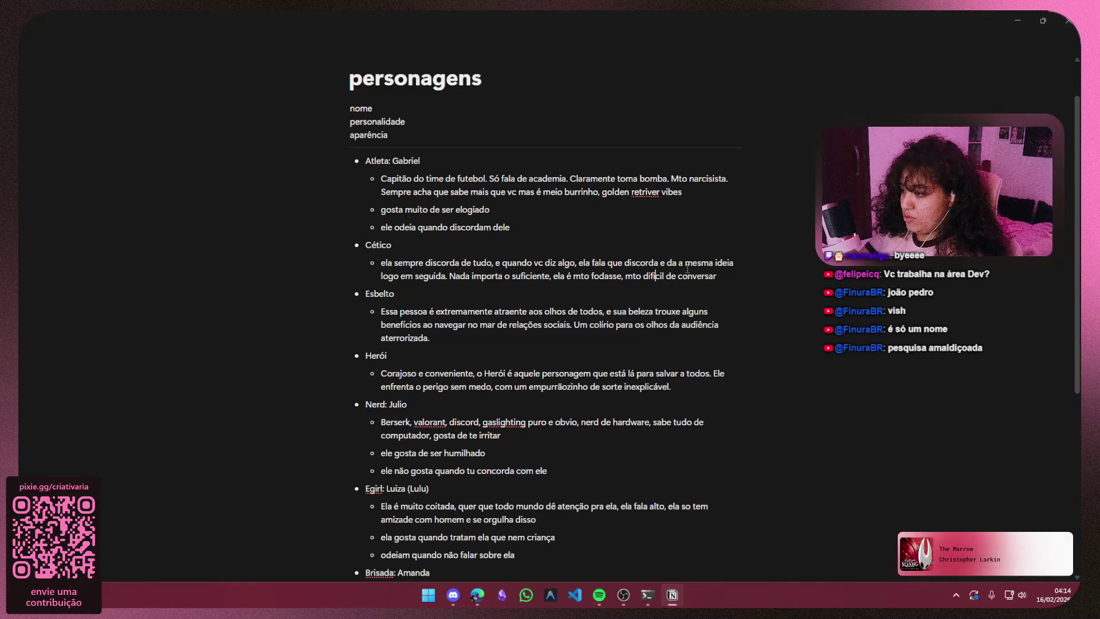
- Add an empty sub-bullet, rename Cético to Cética, and switch to the browser
key("alt+Tab")
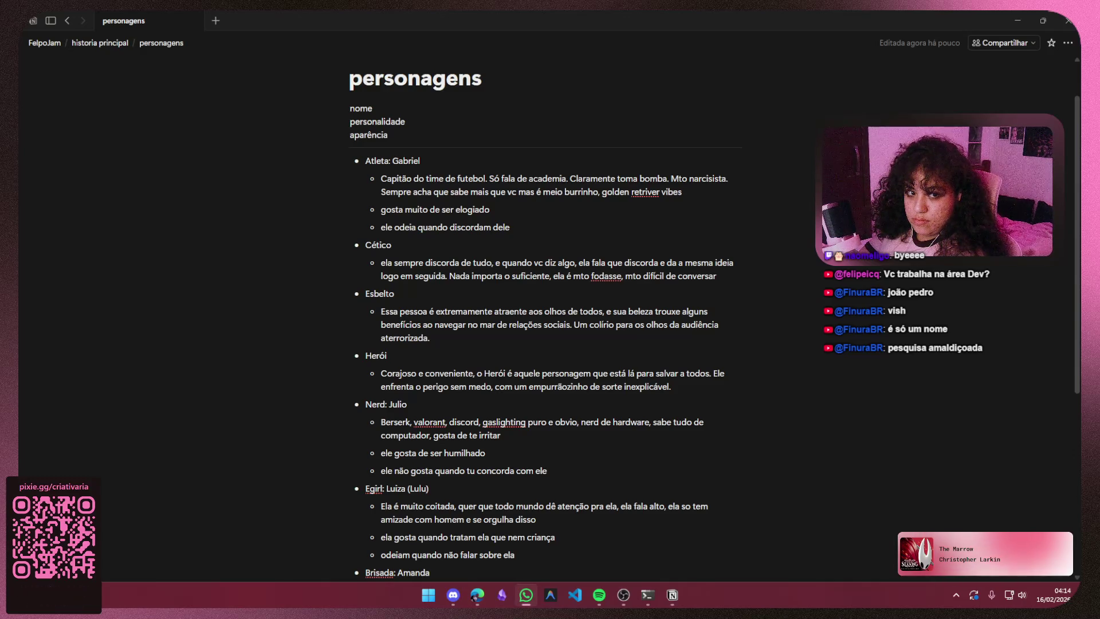
key("alt+Tab")
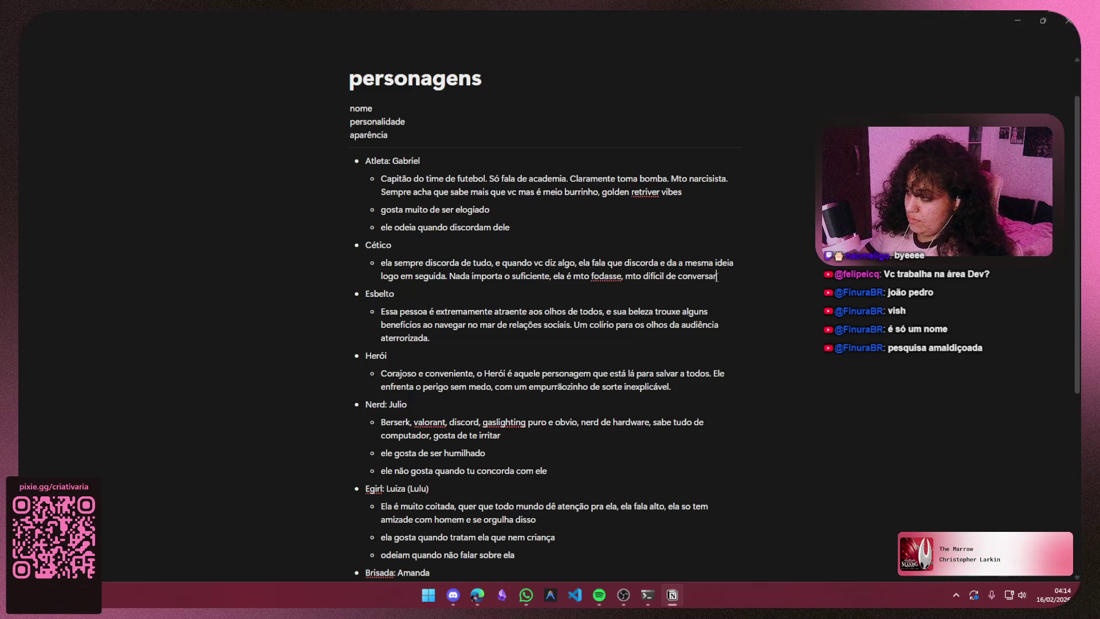
key("Return")
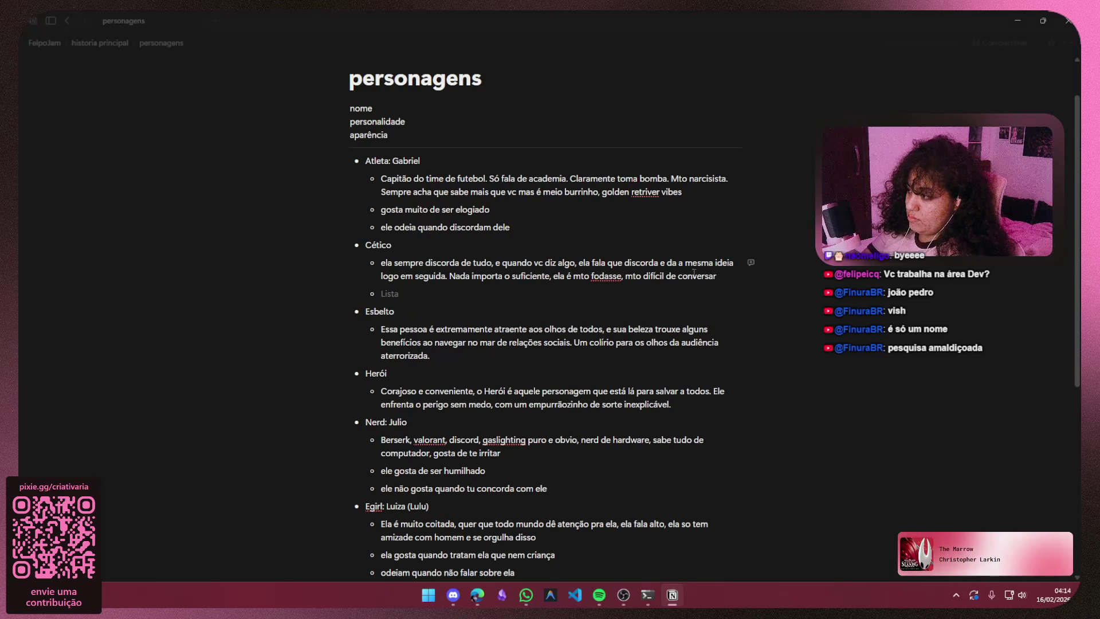
left_click(412, 245)
key("BackSpace")
type("a:")
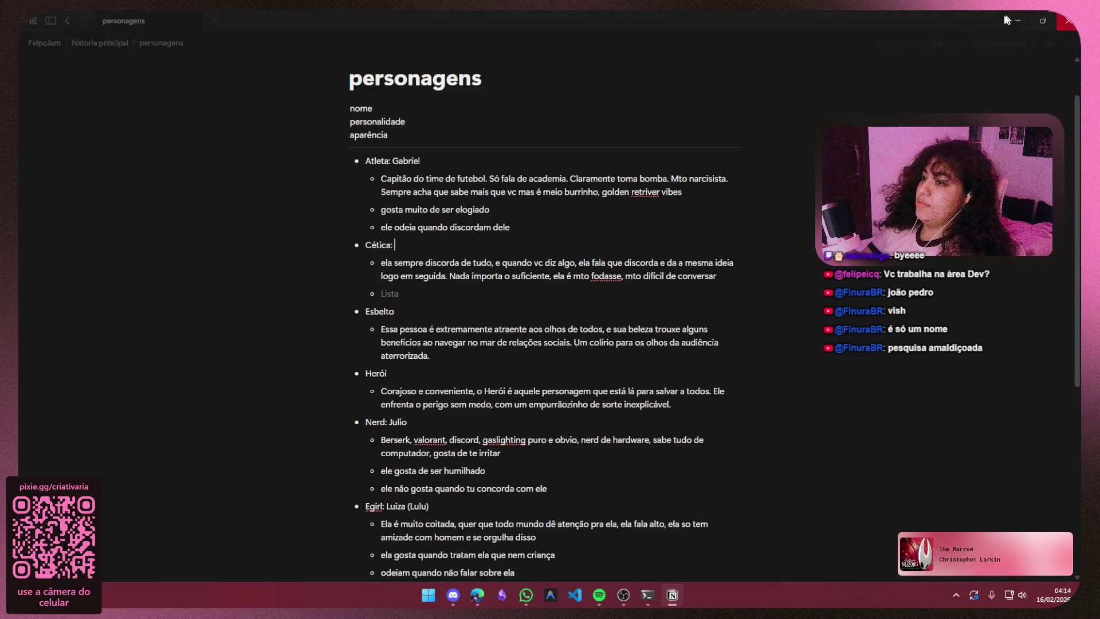
key("alt+Tab")
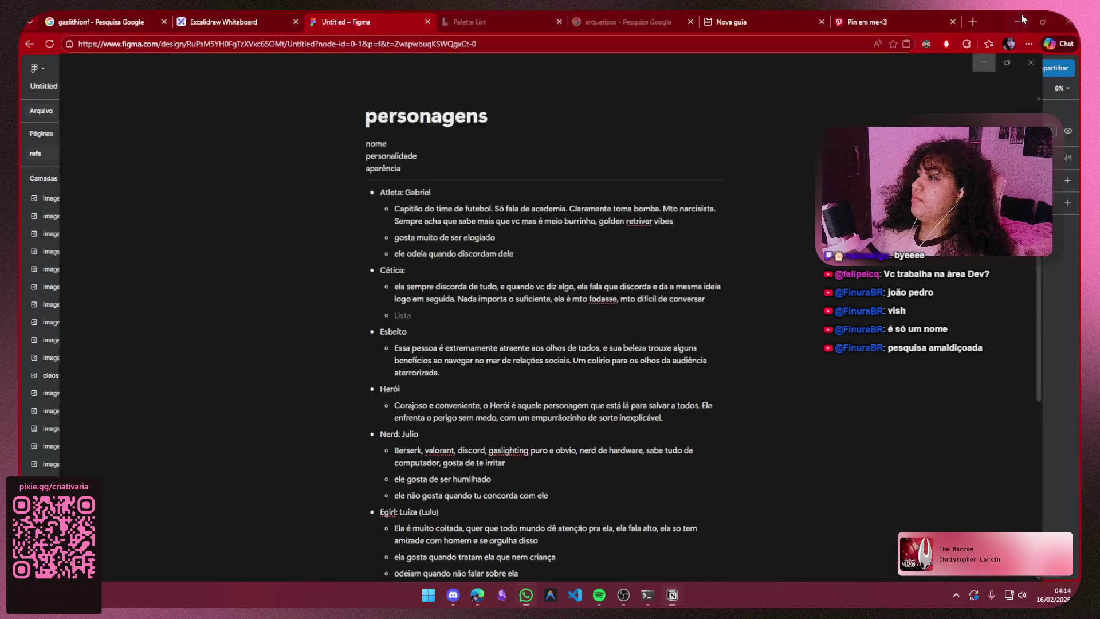
- Review the open Edge tabs and close the gaslighting search, empty tab and Pinterest pin
left_click(100, 22)
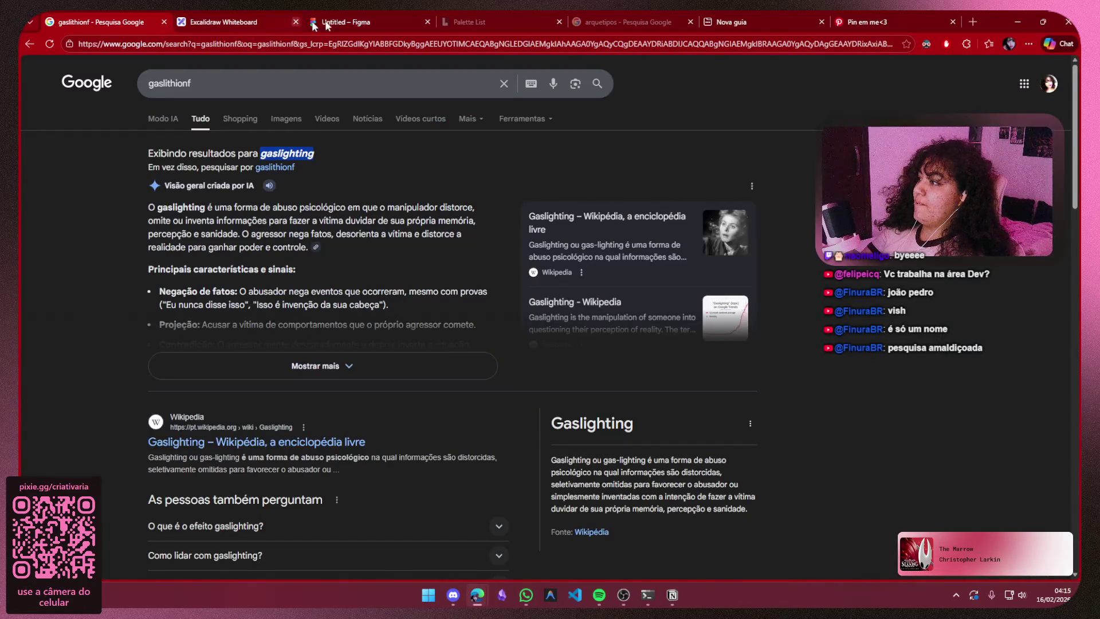
left_click(606, 21)
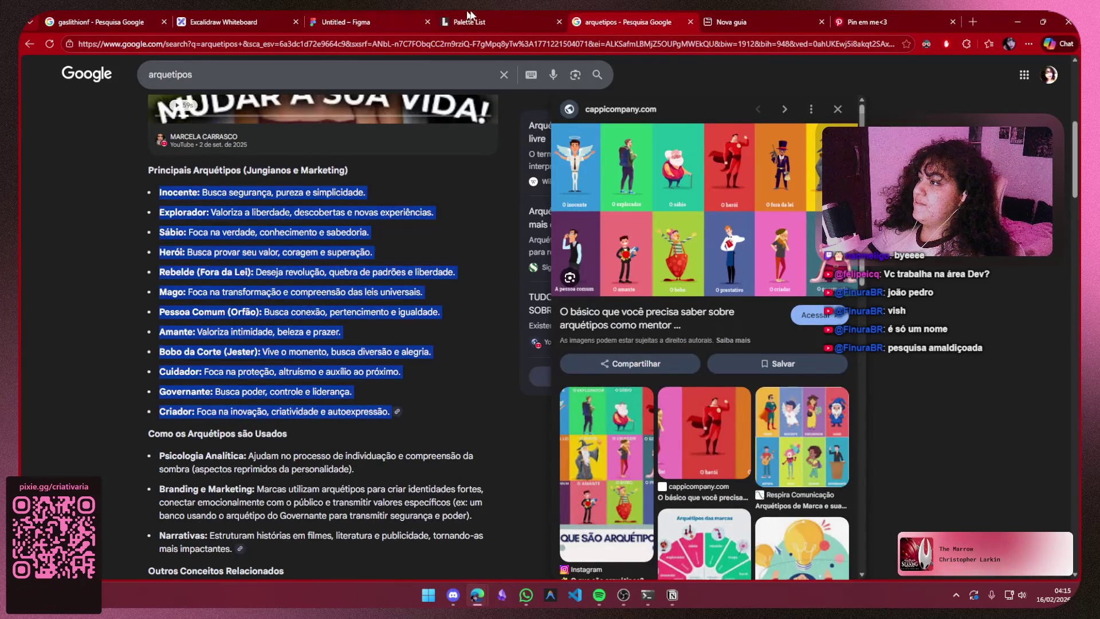
left_click(469, 22)
left_click(747, 18)
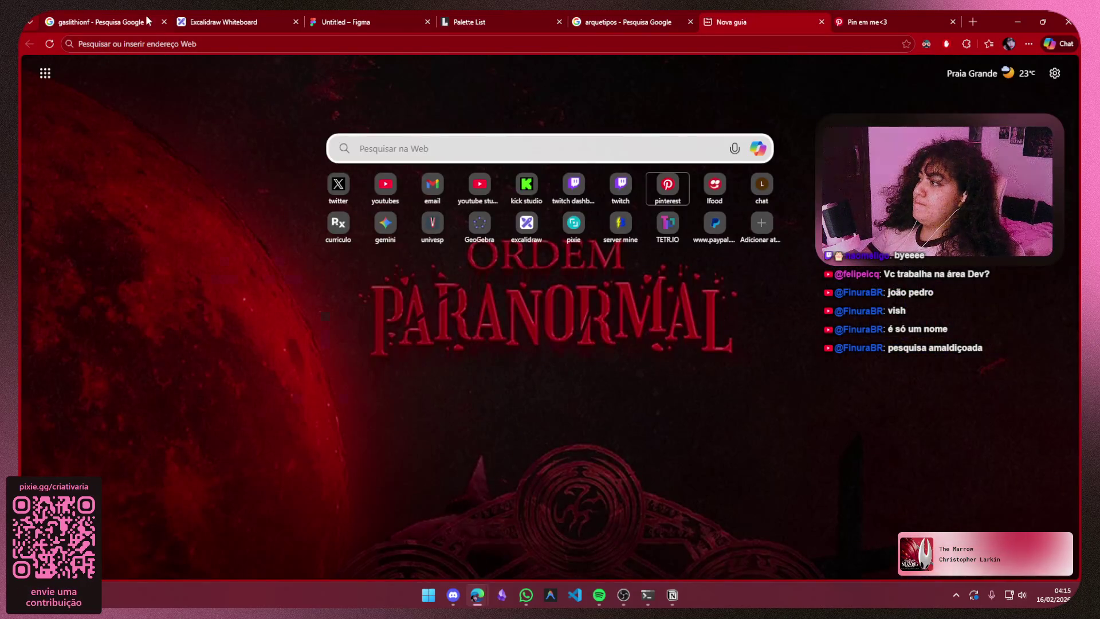
left_click(151, 21)
left_click(642, 19)
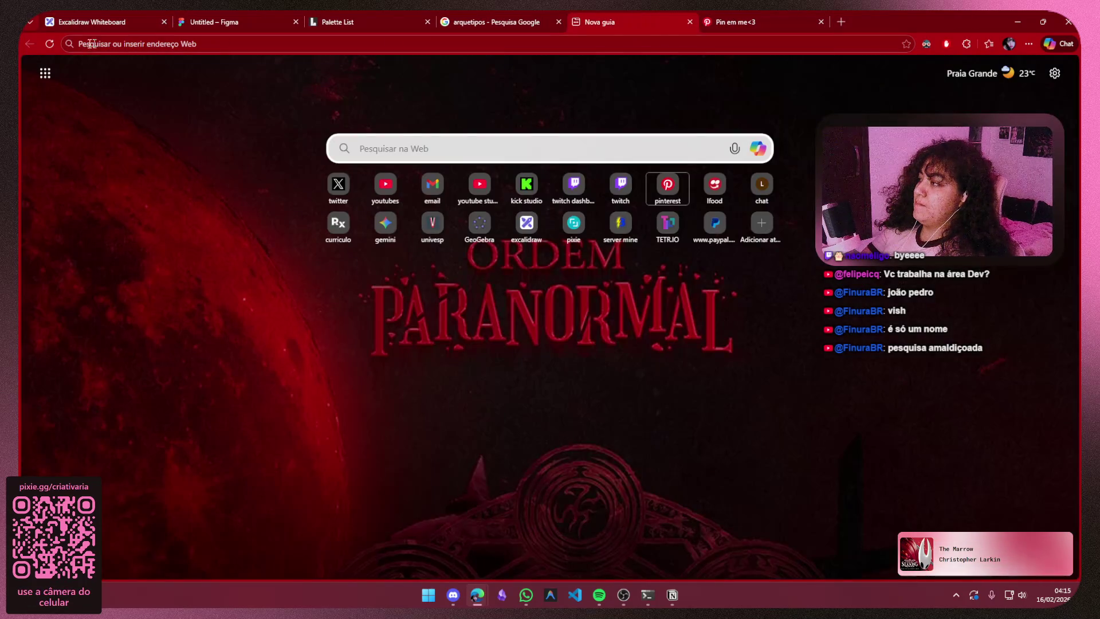
left_click(690, 21)
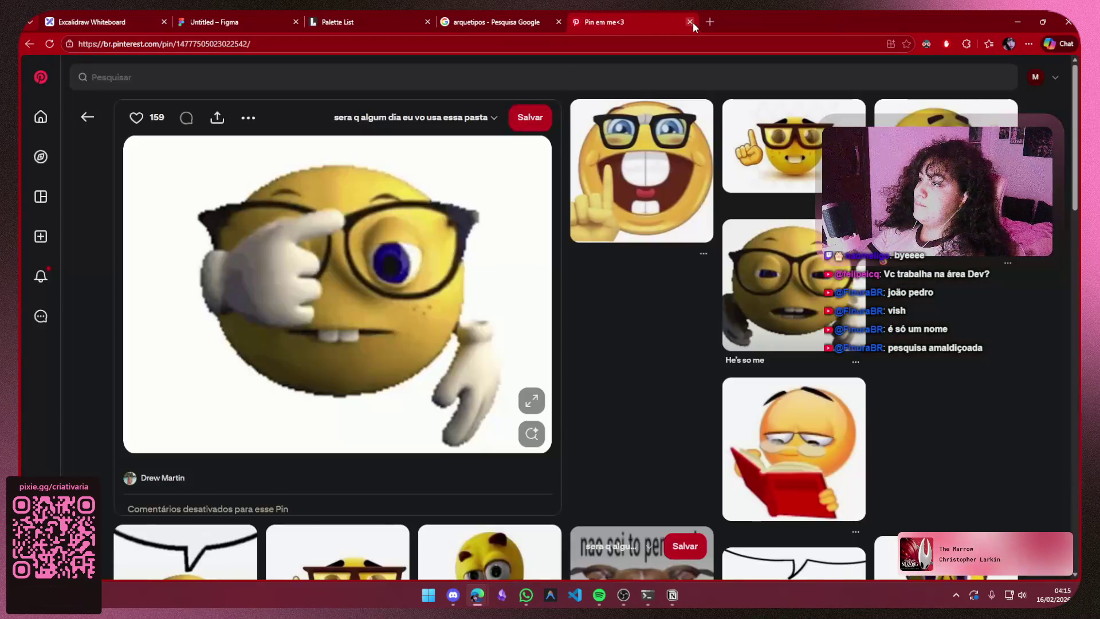
left_click(690, 22)
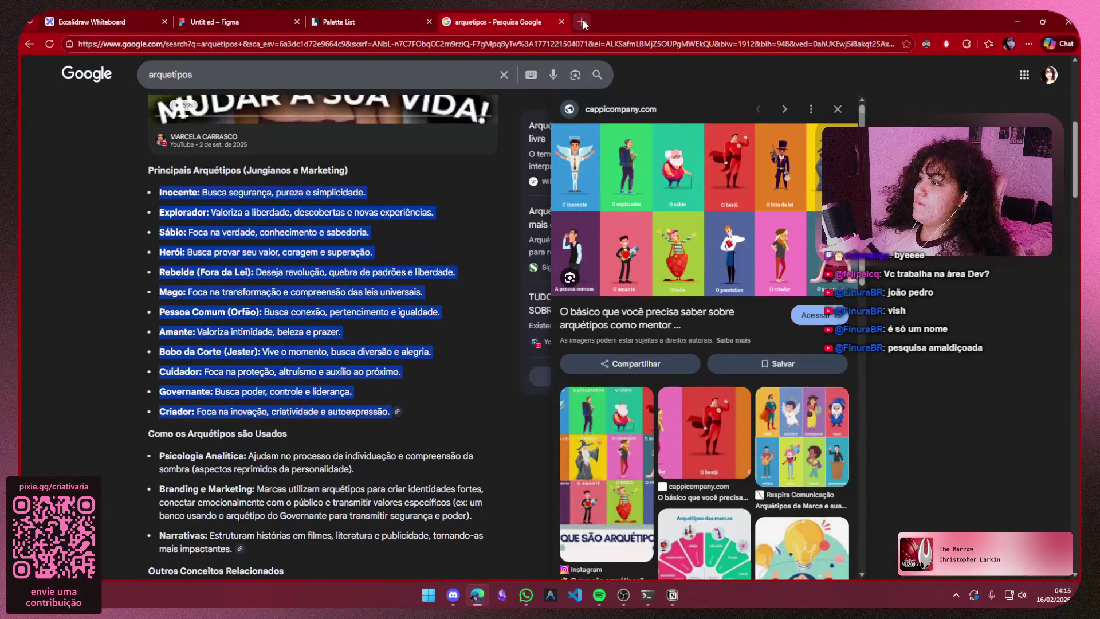
- Run a Google search for 'nomes' in a fresh tab
left_click(581, 21)
type("nomes")
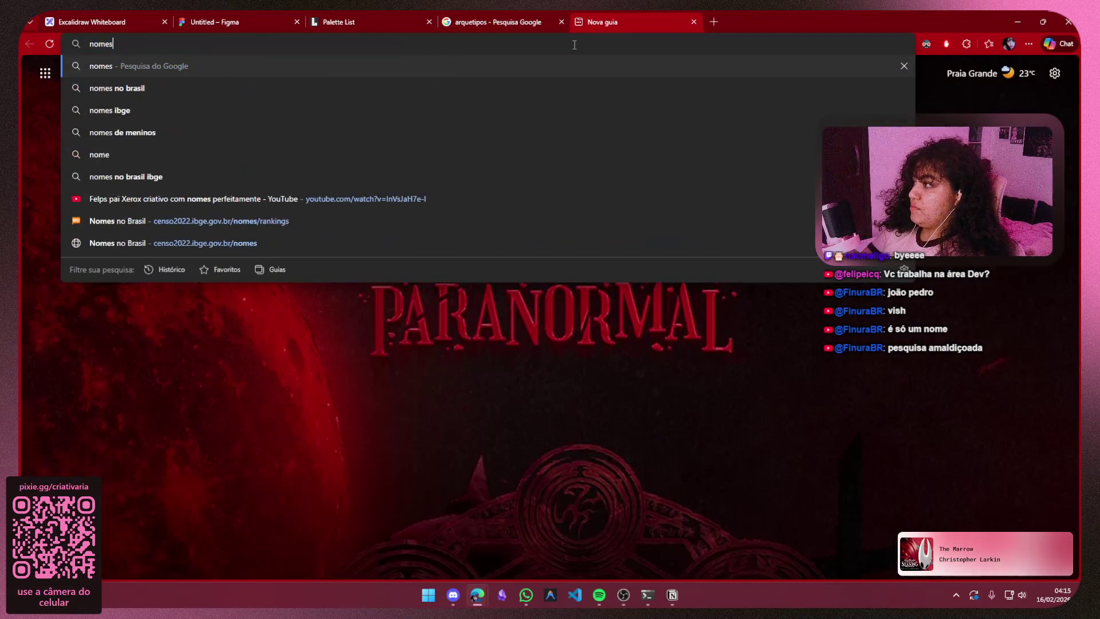
key("Return")
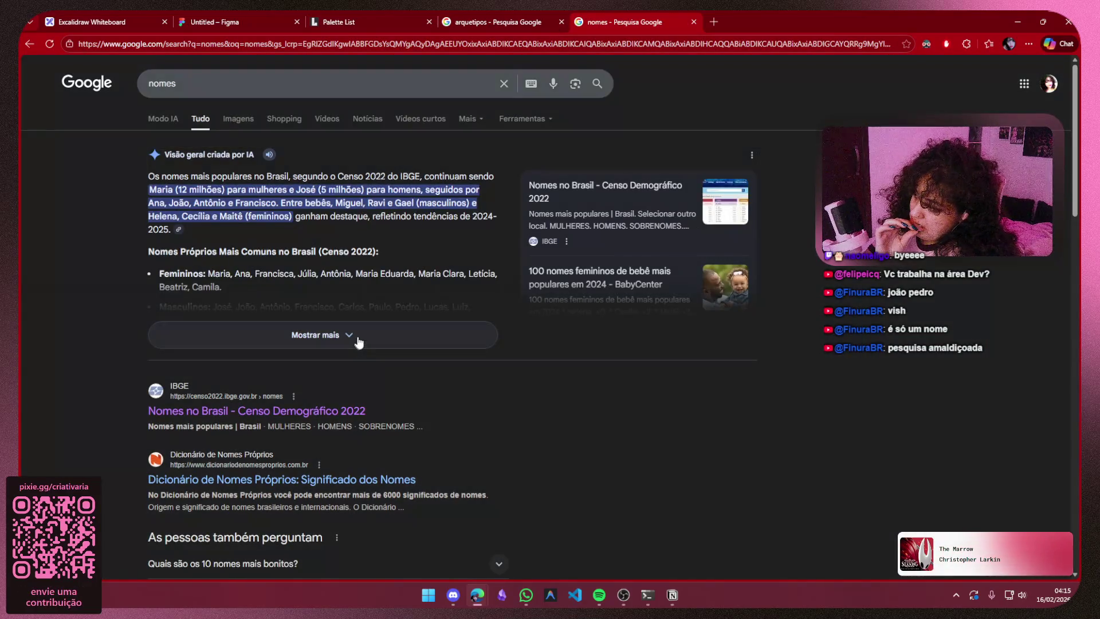
- Expand the AI overview of popular names and open the IBGE 'Nomes no Brasil' Censo 2022 result
left_click(359, 340)
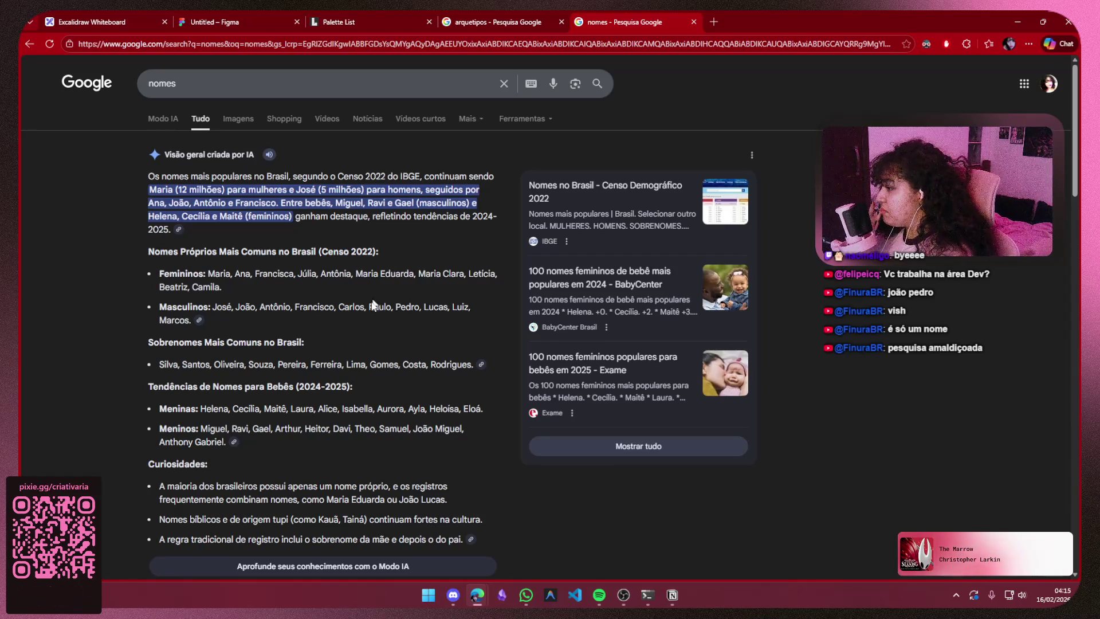
scroll(364, 356, "down", 3)
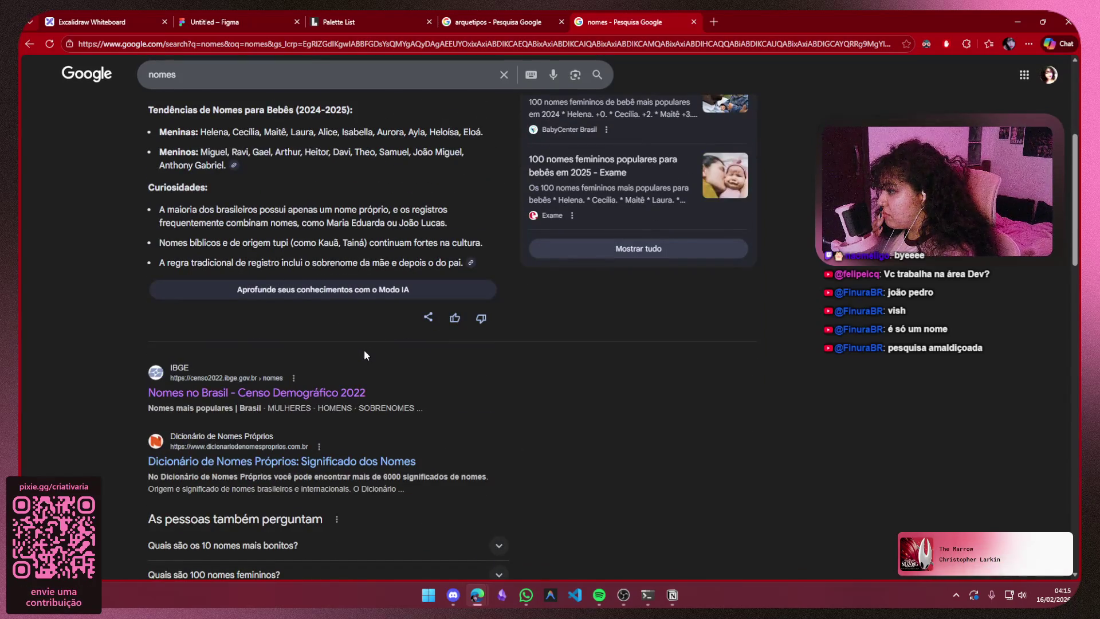
scroll(364, 354, "down", 1)
left_click(345, 334)
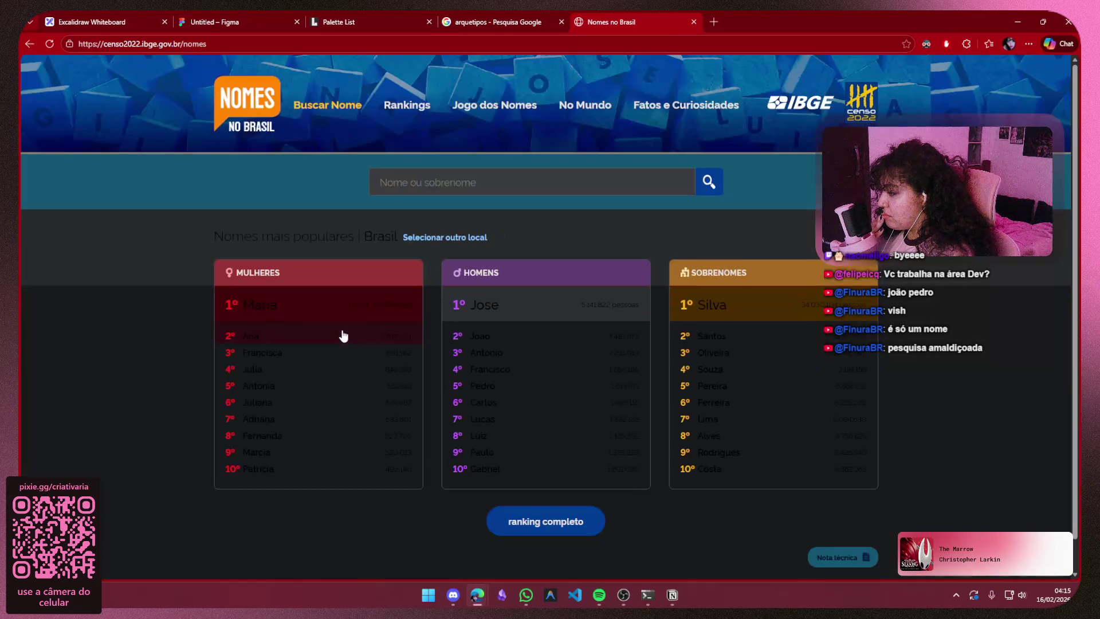
- Browse the complete first-name ranking through page 2 (ranks 31–60, down to Larissa), then return to Notion
left_click(567, 521)
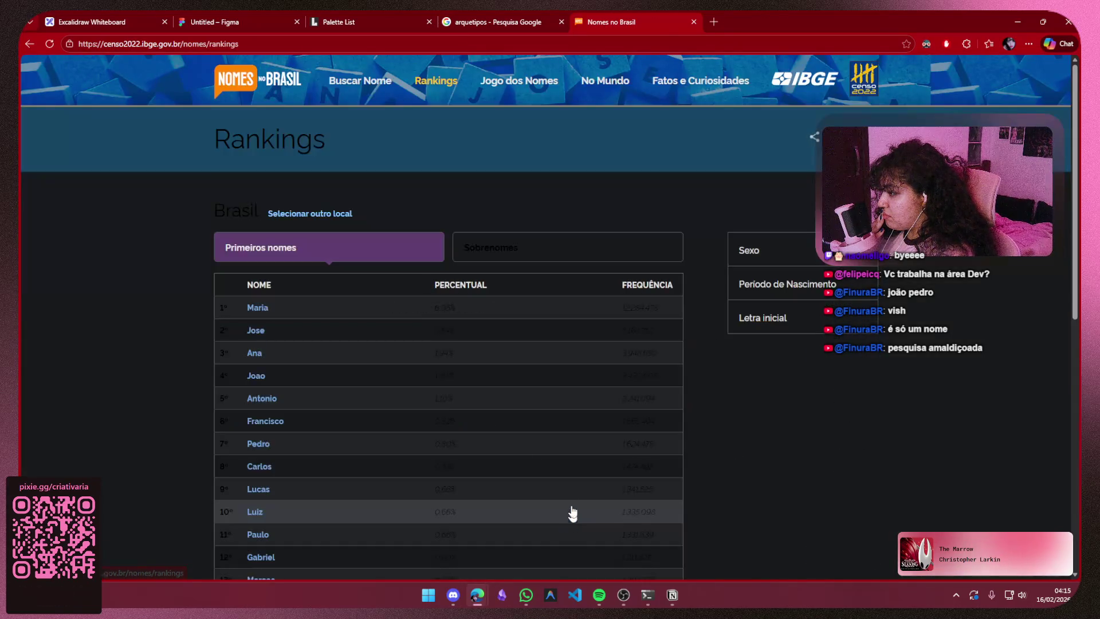
scroll(268, 332, "down", 2)
scroll(269, 332, "down", 2)
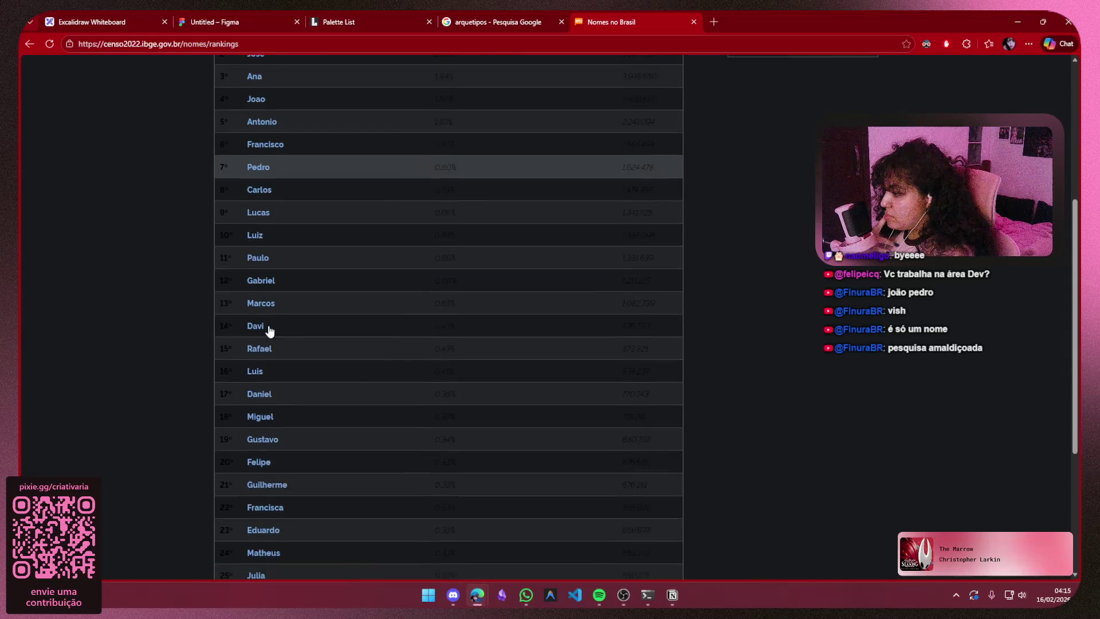
scroll(270, 332, "down", 2)
left_click(483, 498)
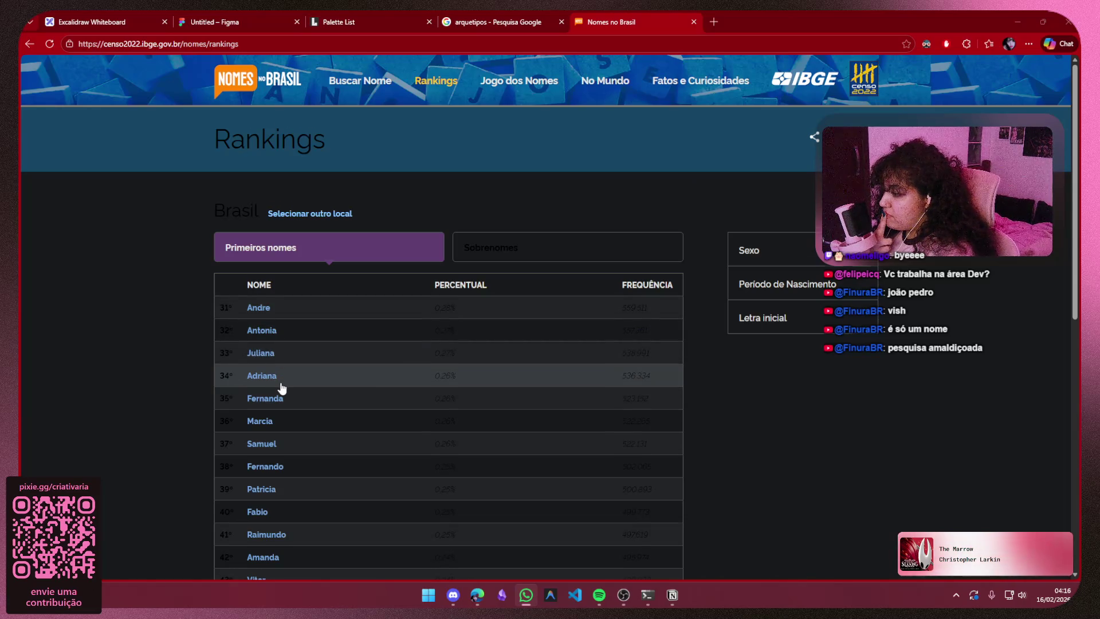
scroll(293, 374, "down", 1)
scroll(294, 370, "down", 1)
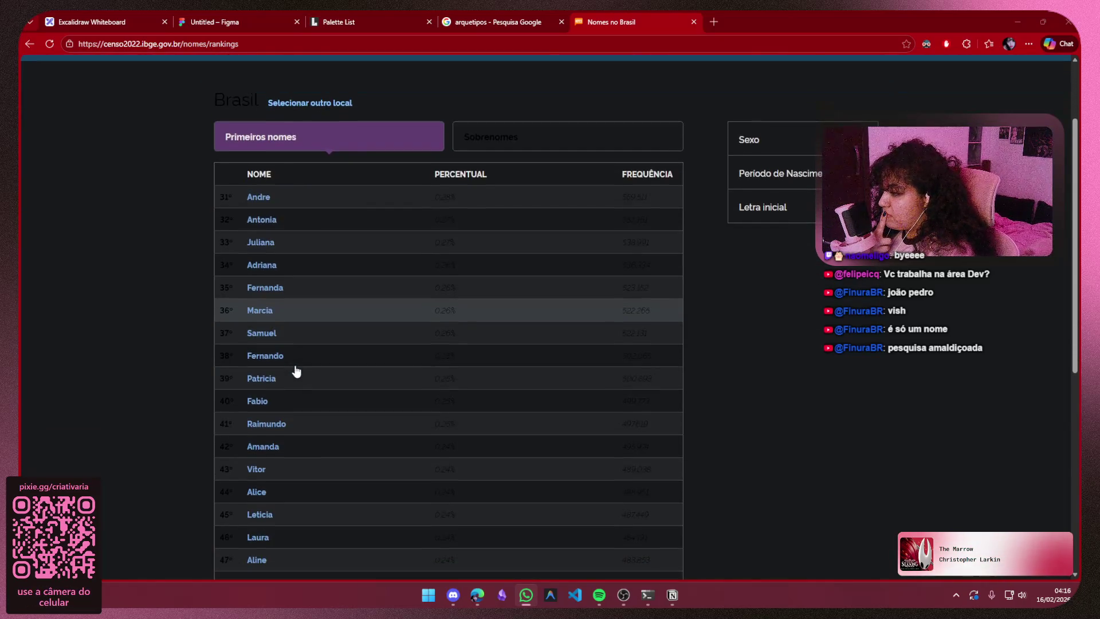
scroll(295, 371, "down", 2)
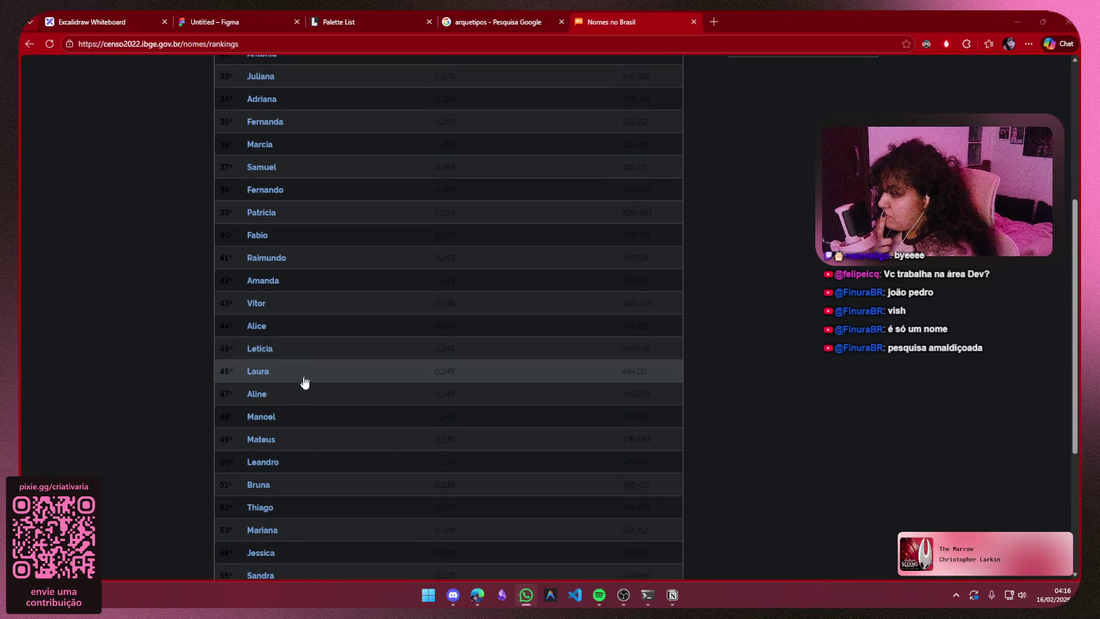
scroll(297, 400, "down", 1)
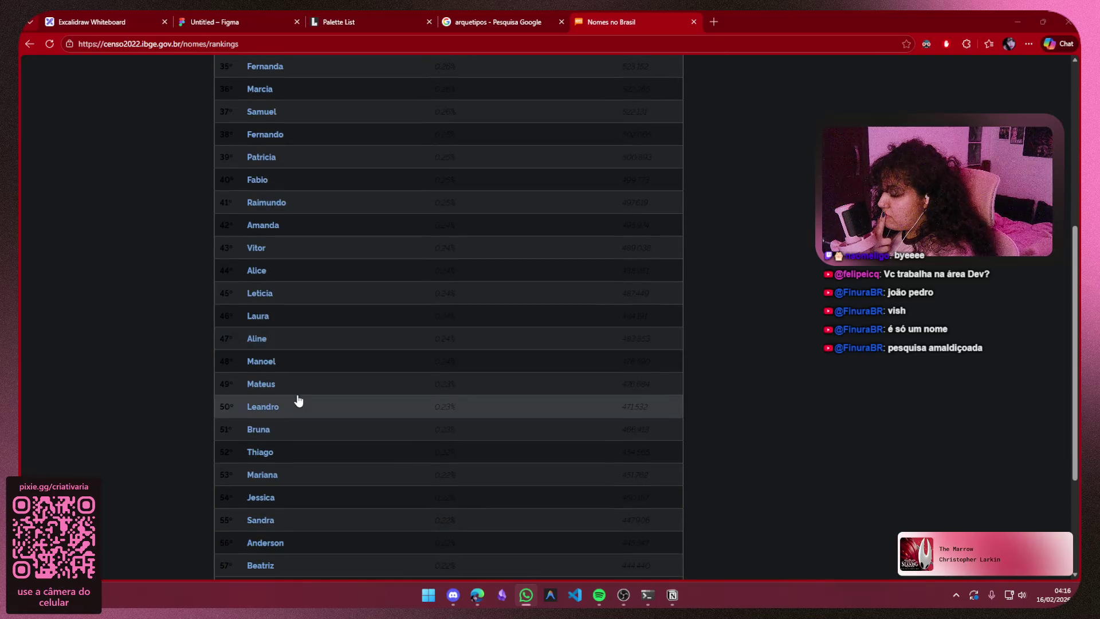
scroll(297, 400, "down", 1)
scroll(307, 379, "down", 1)
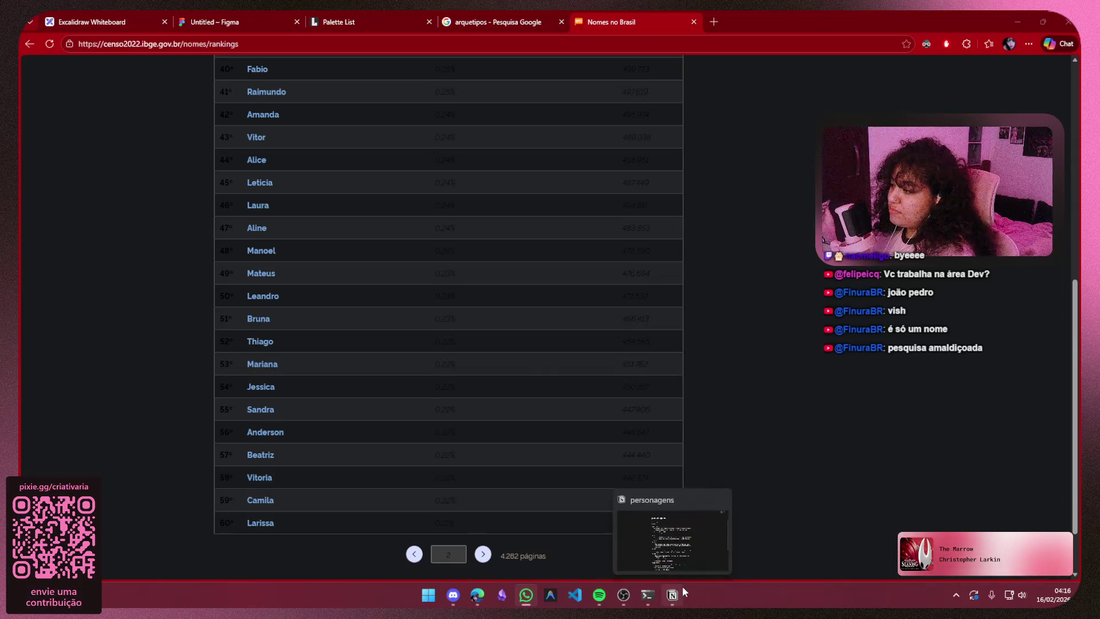
left_click(680, 588)
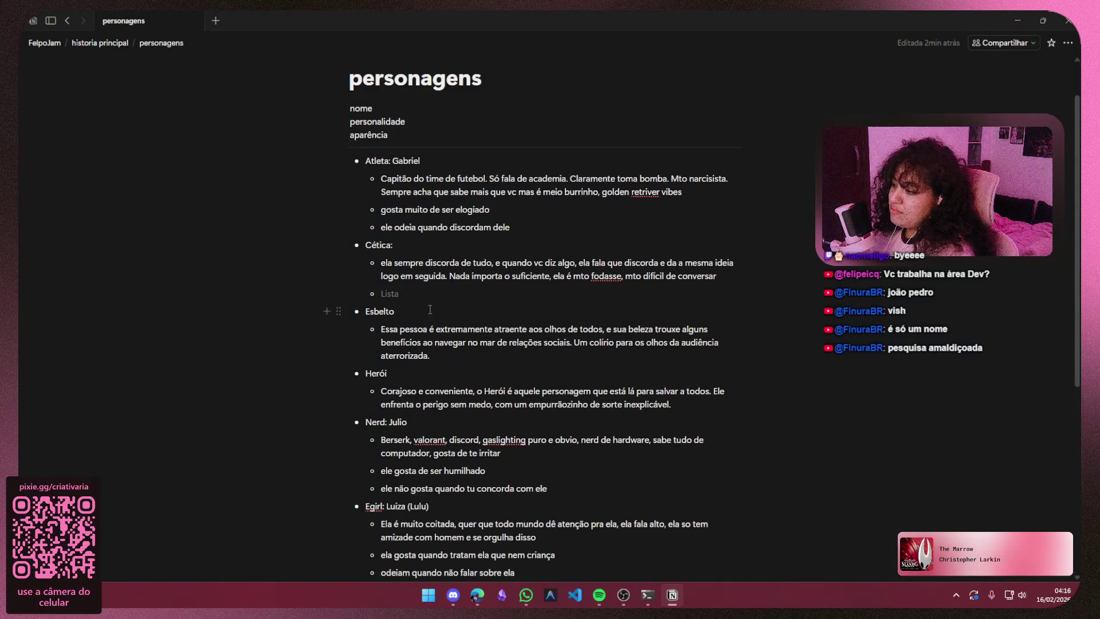
scroll(430, 310, "down", 3)
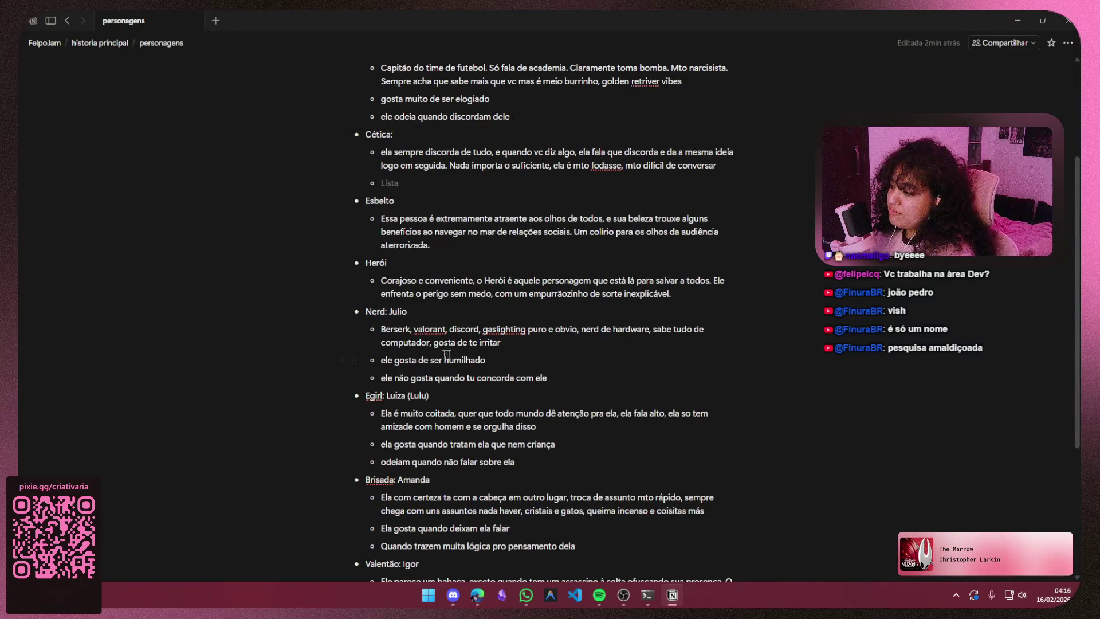
scroll(435, 354, "up", 4)
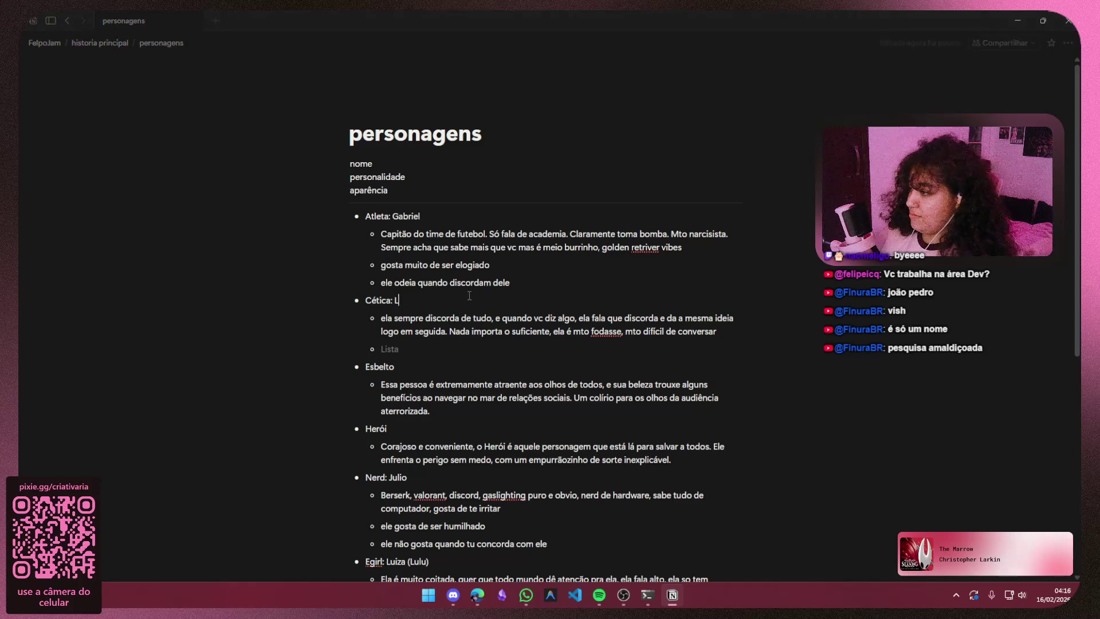
type("Larissa (")
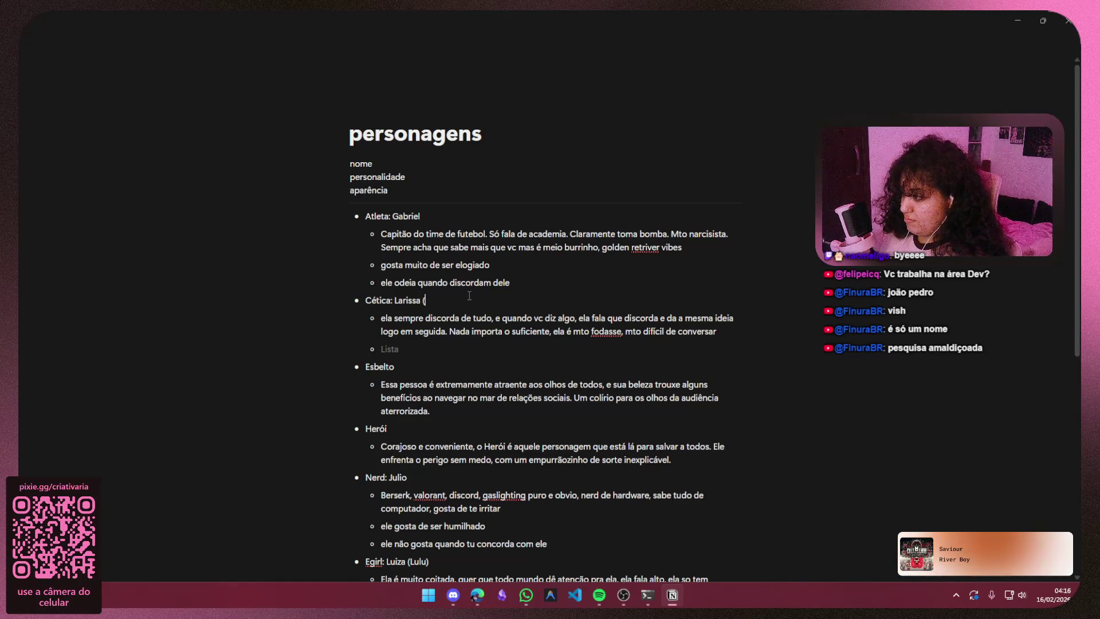
type("Lari")
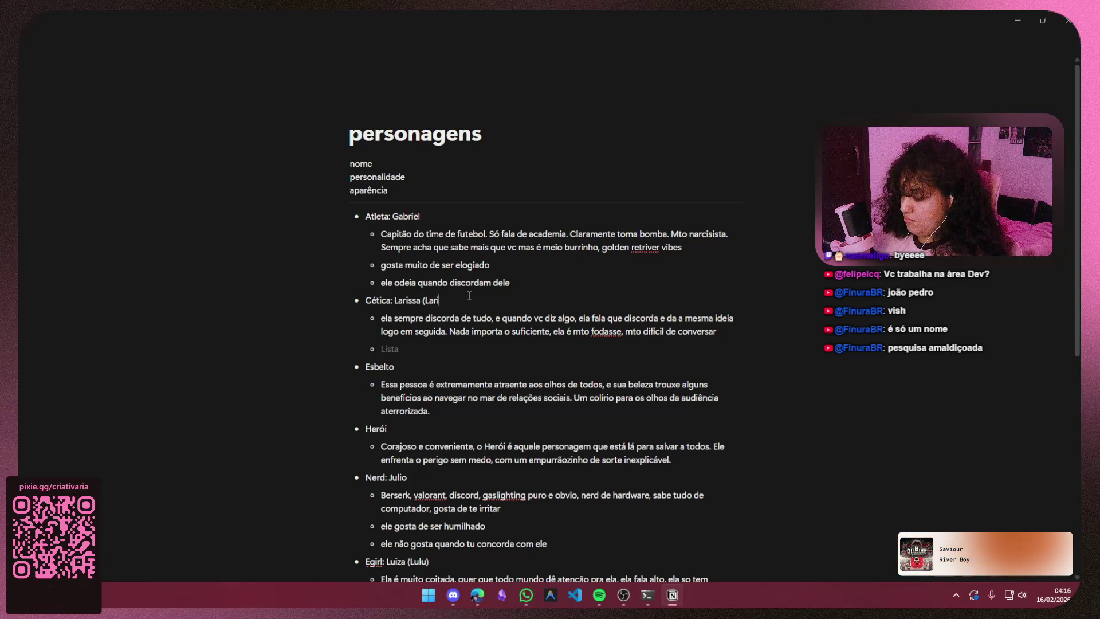
scroll(467, 295, "down", 2)
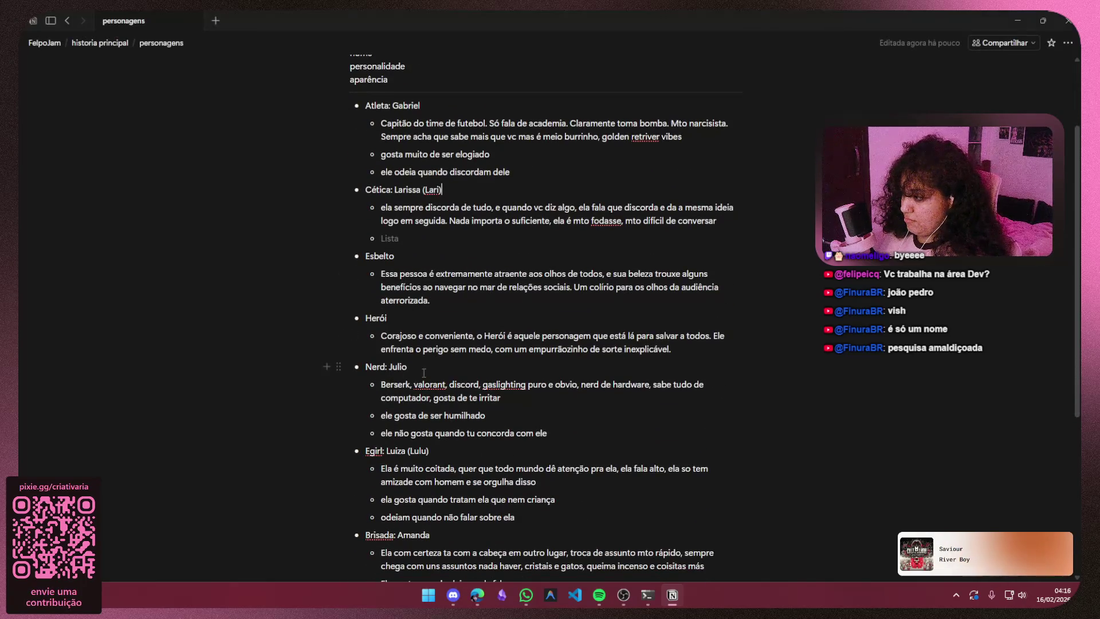
scroll(559, 348, "up", 2)
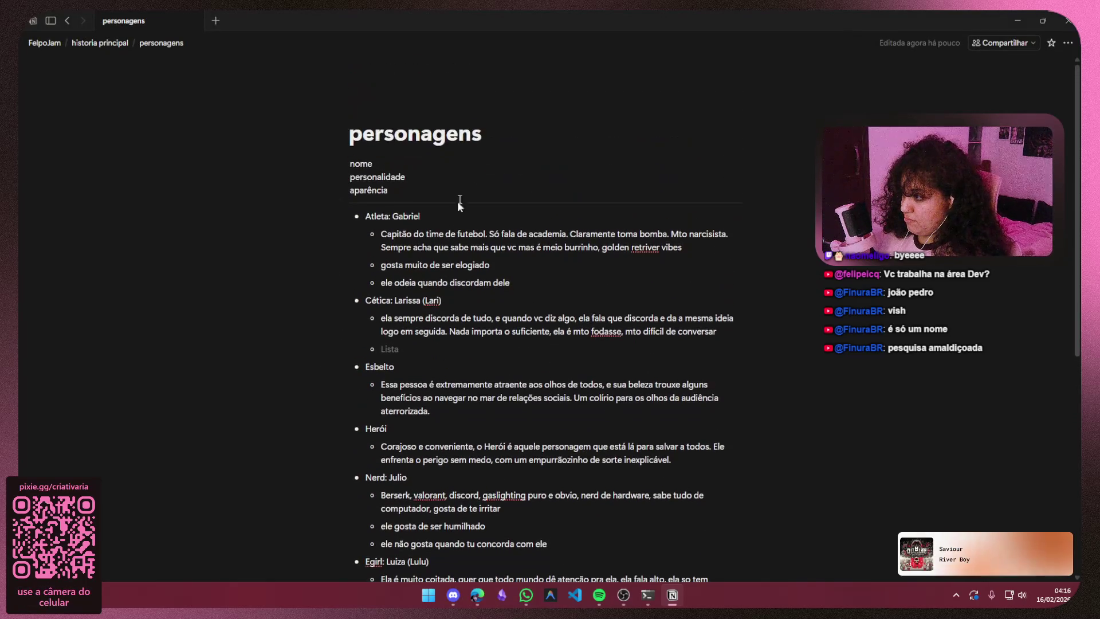
- Add ' (Gab)' after Atleta: Gabriel and ' (nanda)' after Brisada: Amanda, then move to Larissa's empty bullet
left_click(450, 219)
type("(")
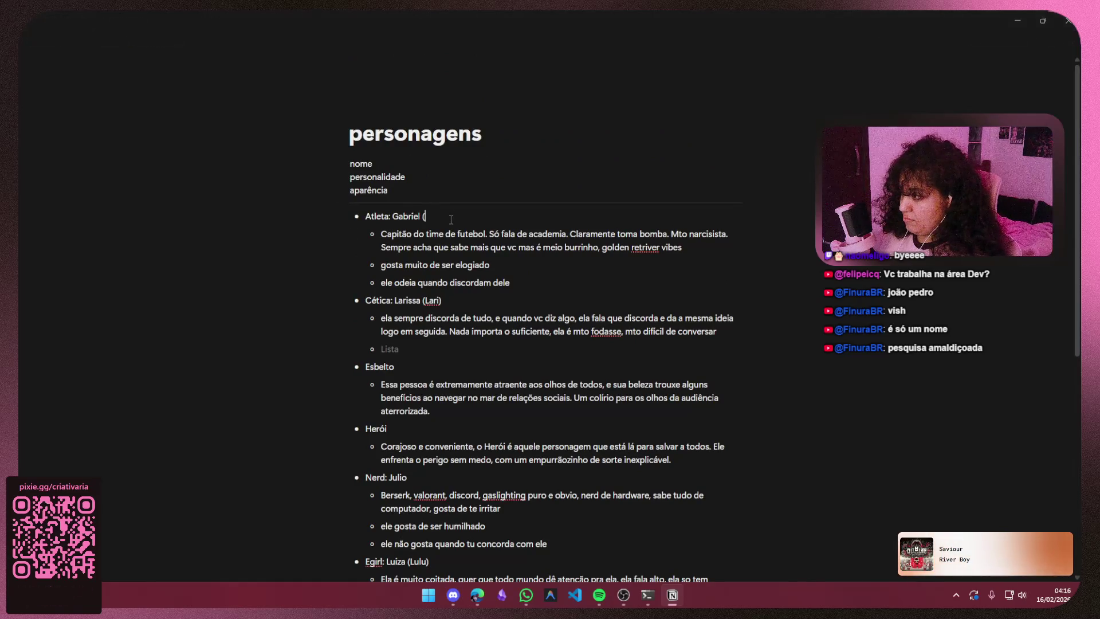
type("Lari)")
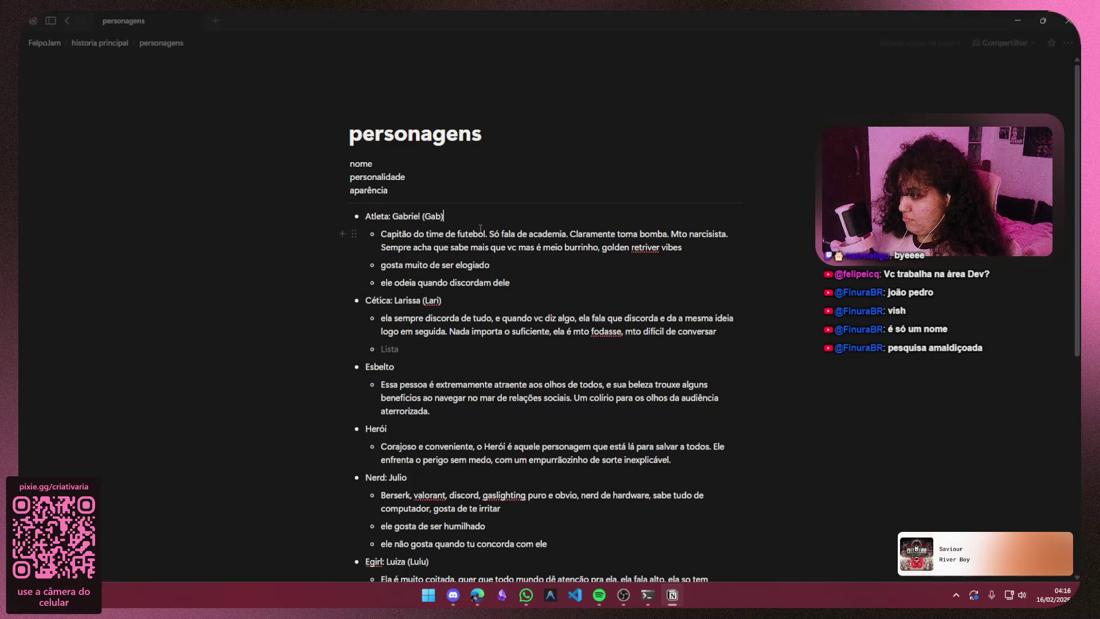
scroll(459, 301, "down", 3)
scroll(464, 346, "down", 2)
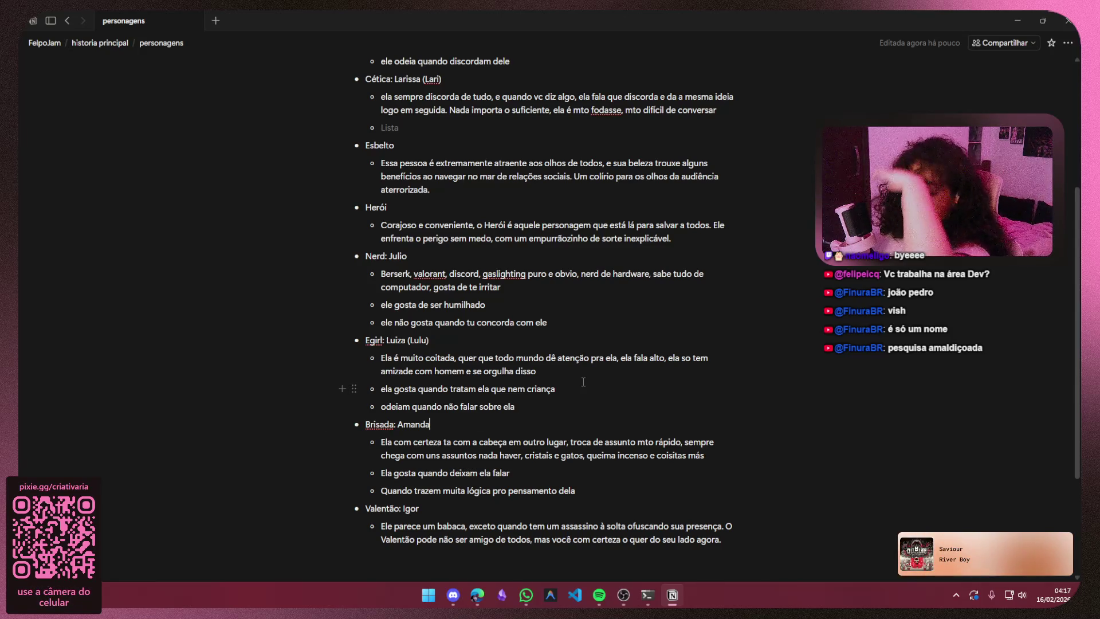
type(" (n")
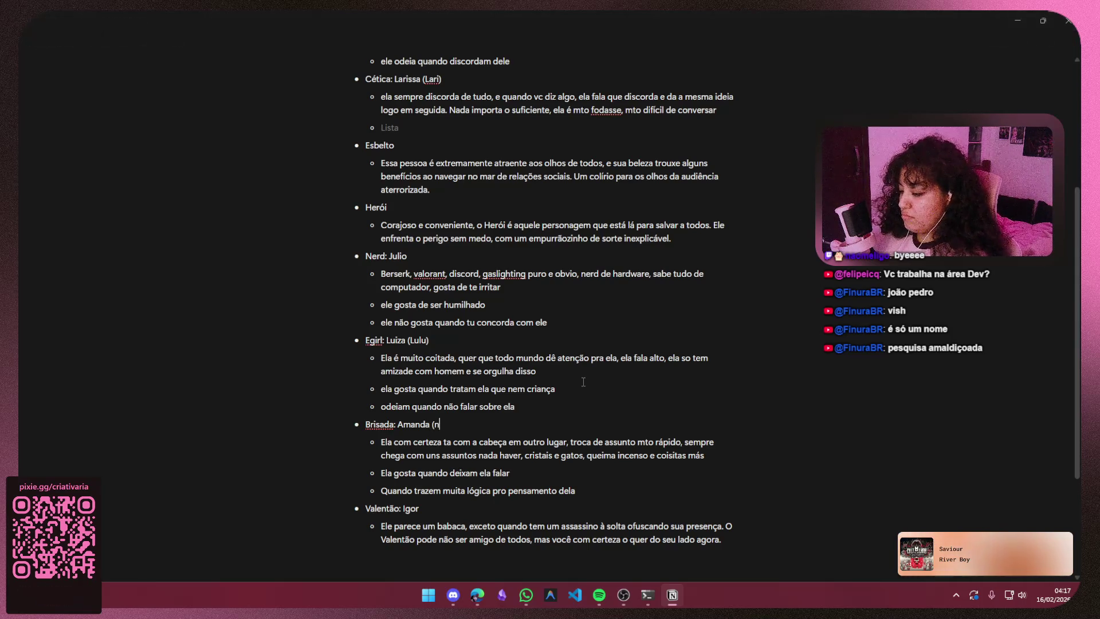
type("anda")
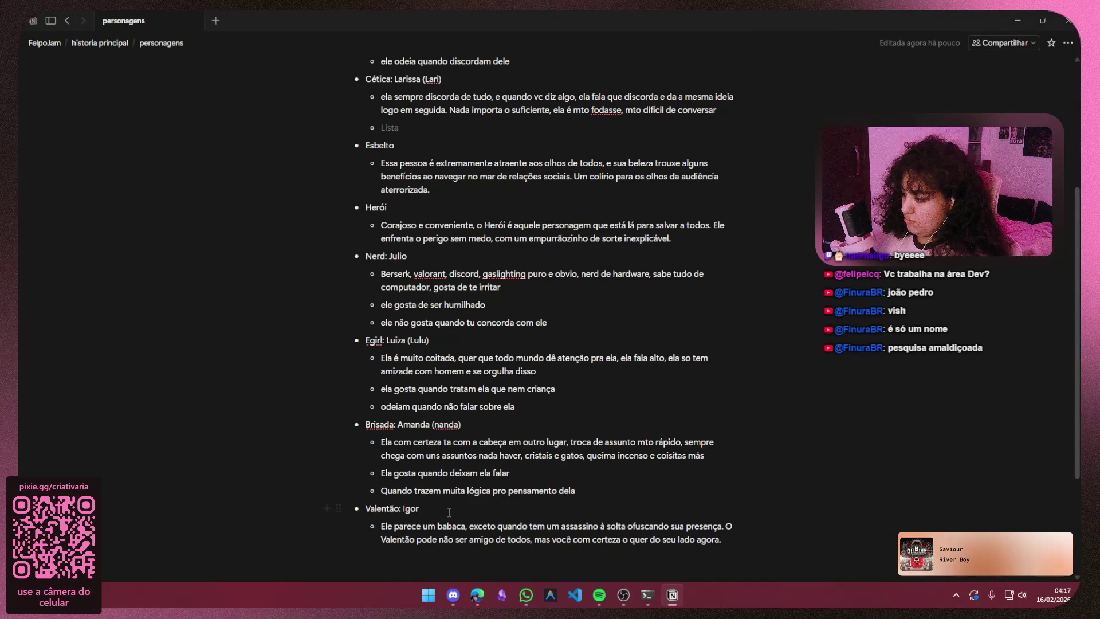
scroll(584, 465, "up", 3)
left_click(421, 344)
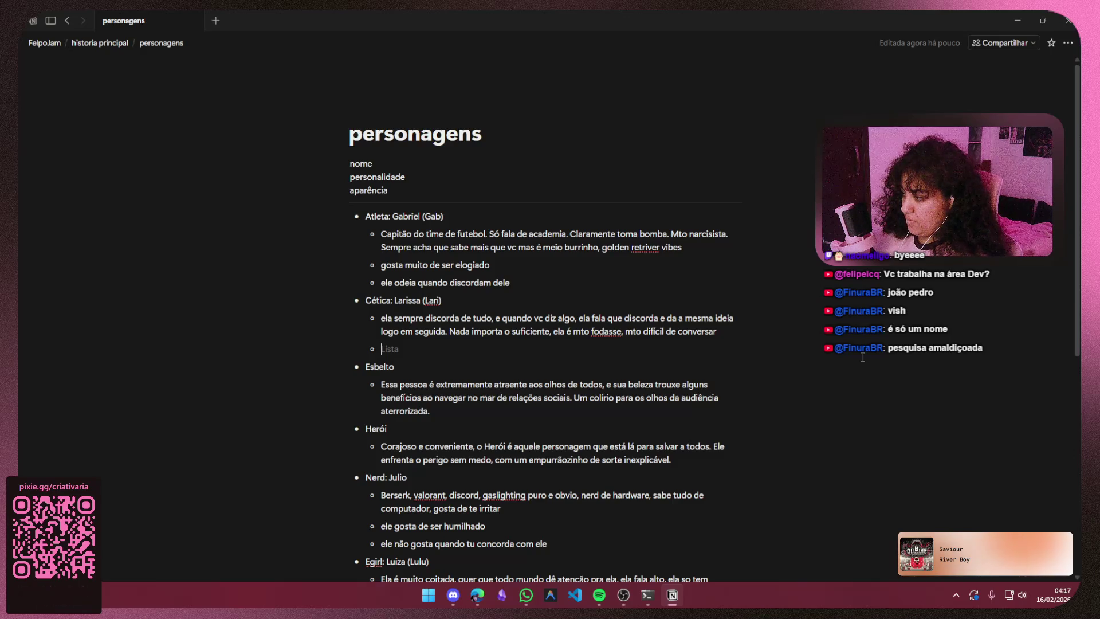
- Capitalise 'Ela sempre' in Larissa's description and add the note 'quando concordam com ela' beneath it
key("Up")
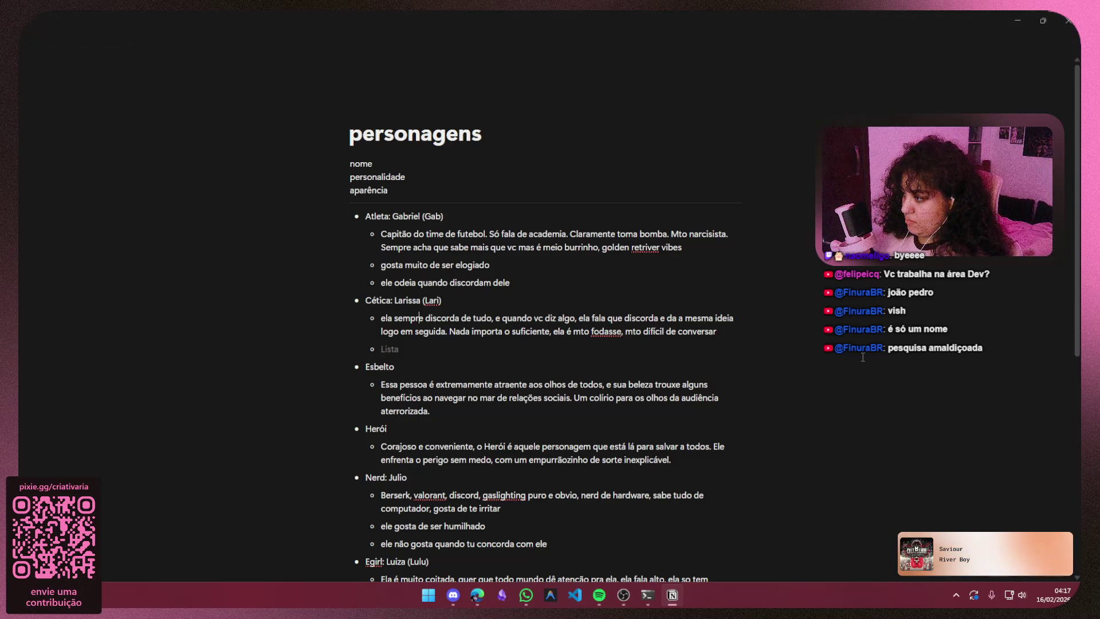
key("Home")
key("Delete")
type("E")
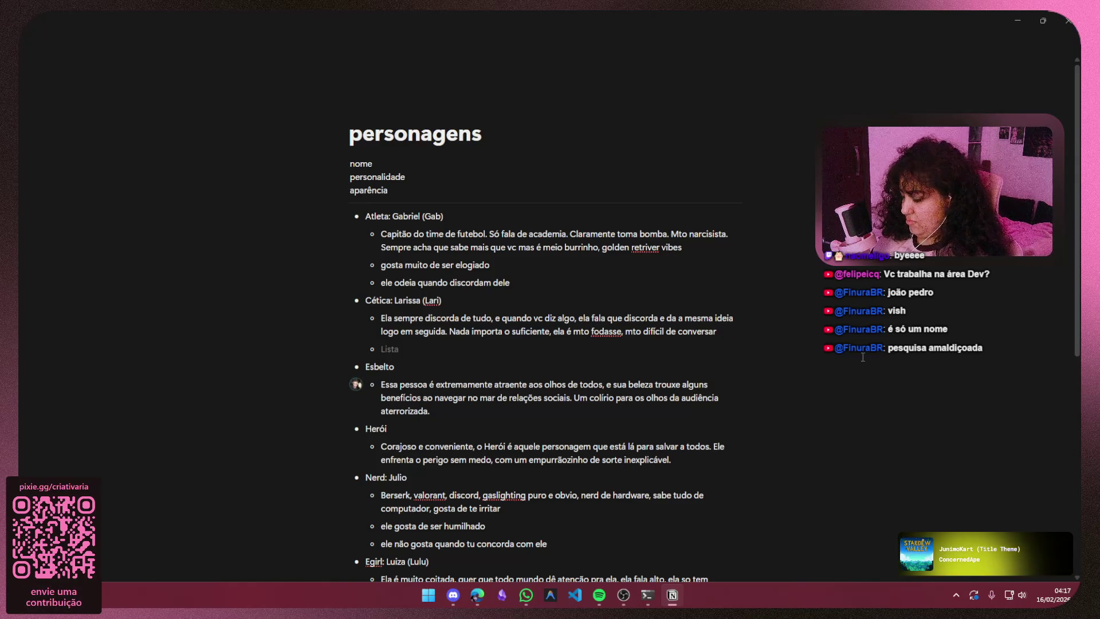
scroll(718, 374, "down", 2)
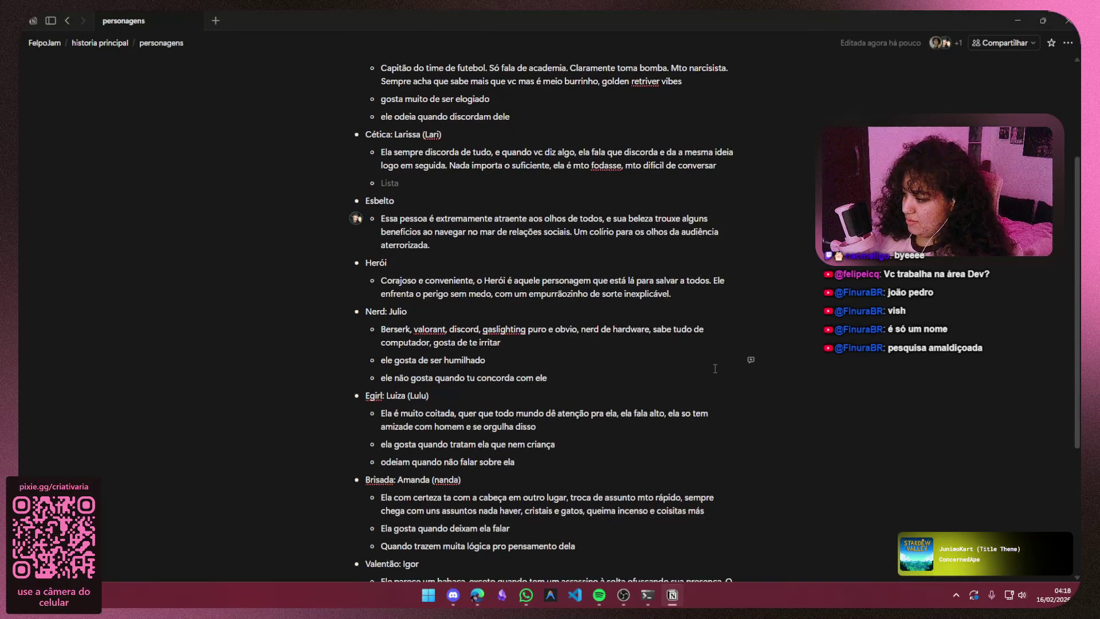
scroll(725, 350, "down", 2)
scroll(724, 350, "up", 2)
scroll(724, 350, "up", 3)
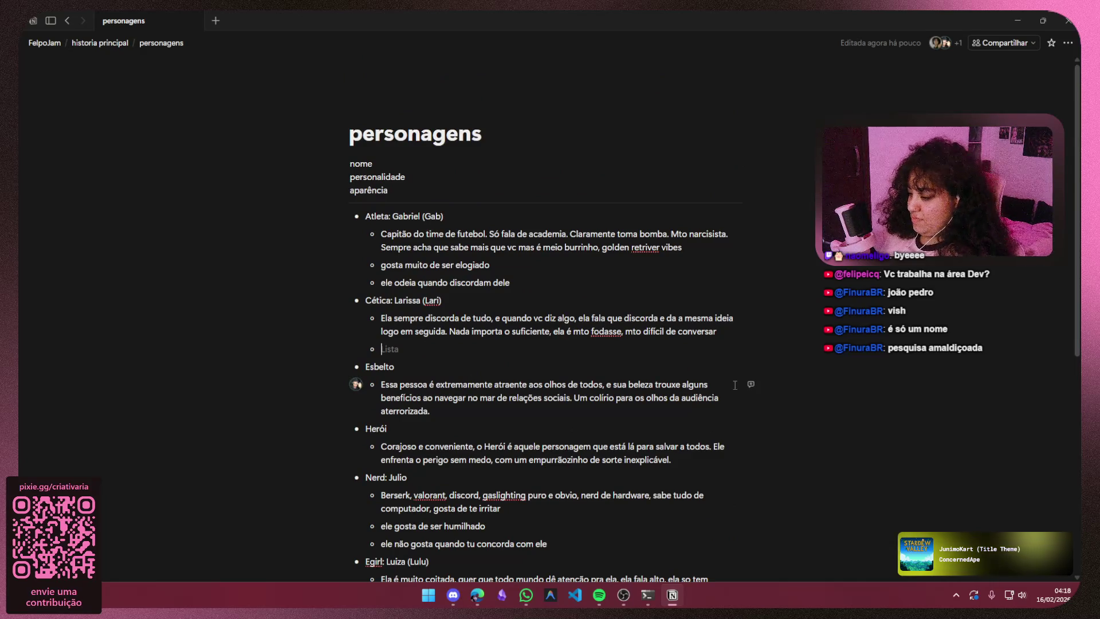
type("quando cor")
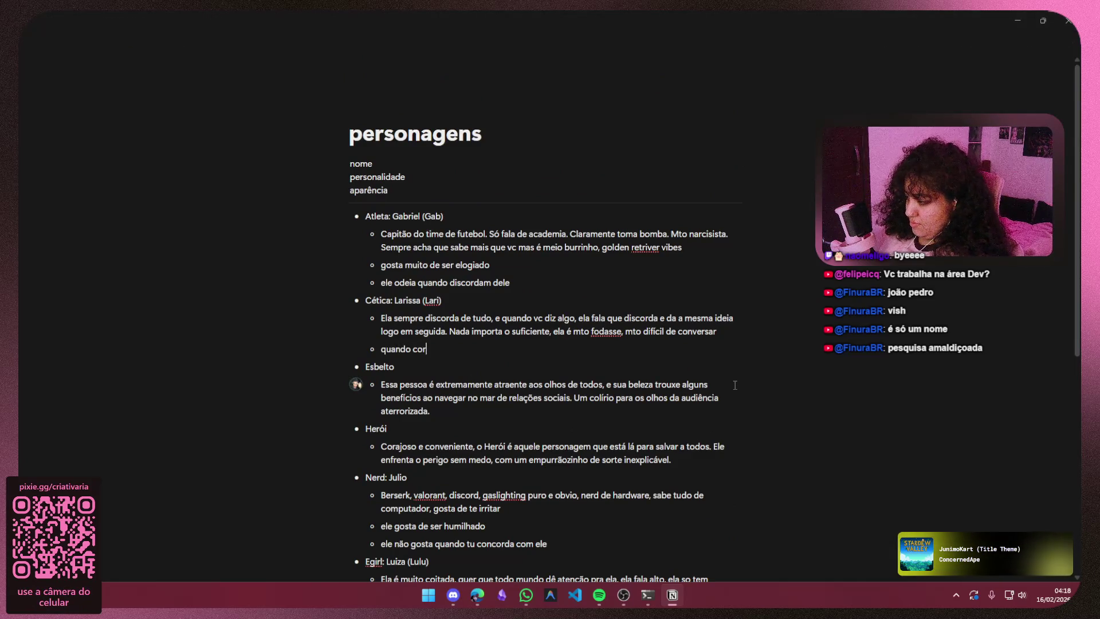
key("BackSpace")
type("ncordam com ela")
key("Return")
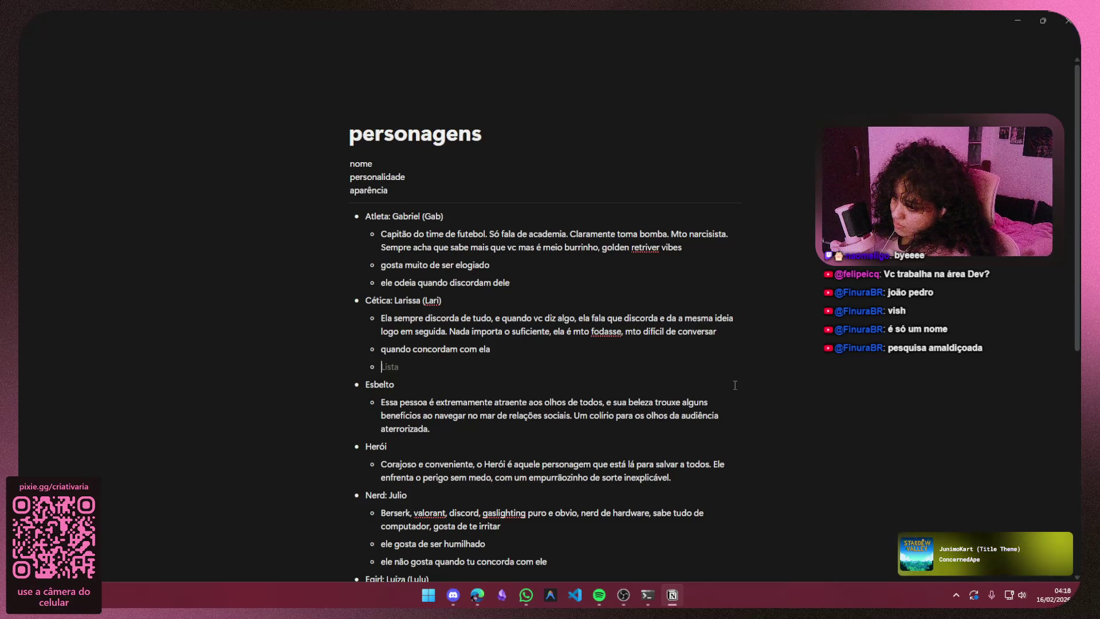
- Undo an accidental deletion, then replace "fodasse" with "indiferente" in Larissa's description
left_click_drag(717, 332, 644, 330)
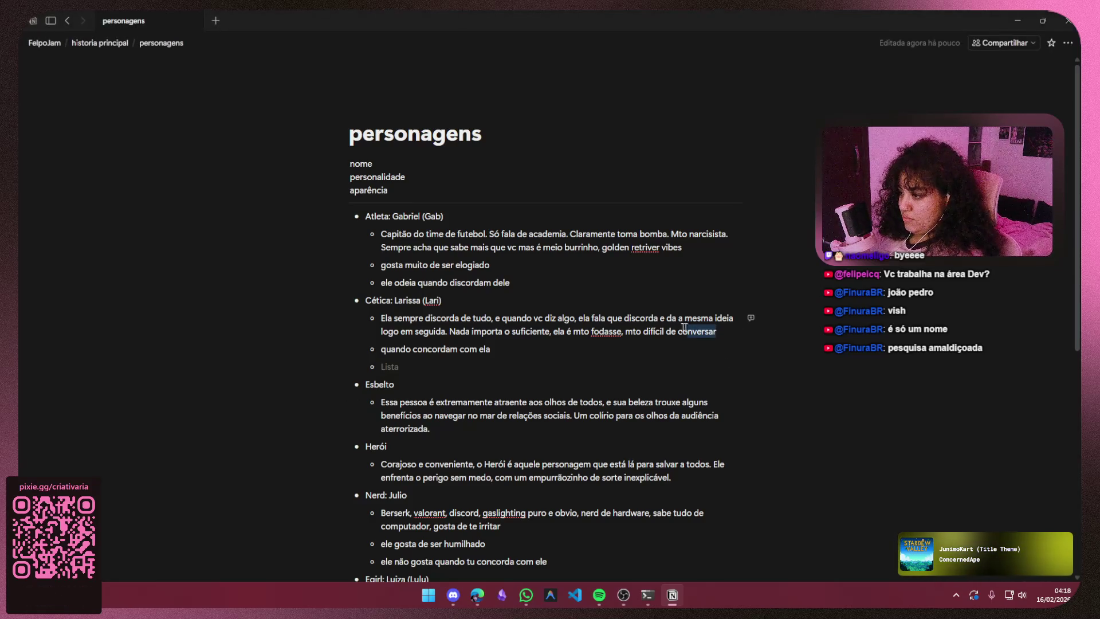
key("BackSpace")
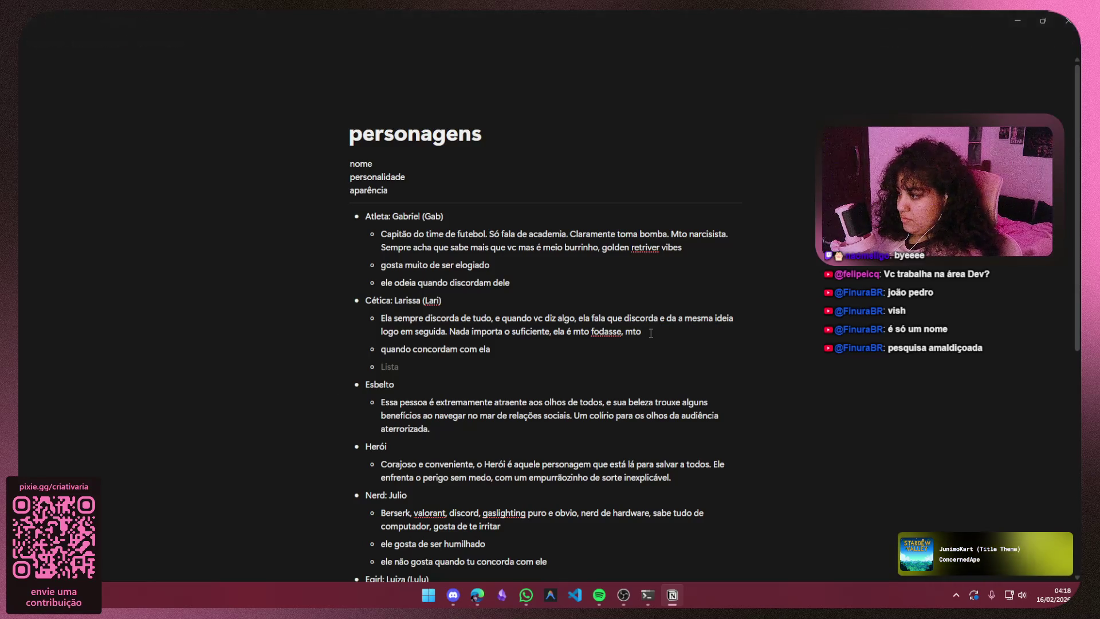
key("ctrl+z")
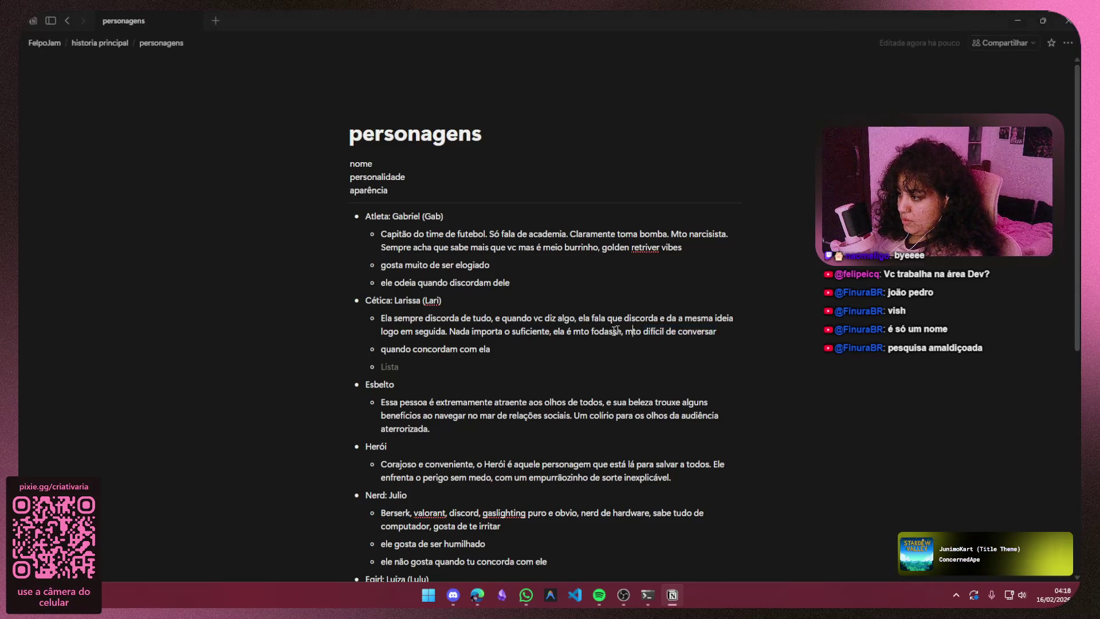
triple_click(621, 334)
double_click(617, 332)
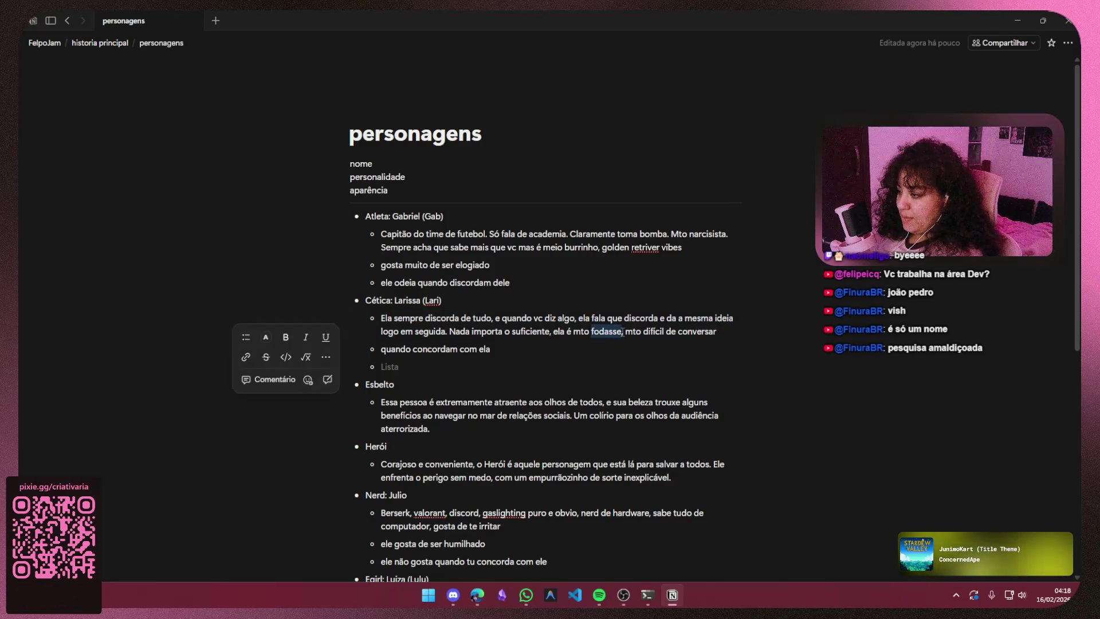
key("BackSpace")
type("di")
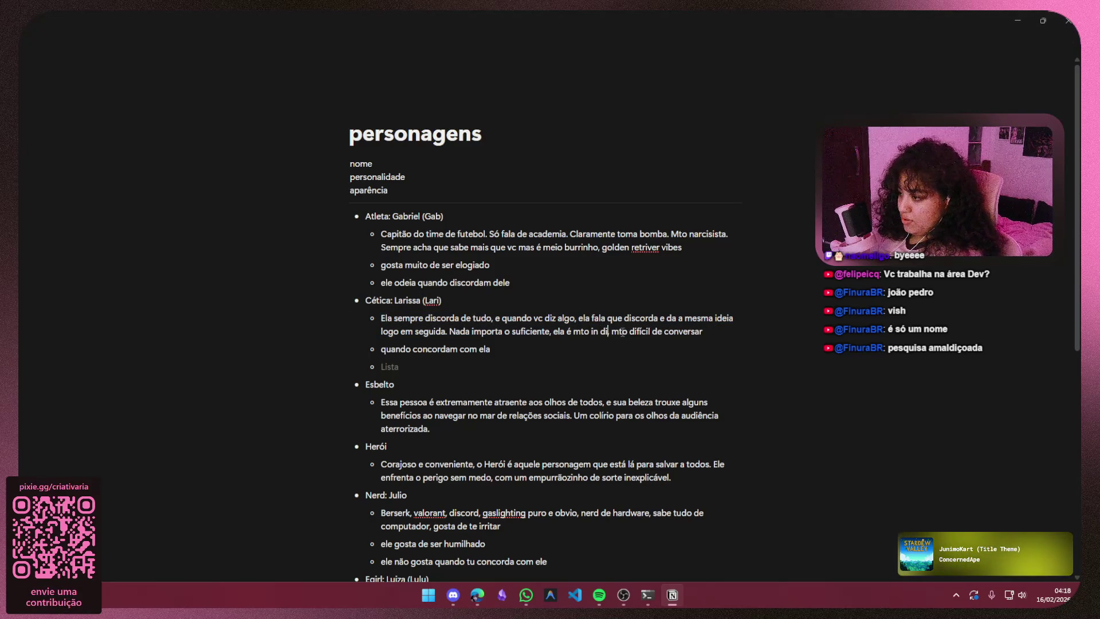
type("diferente")
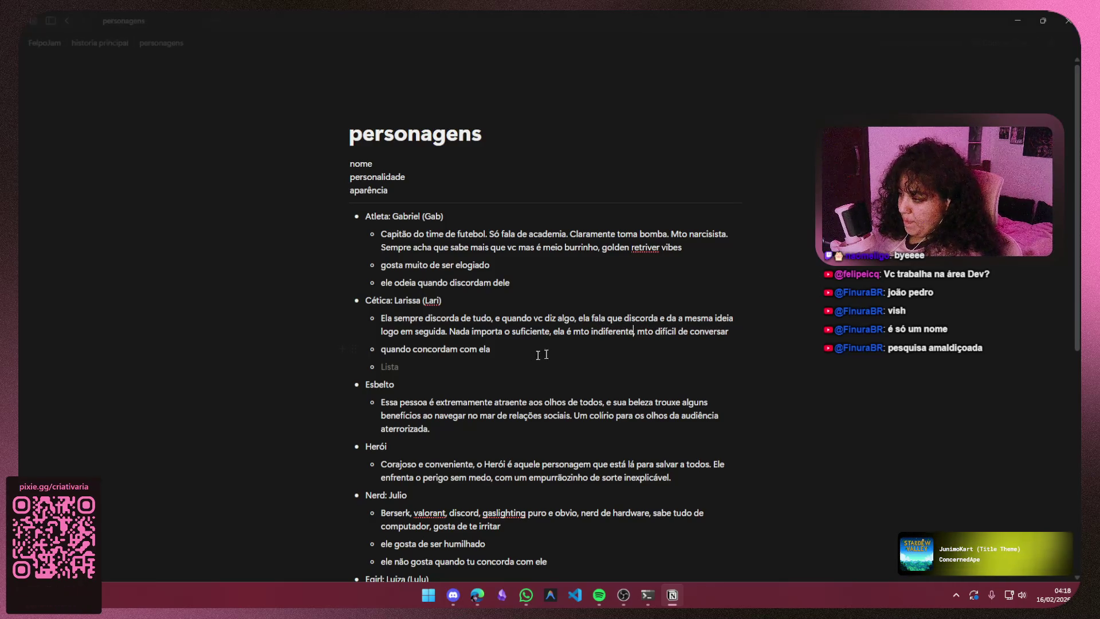
- Add the bullet "não gosta quando você é mais indiferente que ela" and switch back to the Figma board
left_click(507, 359)
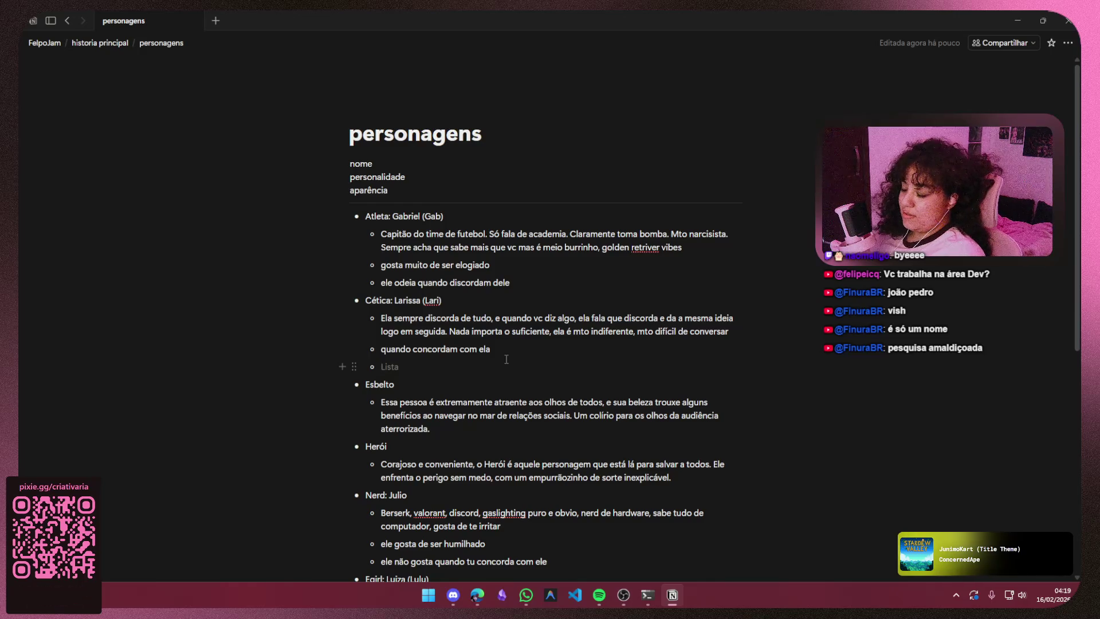
type("não")
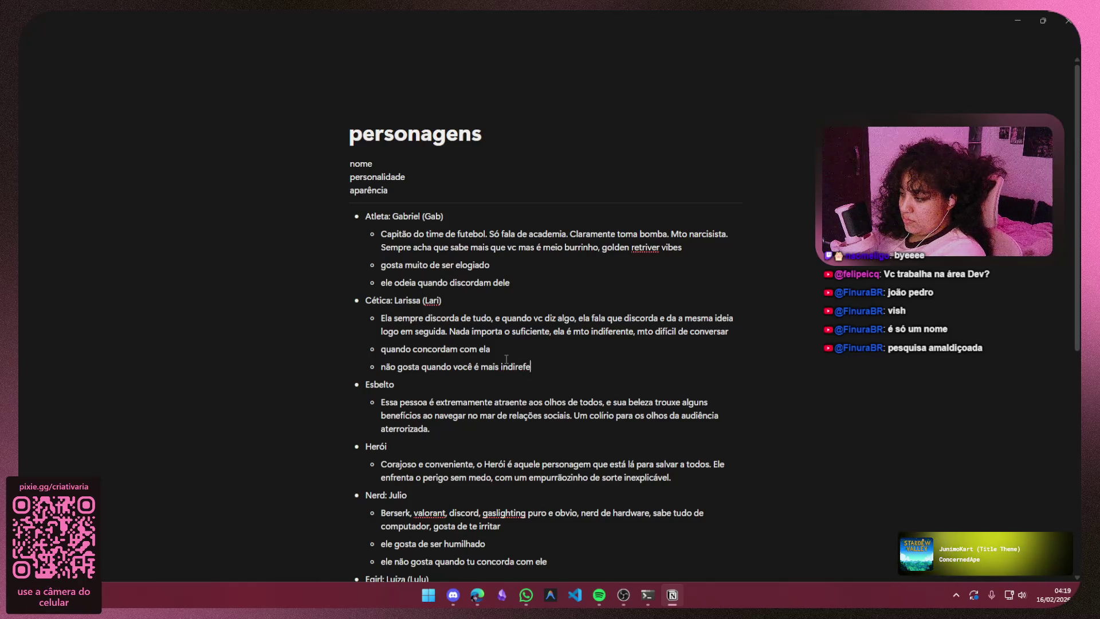
key("BackSpace")
type("ferente que ela")
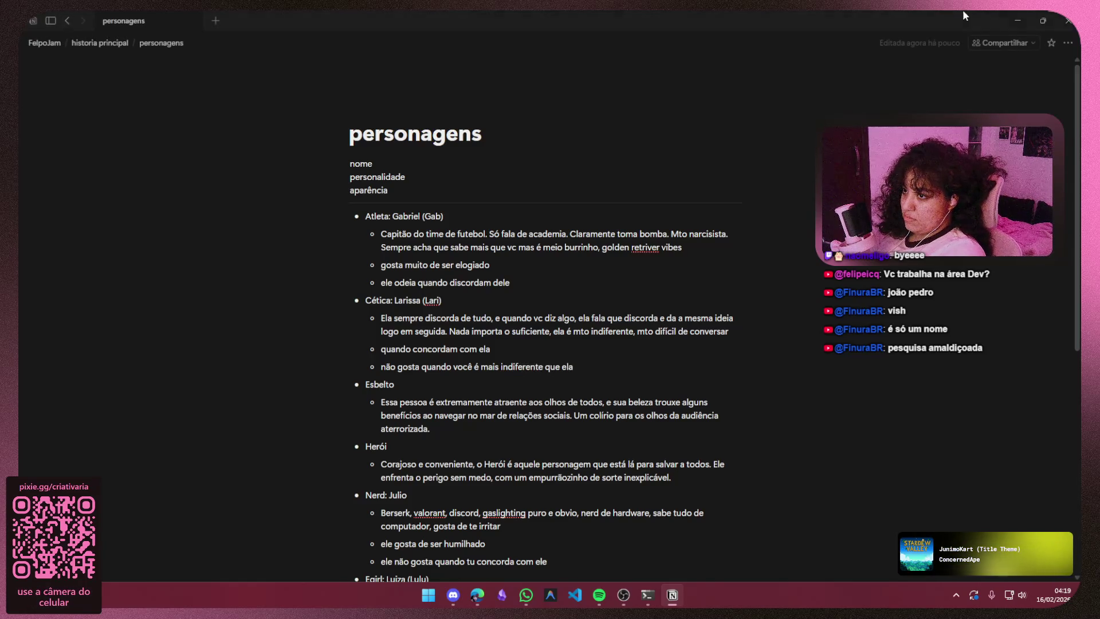
key("alt+Tab")
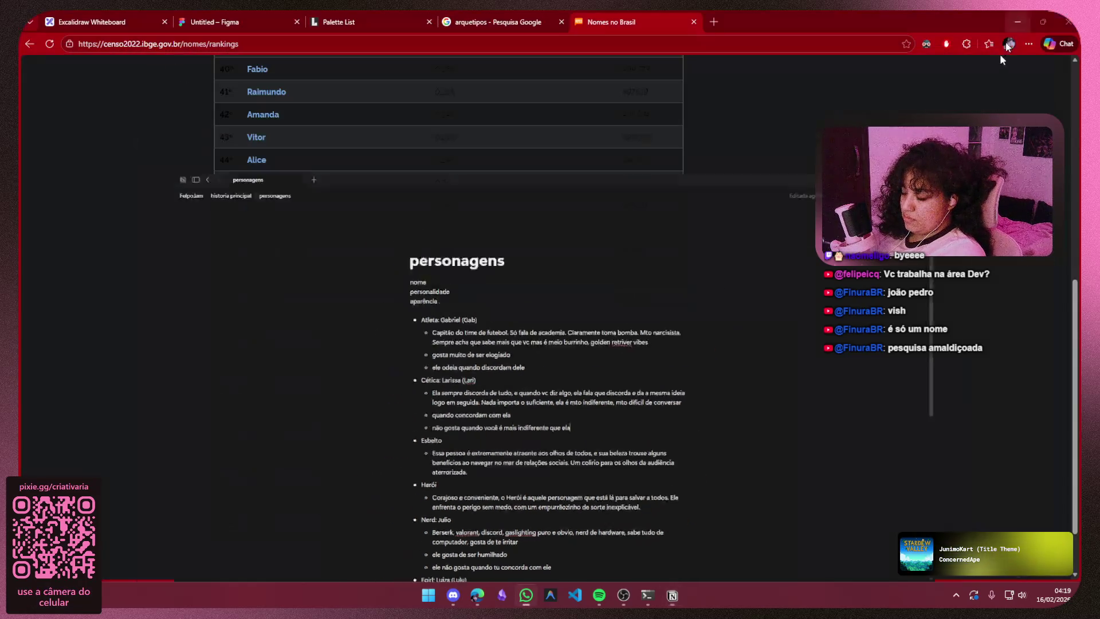
left_click(233, 16)
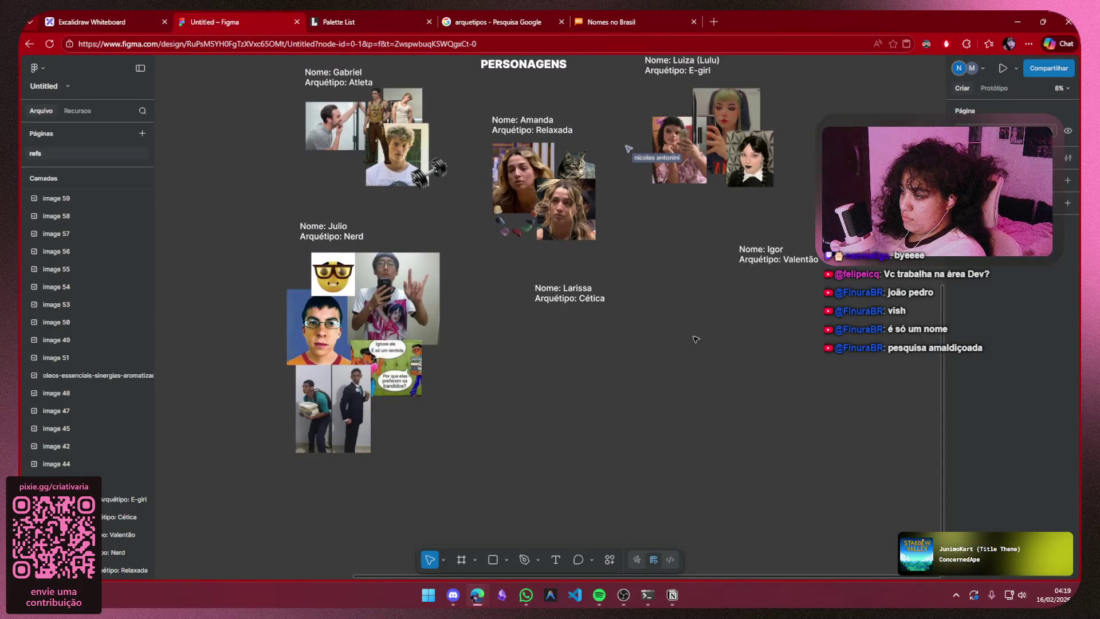
scroll(698, 333, "right", 1)
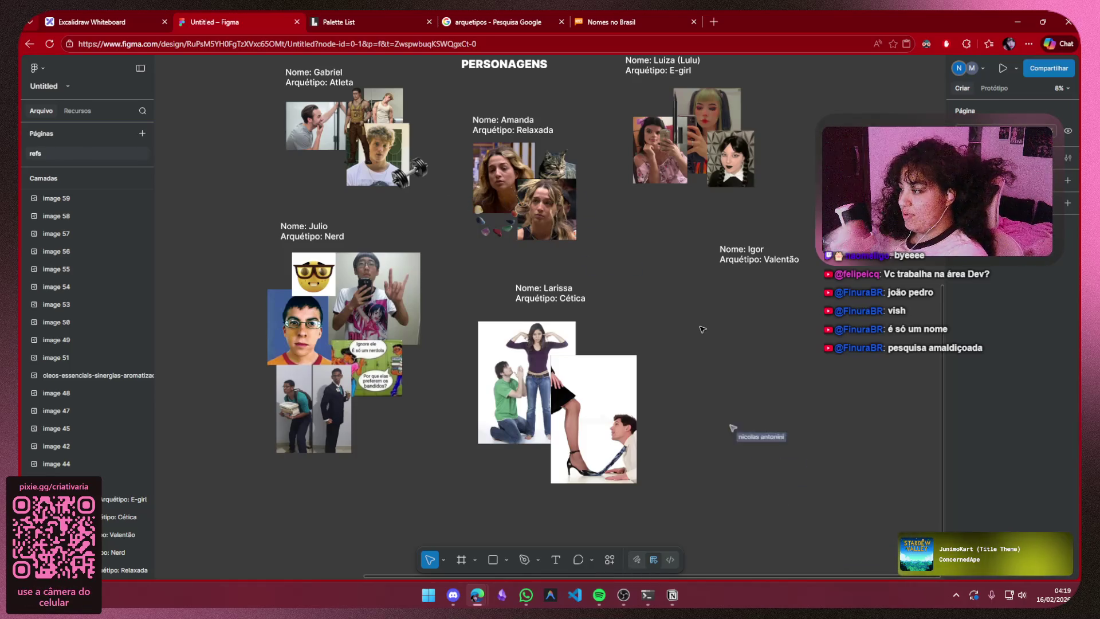
scroll(659, 323, "up", 2)
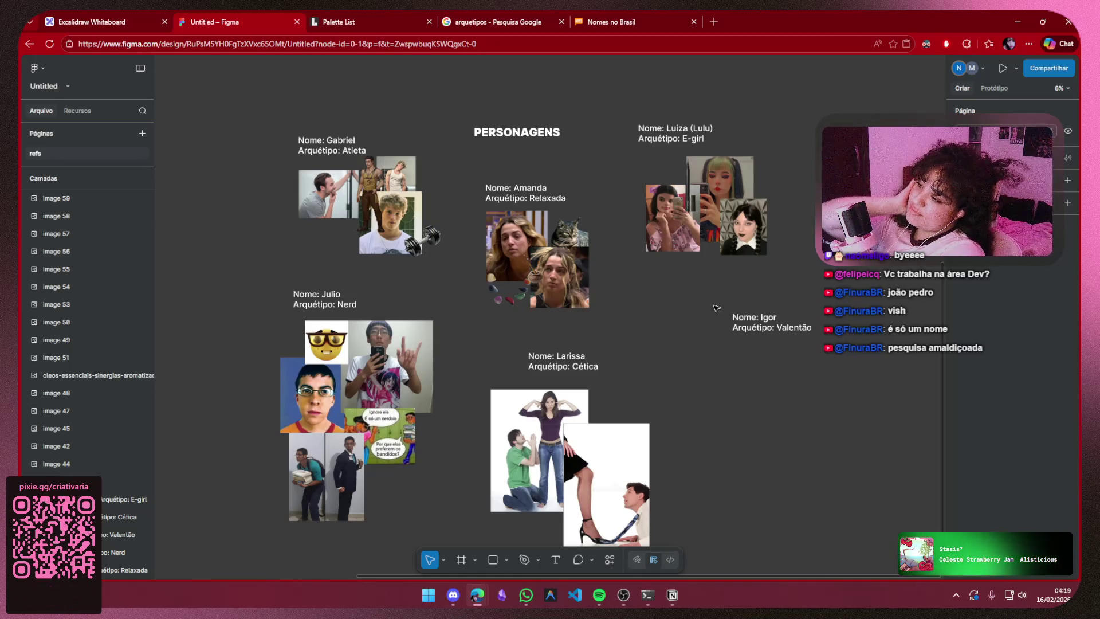
- Open a new blank browser tab after reviewing the character board
left_click(716, 23)
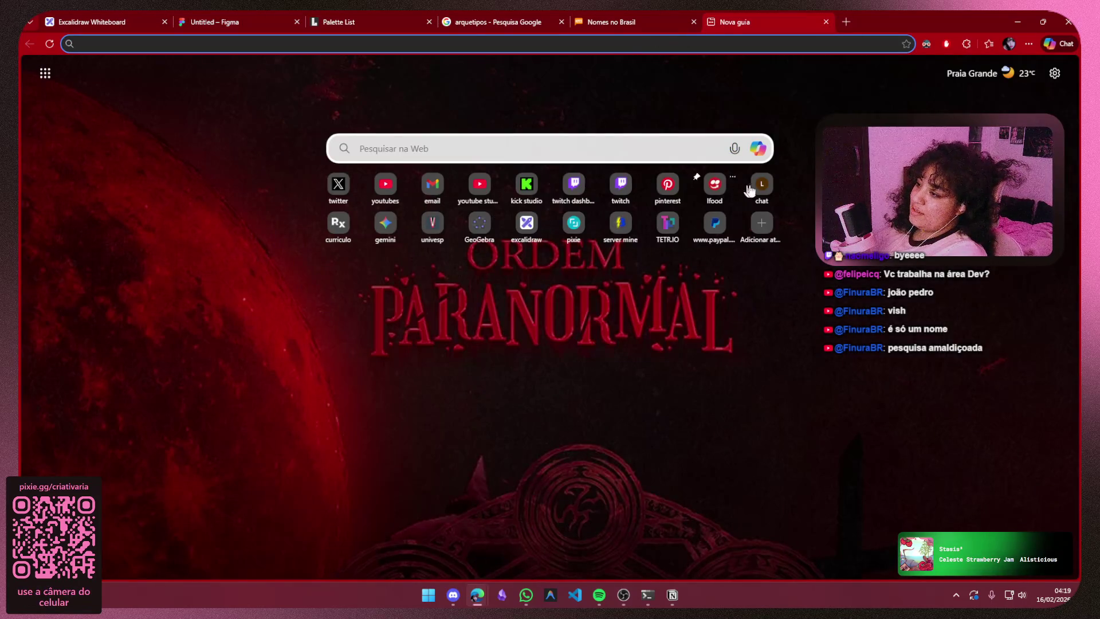
- Search Pinterest for "egirl" and open a reference pin
left_click(668, 186)
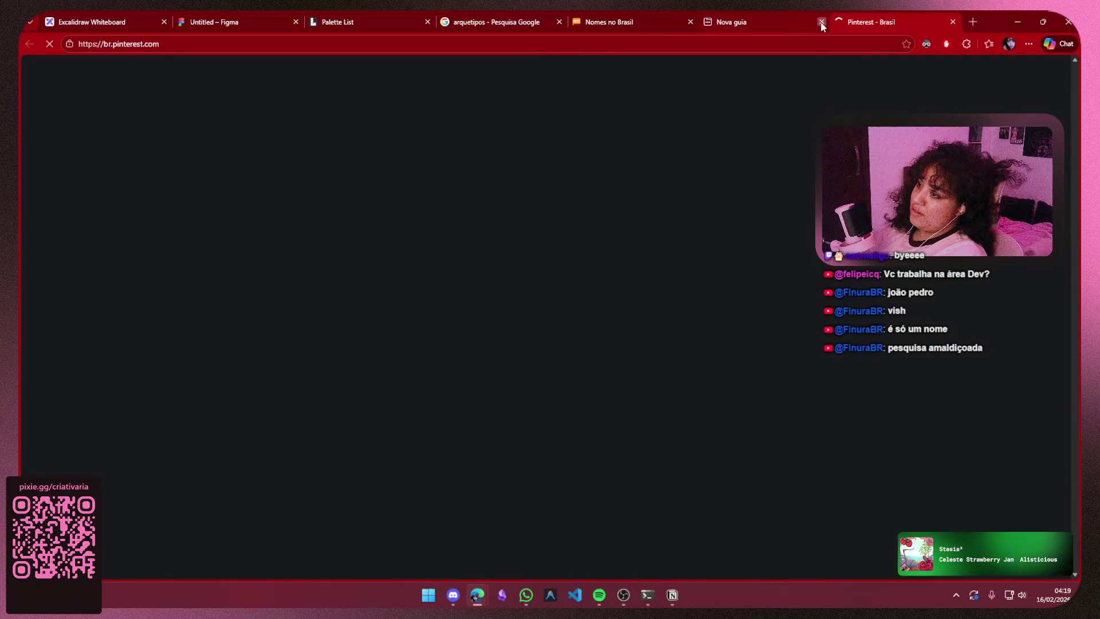
left_click(478, 79)
type("e")
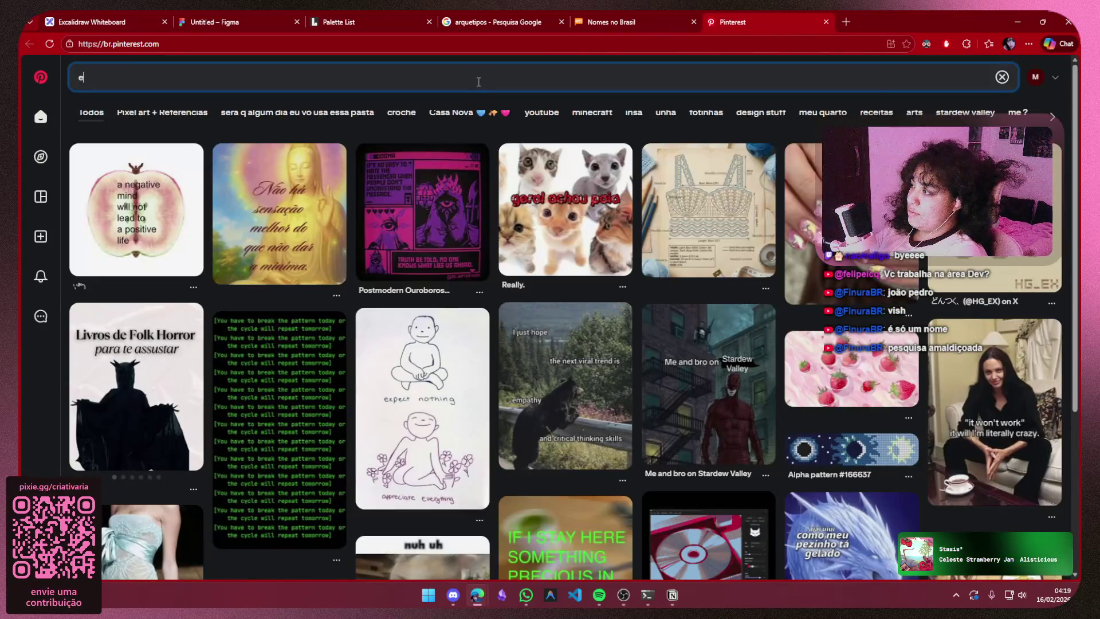
type("girl")
key("Return")
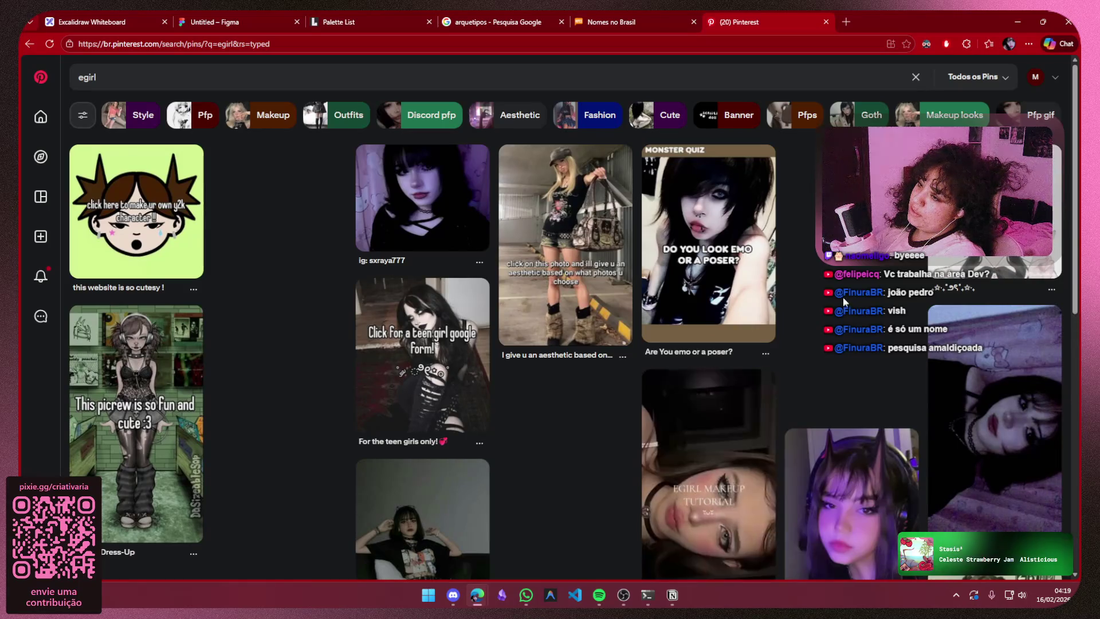
scroll(468, 321, "down", 3)
left_click(481, 284)
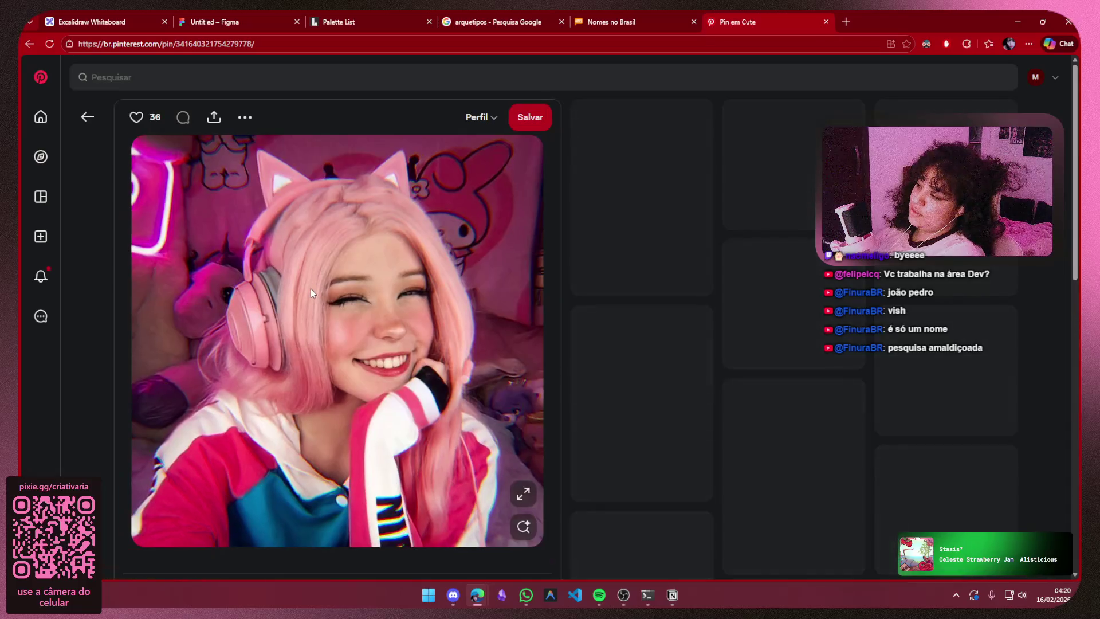
- Copy the pink-haired cat-ear photo, go back to the makeup pin and switch to Figma
right_click(310, 287)
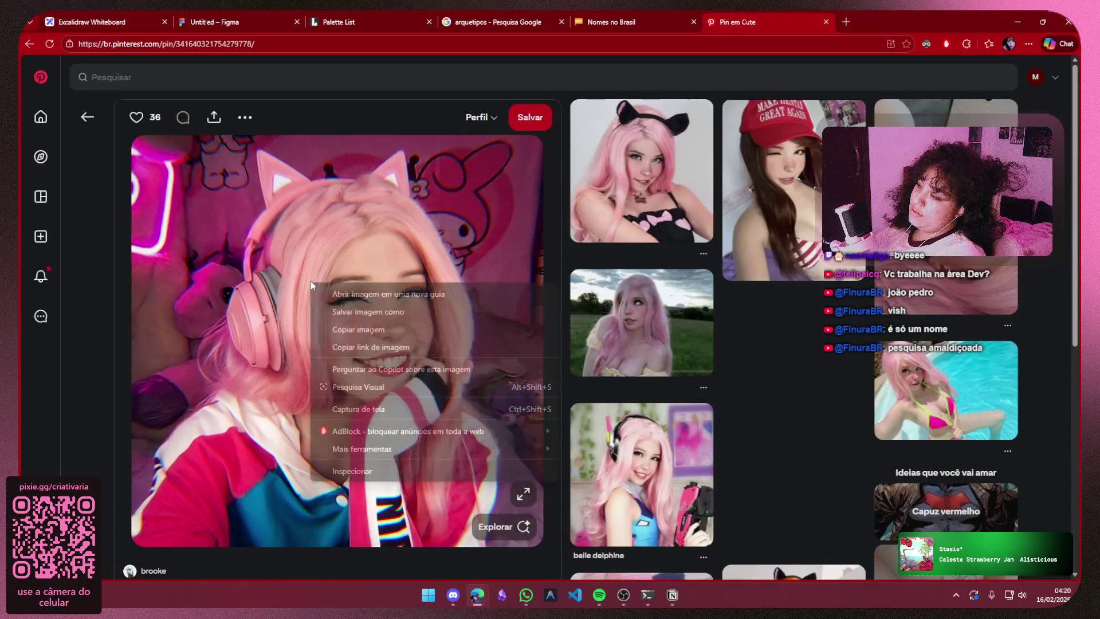
left_click(366, 347)
left_click(86, 118)
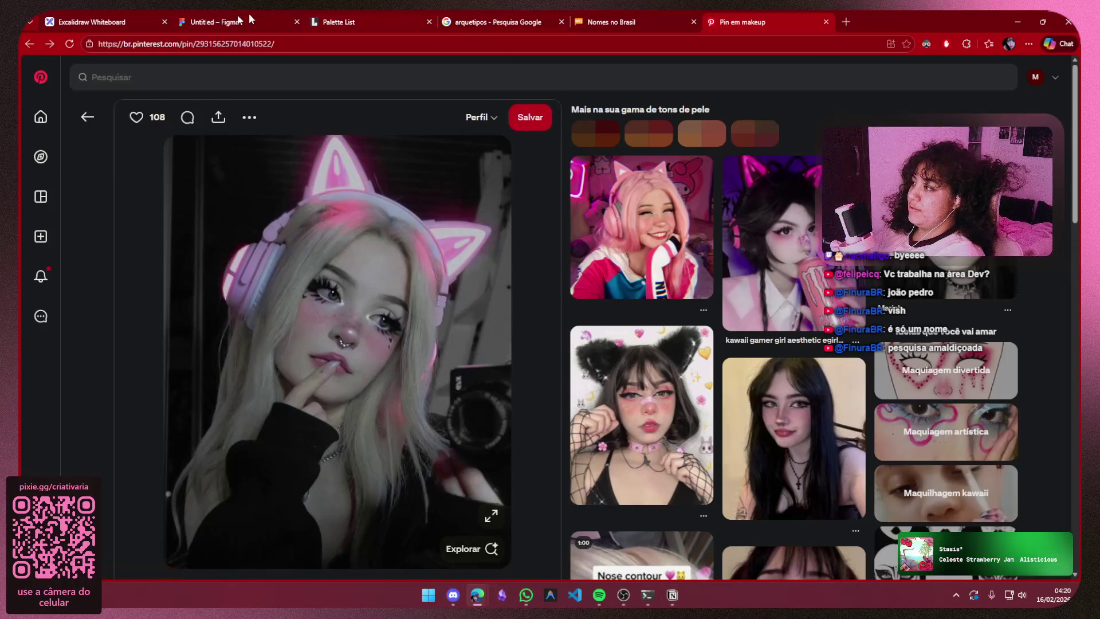
key("ctrl+2")
scroll(665, 475, "up", 5)
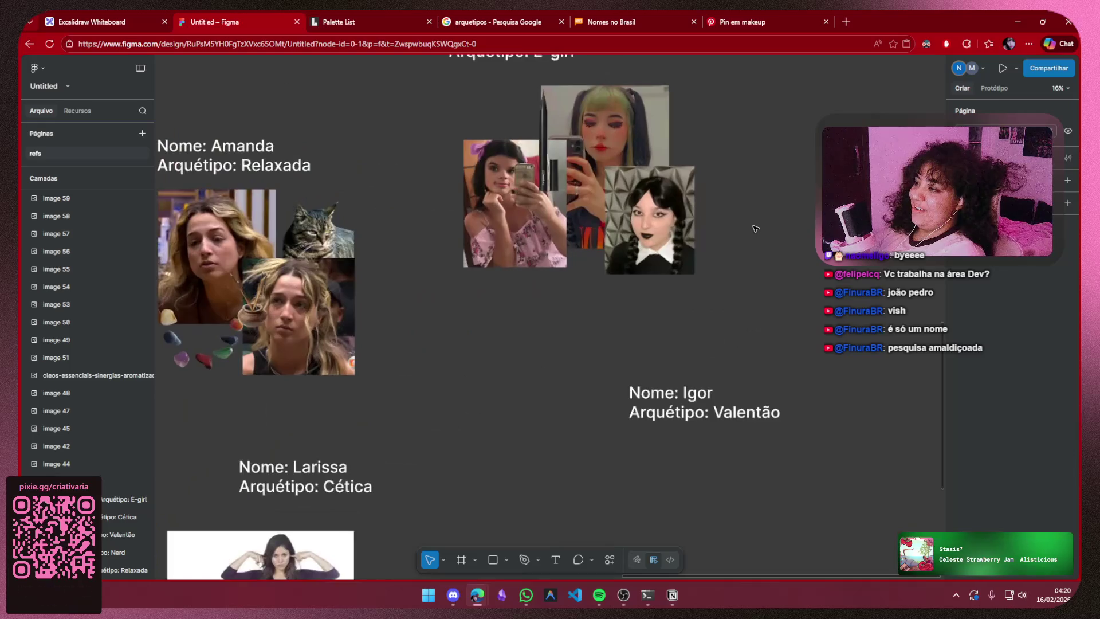
scroll(658, 303, "down", 2)
- Paste the pink-haired photo, enlarge and position it in Luiza's E-girl collage, then return to Pinterest
key("ctrl+v")
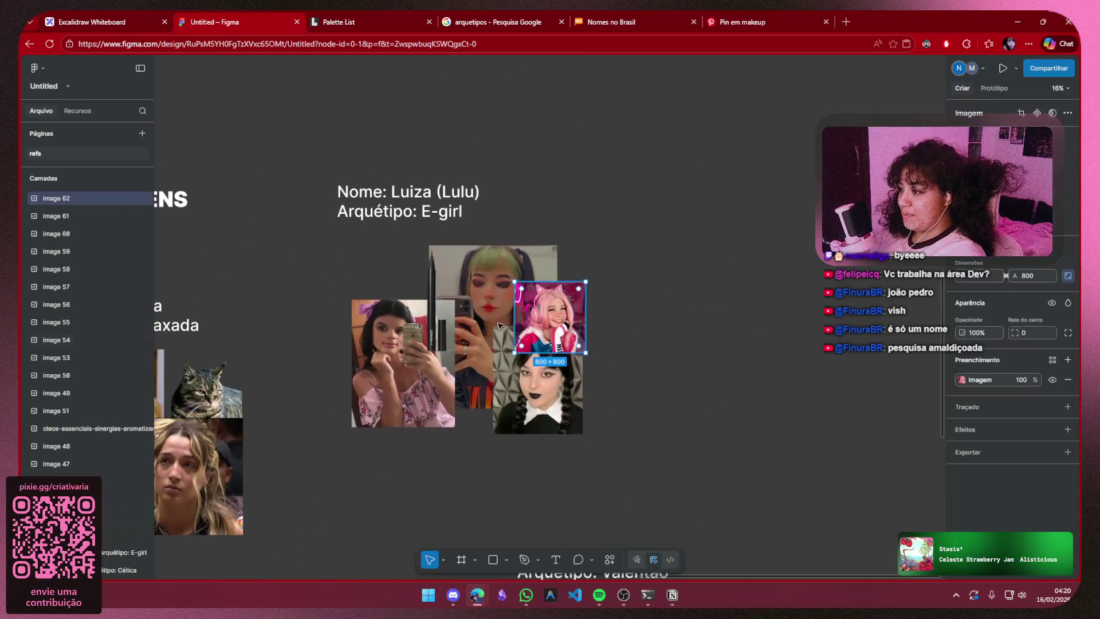
mouse_move(607, 277)
left_mouse_down()
mouse_move(650, 258)
mouse_move(685, 204)
left_mouse_up()
mouse_move(653, 249)
left_mouse_down()
mouse_move(622, 285)
mouse_move(622, 274)
left_mouse_up()
left_click_drag(541, 389, 503, 411)
left_click_drag(620, 268, 613, 354)
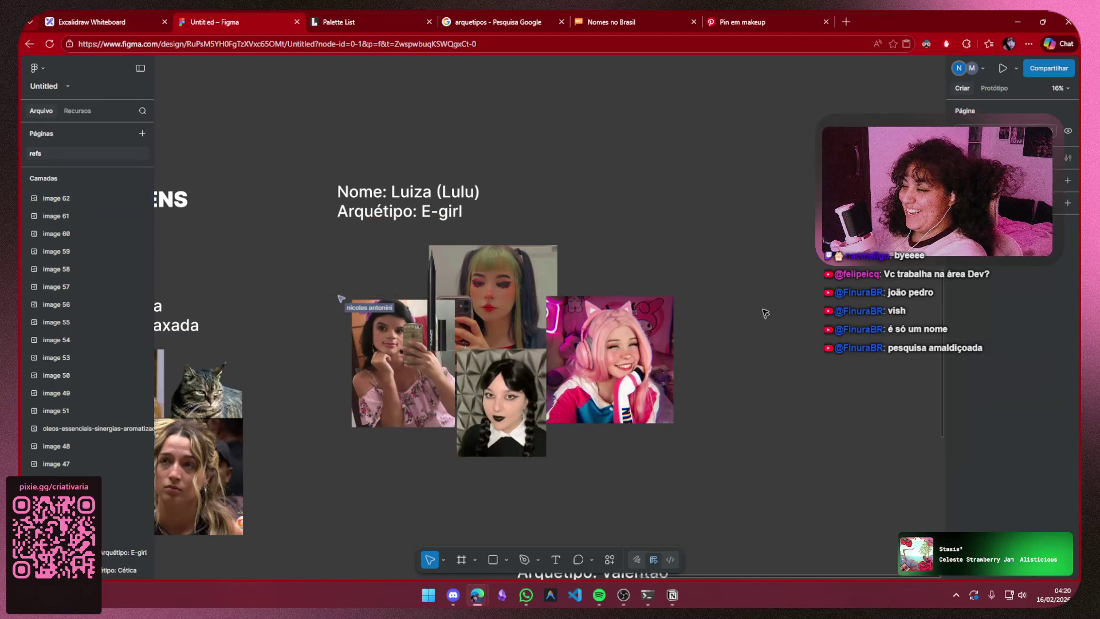
left_click(769, 19)
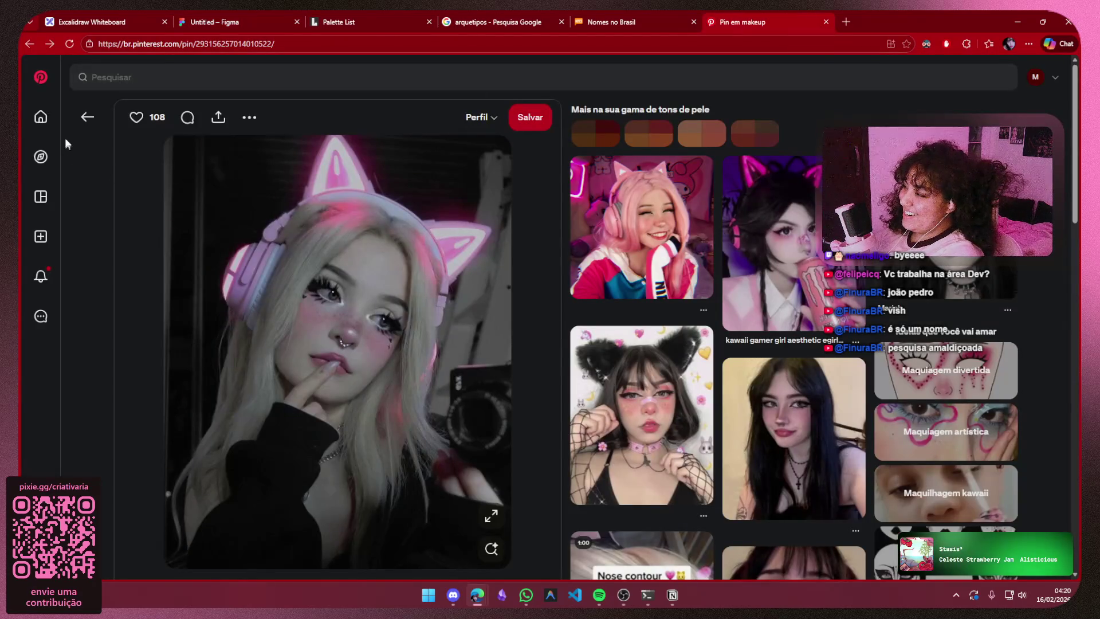
scroll(192, 252, "down", 2)
scroll(189, 245, "down", 2)
scroll(185, 235, "down", 1)
scroll(185, 233, "down", 2)
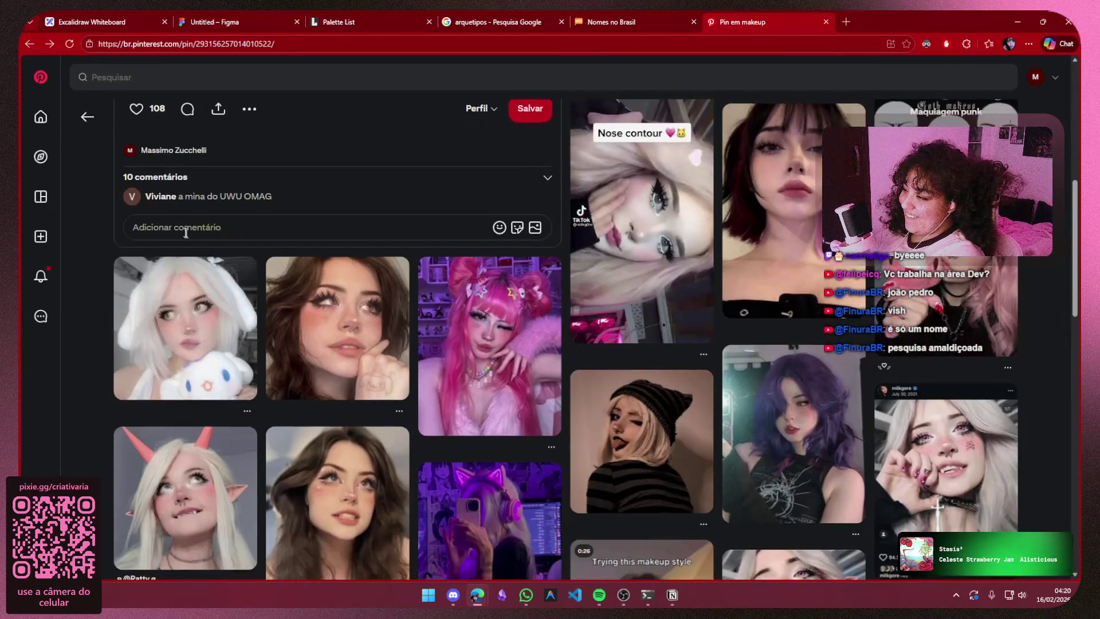
scroll(185, 232, "down", 2)
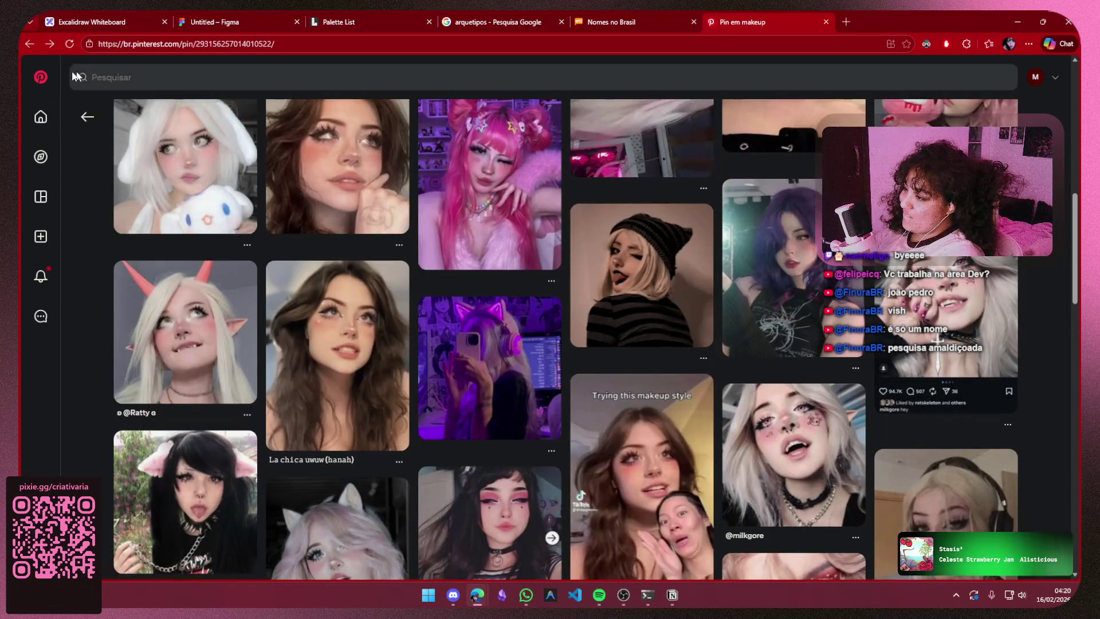
- Search Pinterest for "egirl 2020" and open the pink-and-black haired mirror selfie pin
left_click(88, 118)
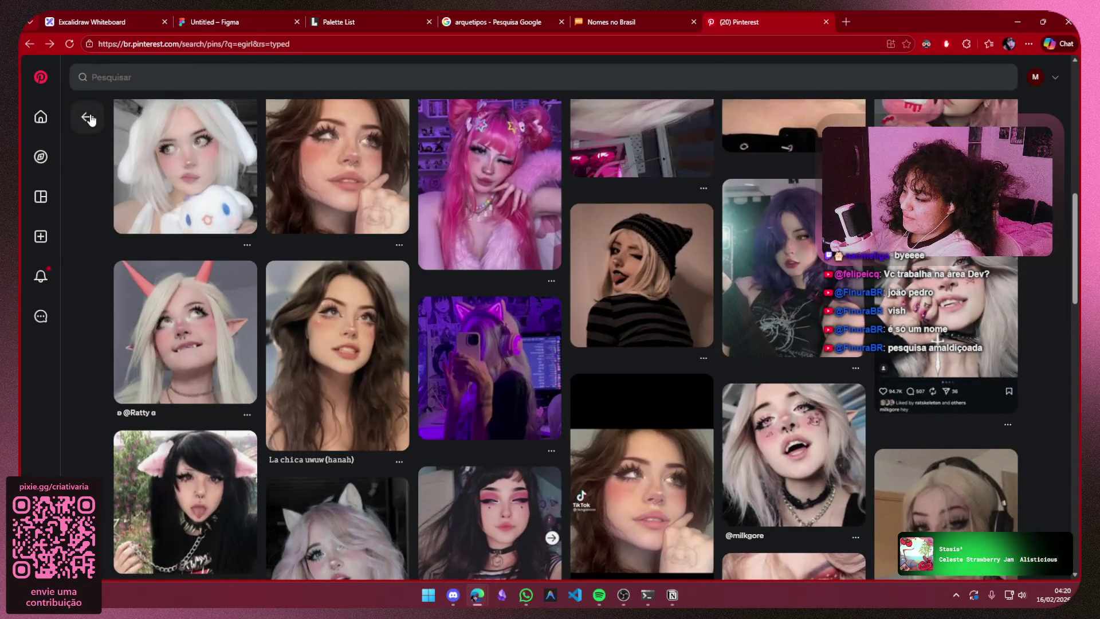
scroll(581, 257, "down", 3)
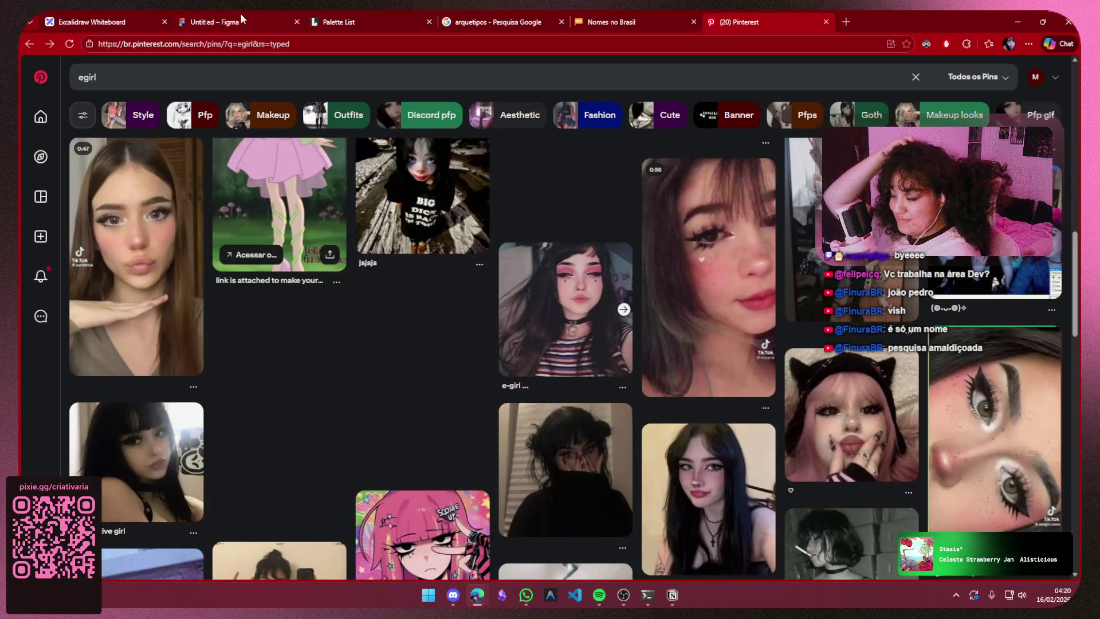
left_click(198, 72)
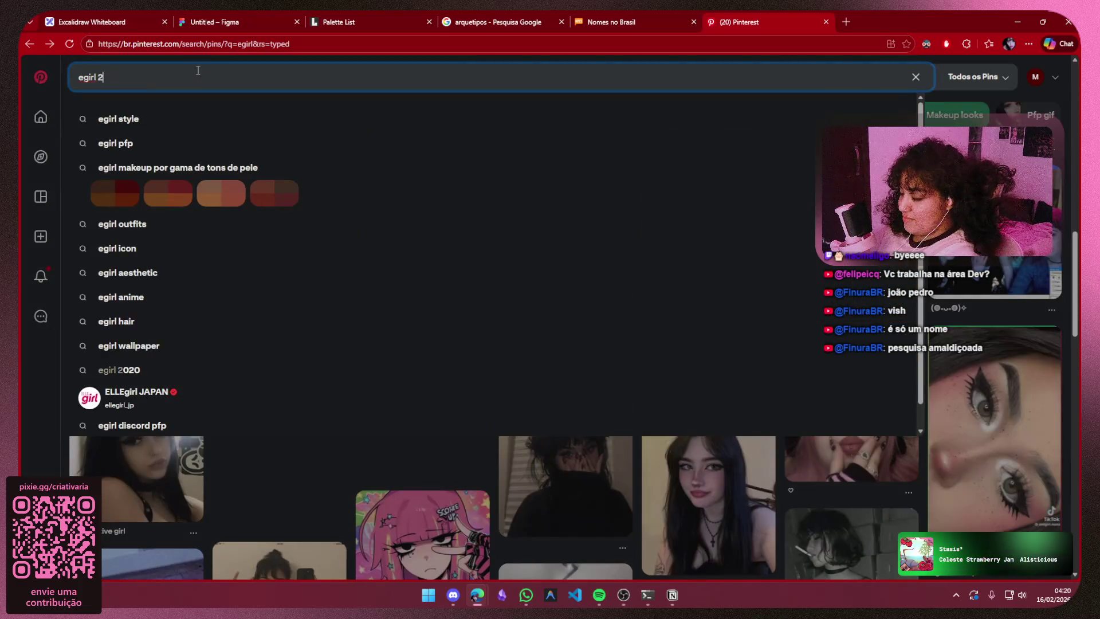
type("2020")
key("Return")
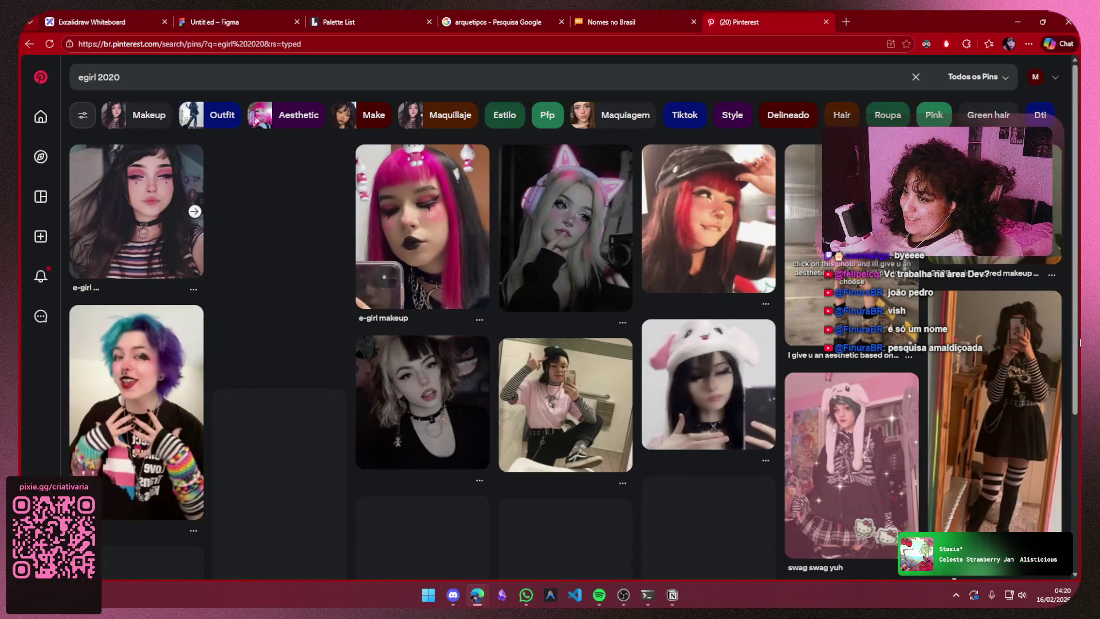
mouse_move(137, 212)
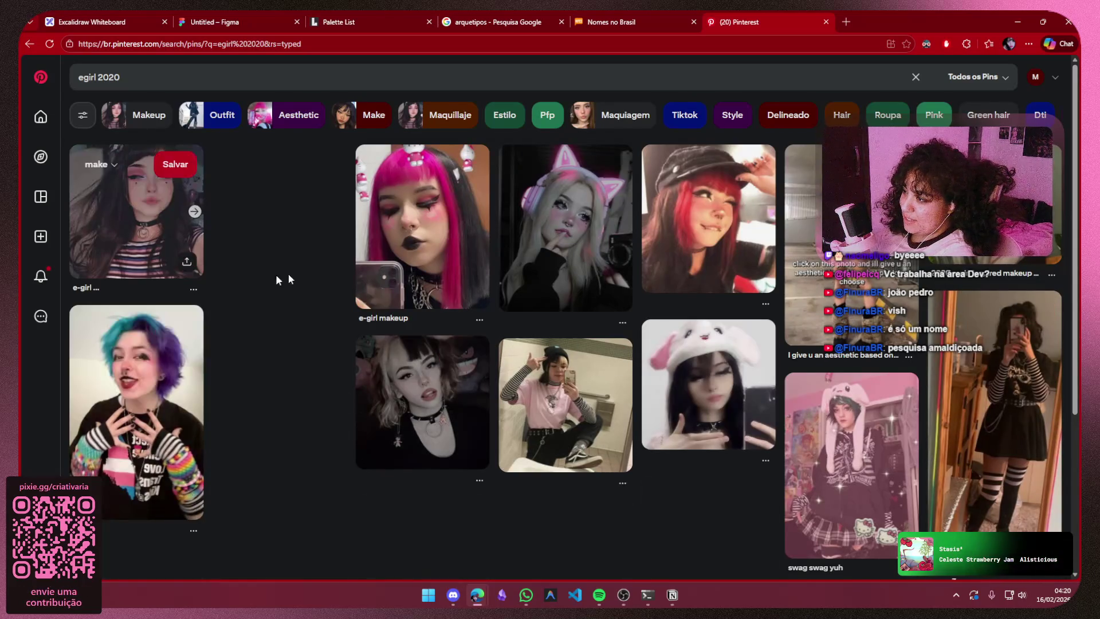
scroll(235, 250, "down", 3)
scroll(243, 253, "down", 2)
scroll(708, 258, "down", 3)
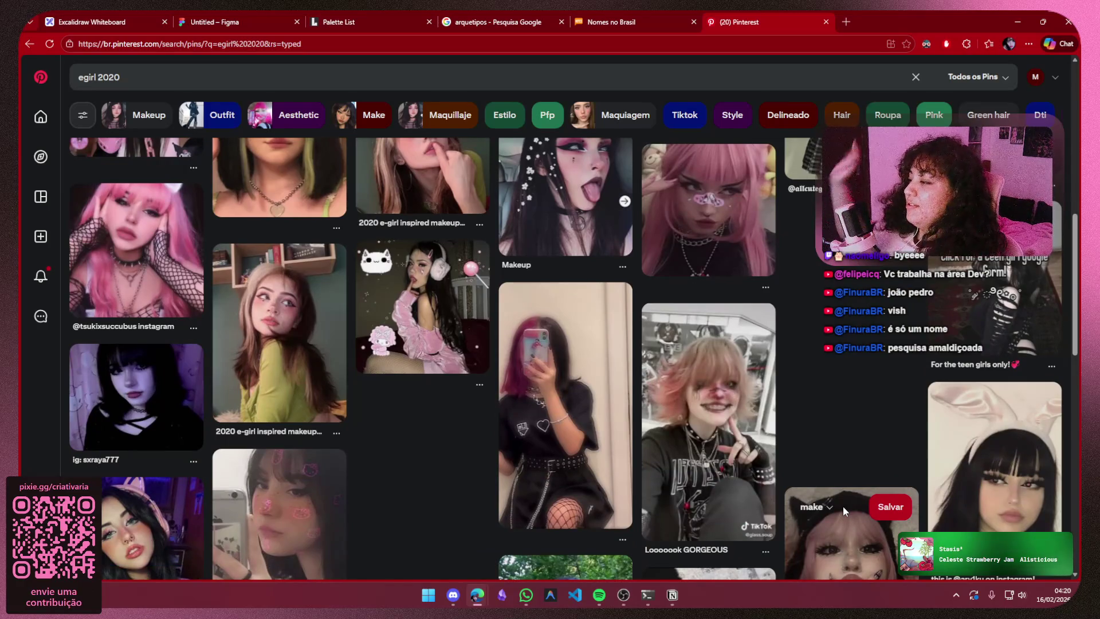
mouse_move(993, 292)
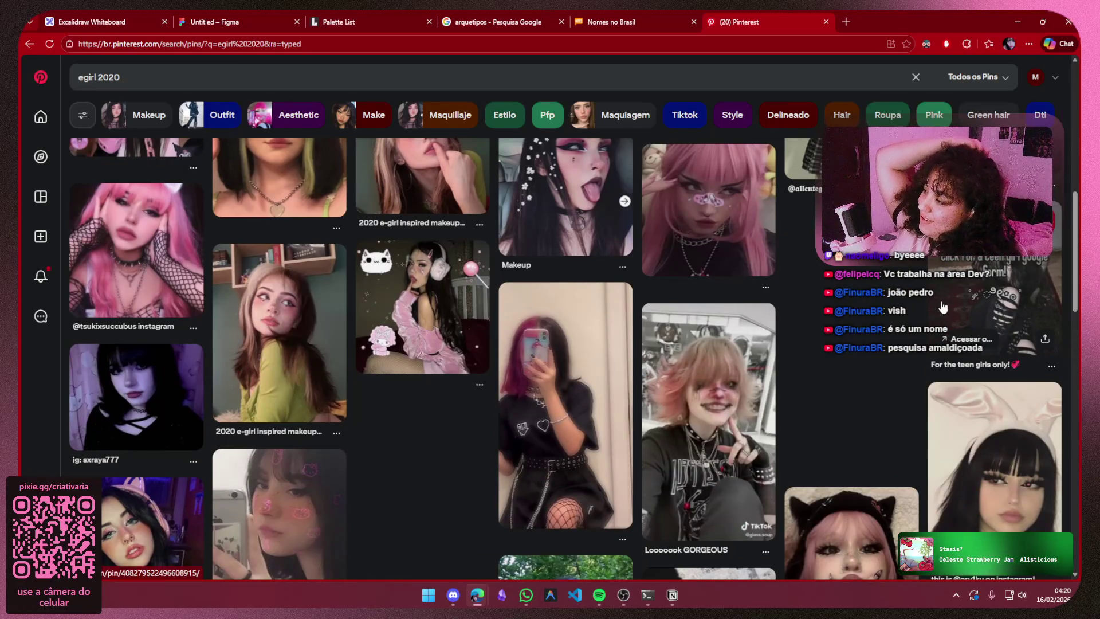
scroll(405, 348, "down", 2)
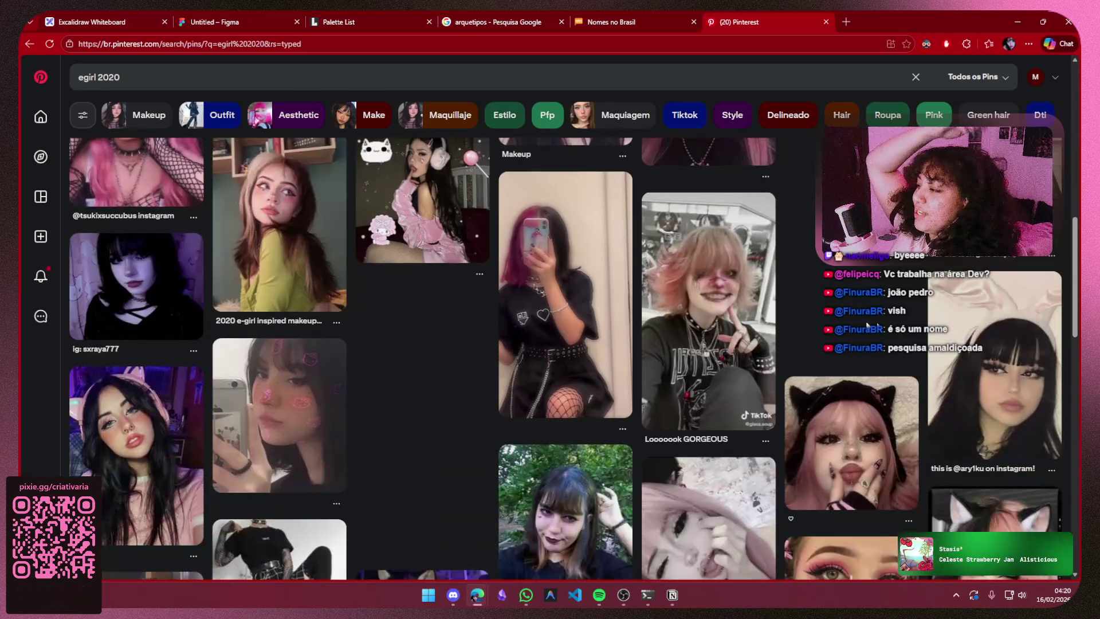
scroll(477, 190, "down", 4)
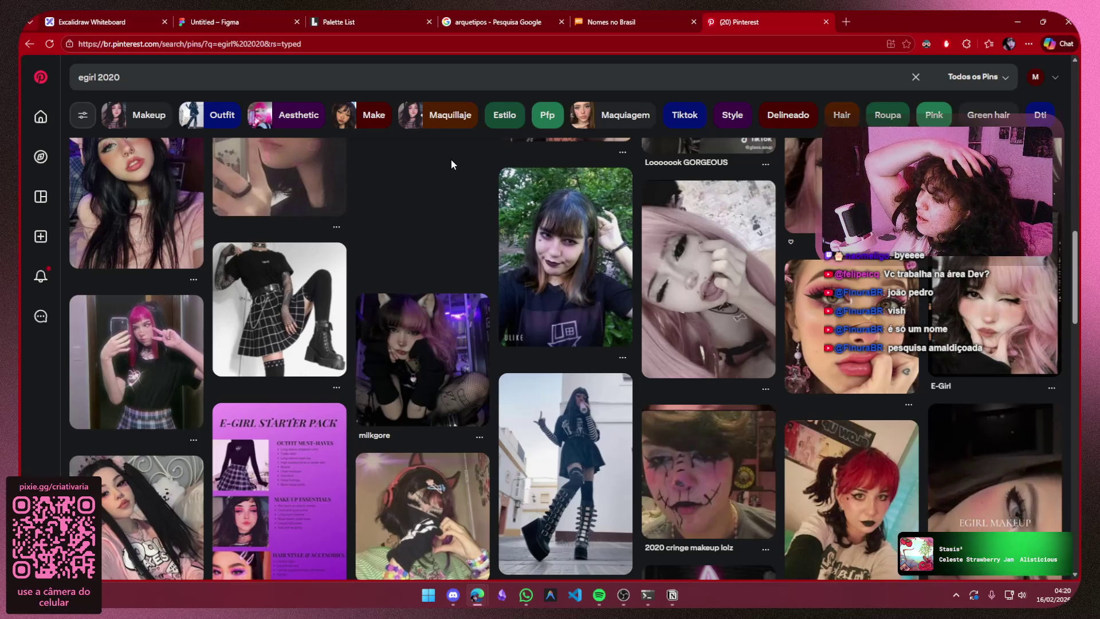
left_click(171, 322)
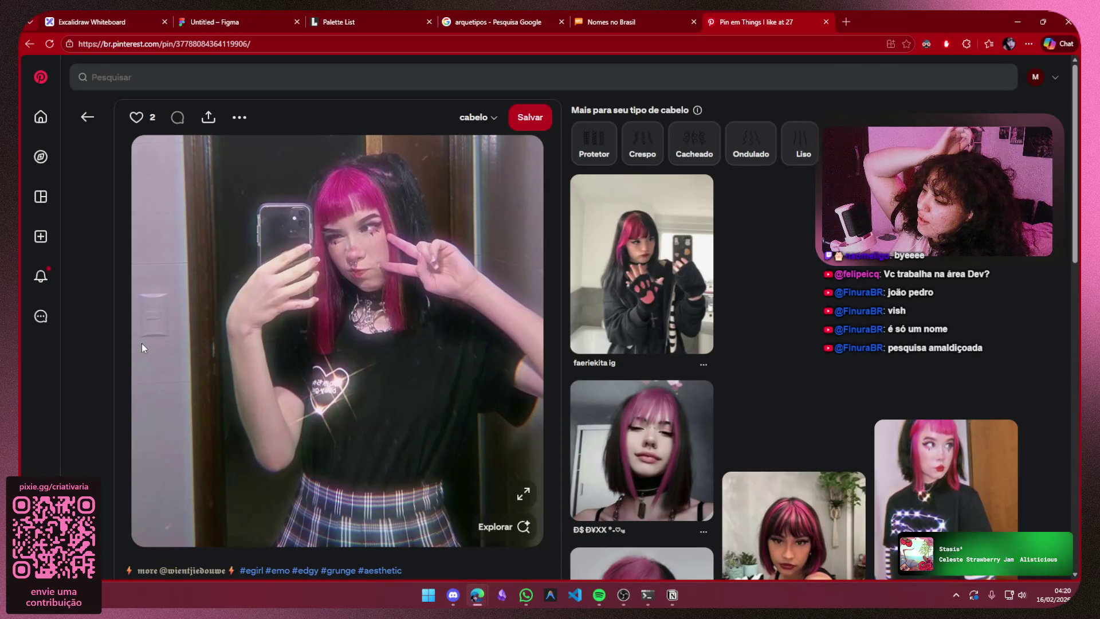
scroll(142, 347, "down", 2)
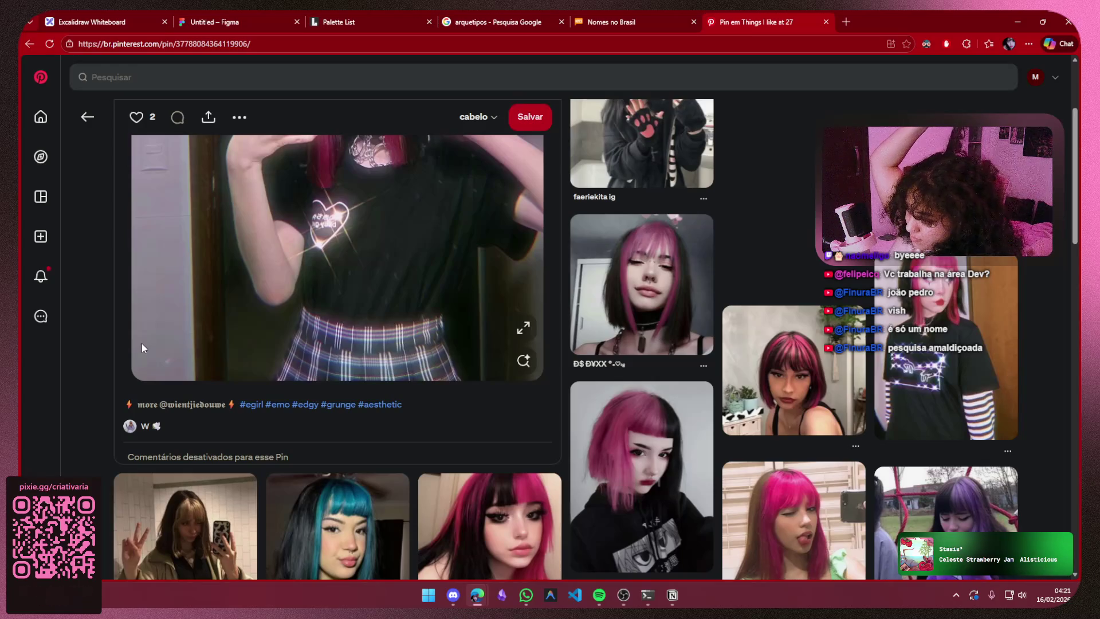
scroll(142, 347, "down", 2)
scroll(141, 348, "down", 3)
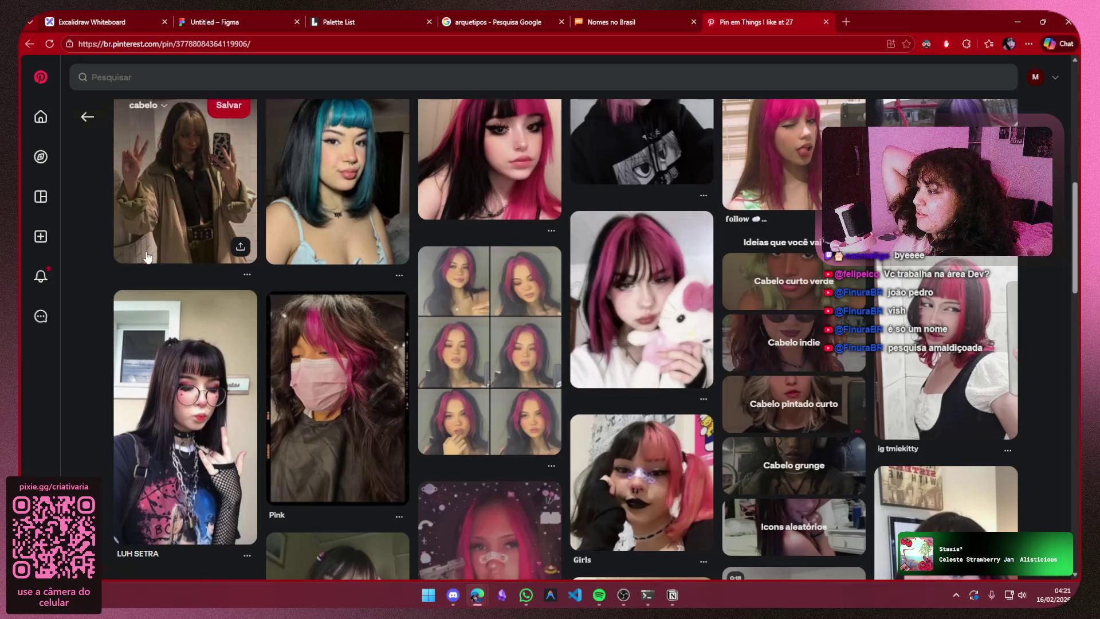
scroll(93, 254, "down", 2)
scroll(94, 254, "down", 1)
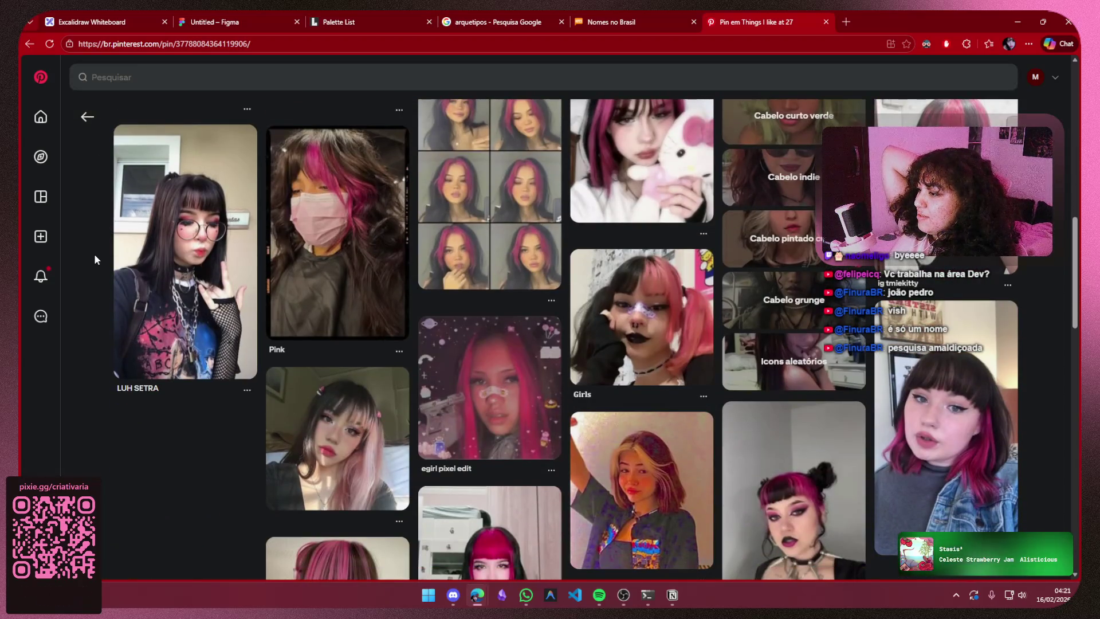
- Copy the photo from the LUH SETRA pin and switch to the Figma board
left_click(229, 238)
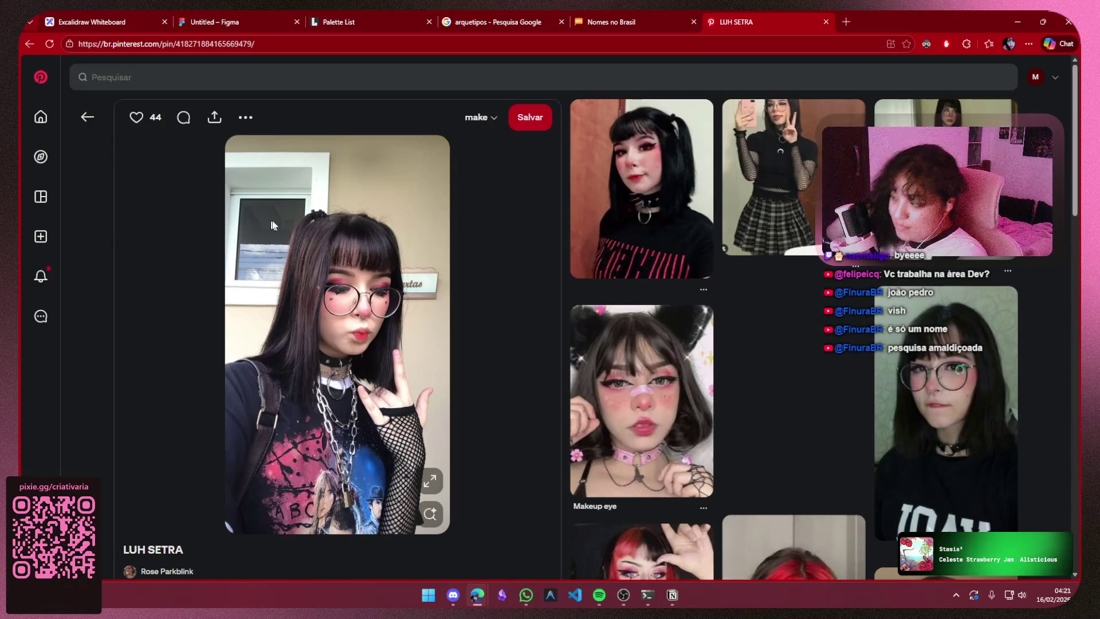
right_click(361, 254)
left_click(432, 297)
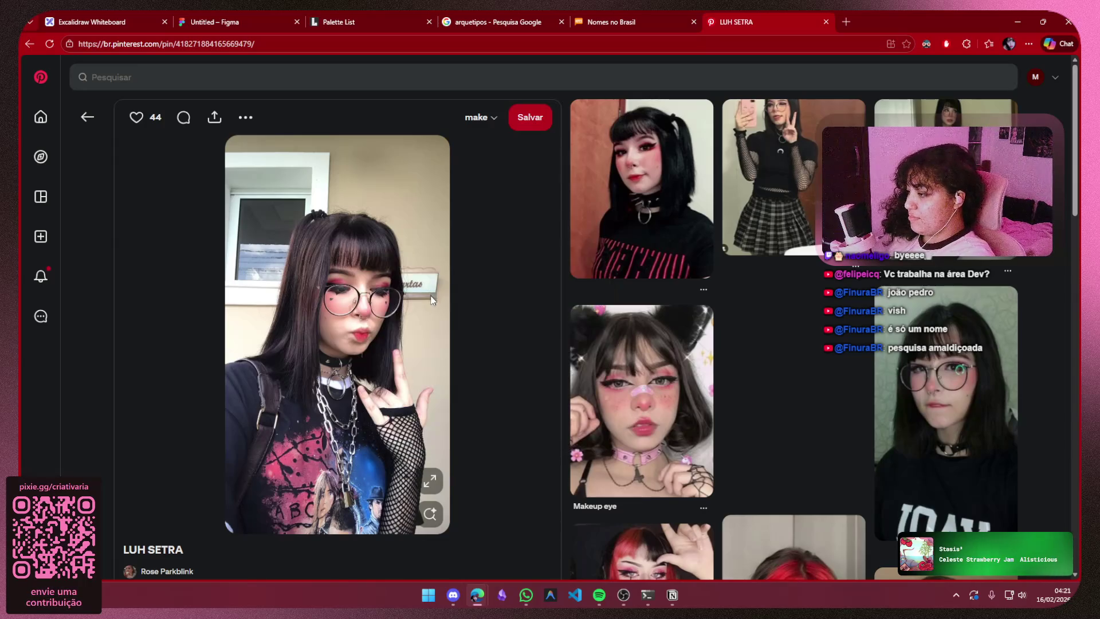
key("ctrl+2")
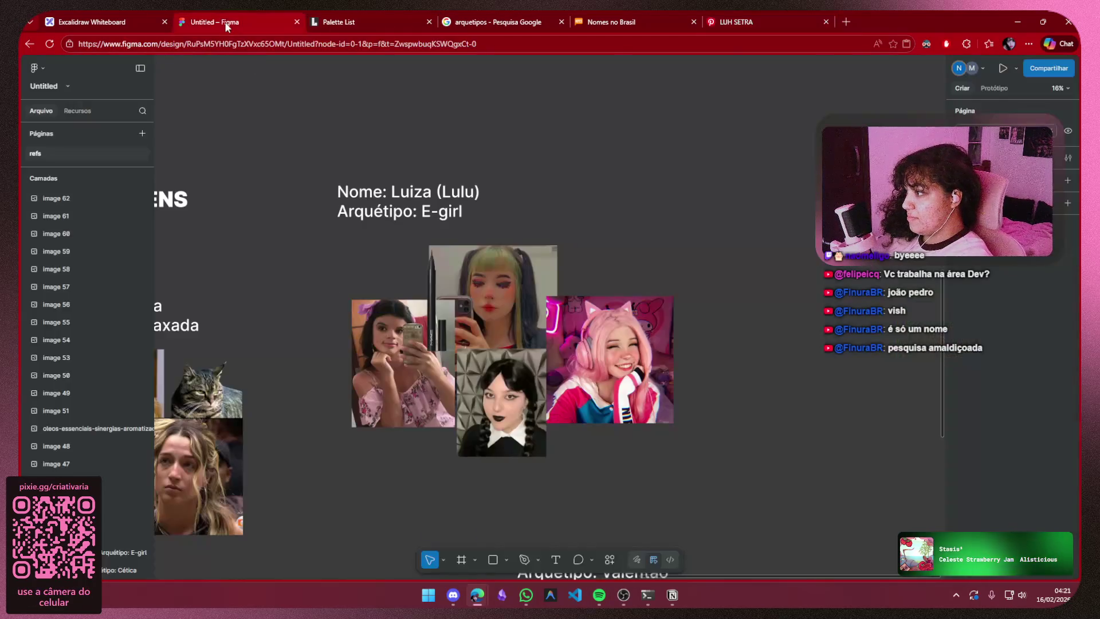
- Paste the LUH SETRA photo above the pink-haired photo and crop its top edge
key("ctrl+v")
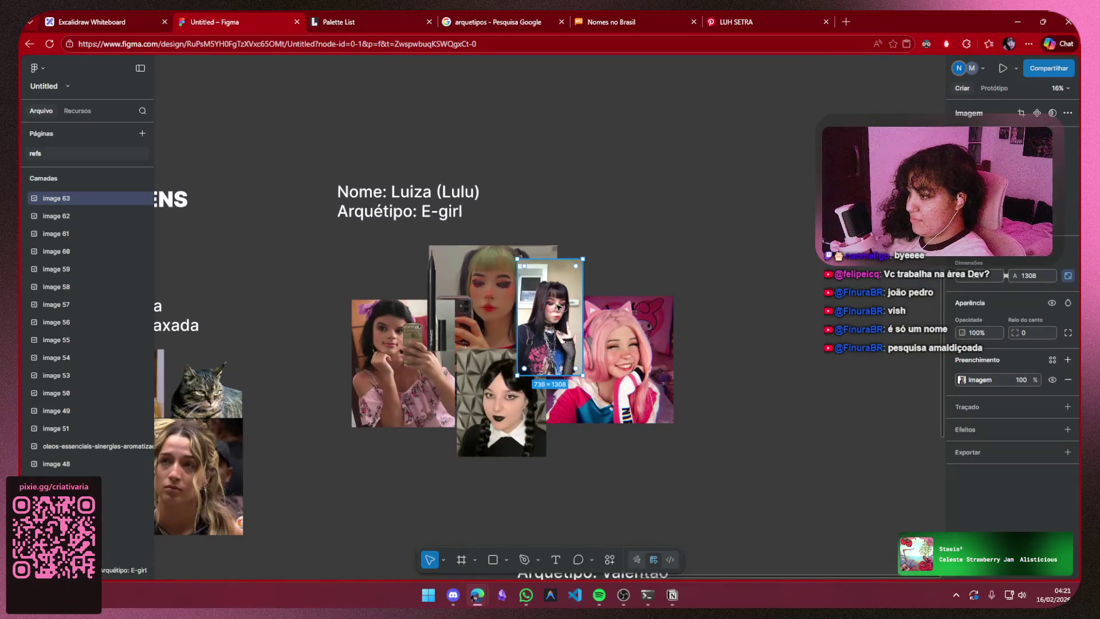
left_click_drag(560, 309, 596, 256)
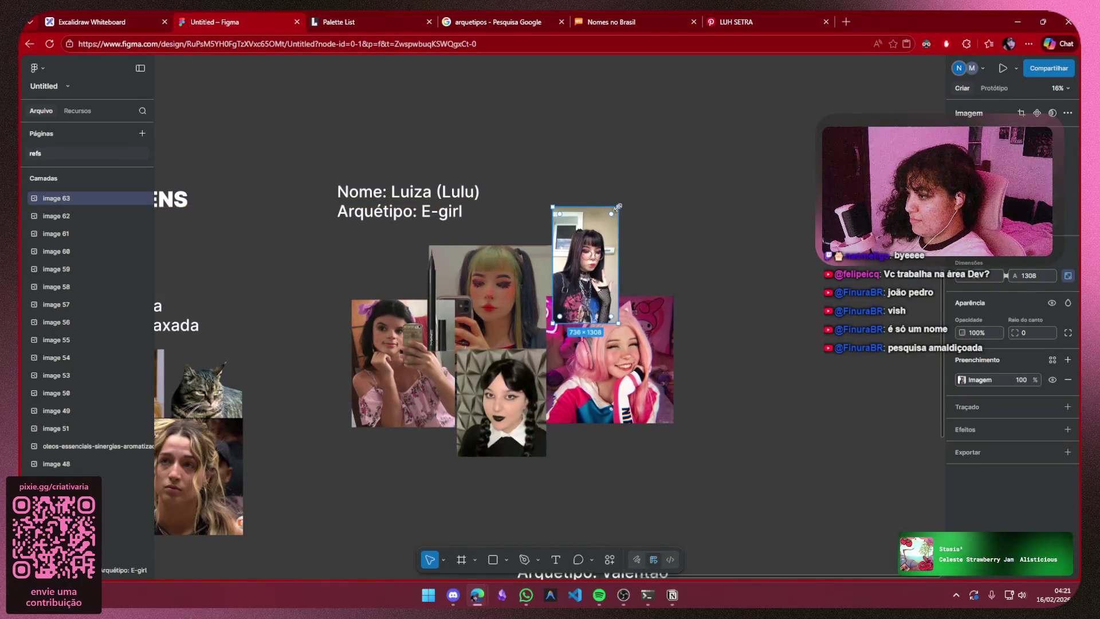
double_click(591, 215)
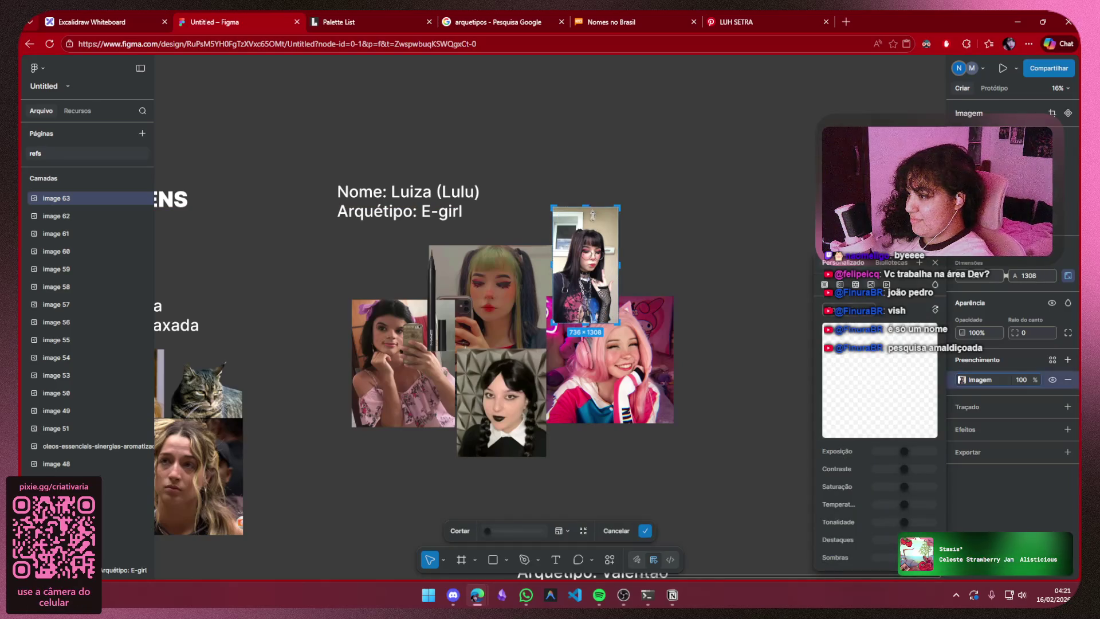
left_click_drag(592, 214, 593, 224)
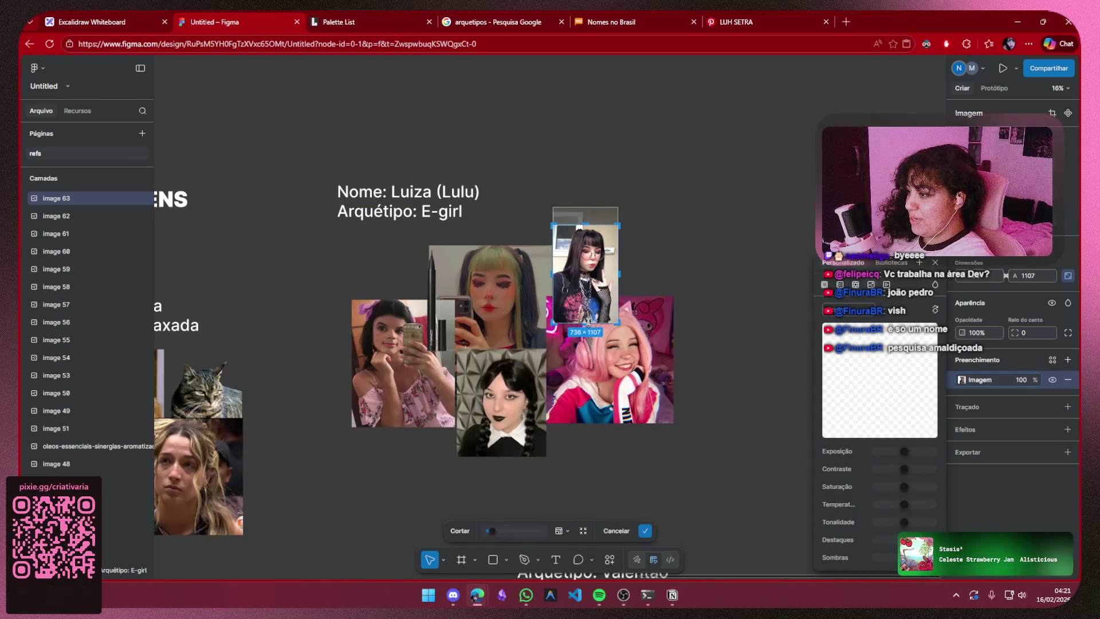
key("Return")
- Enlarge the LUH SETRA photo, bring the pink-haired photo to the front, then return to Pinterest
left_click_drag(617, 322, 644, 356)
left_click_drag(593, 293, 584, 274)
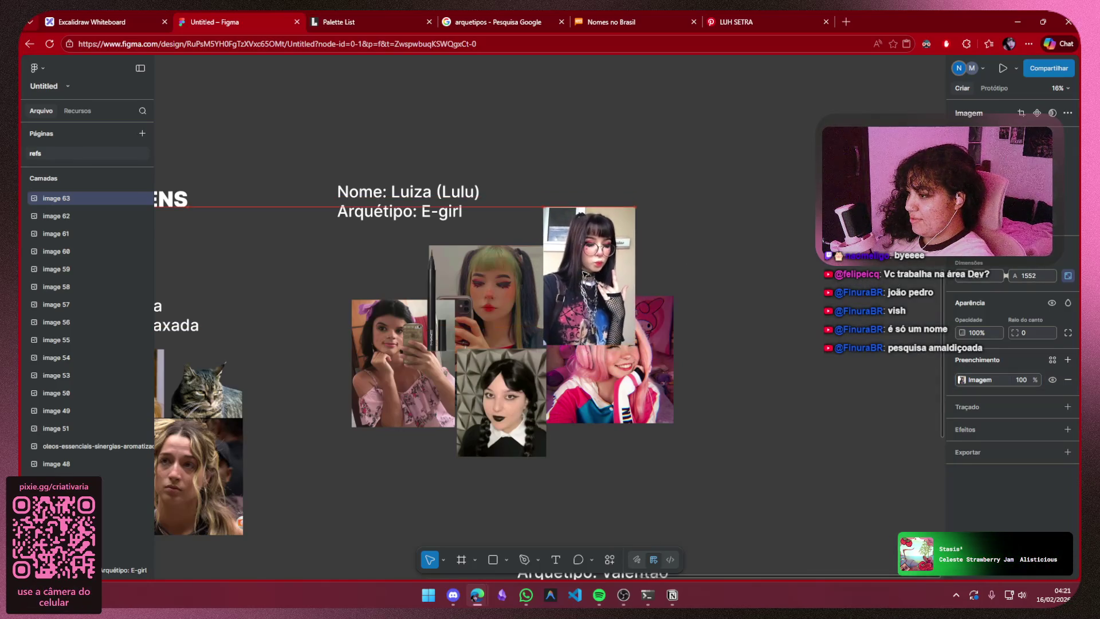
right_click(643, 355)
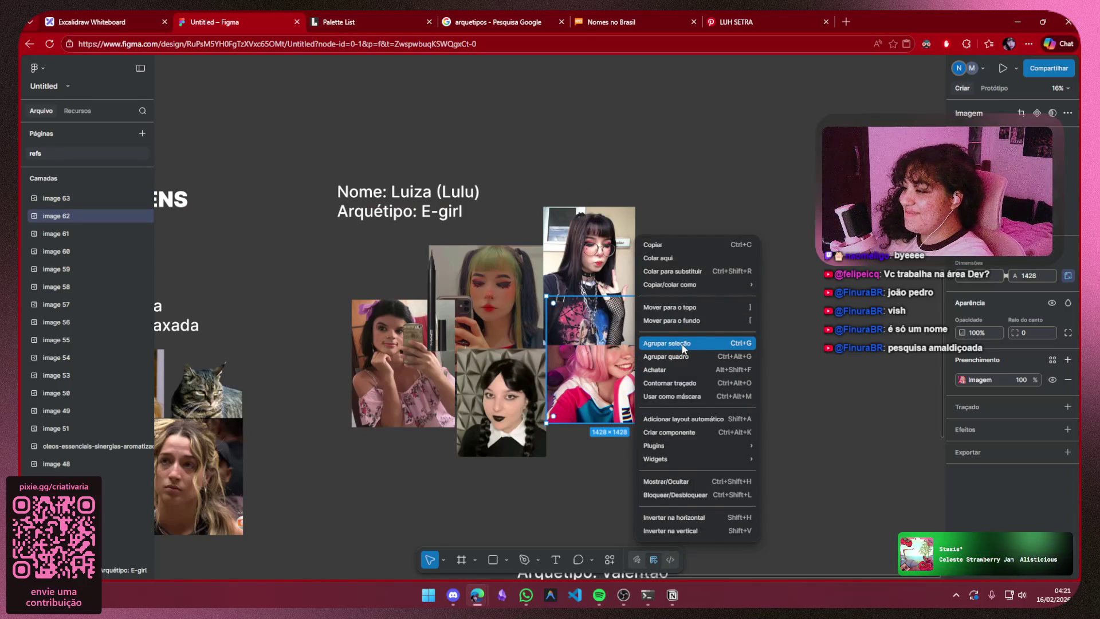
left_click(679, 307)
left_click(739, 267)
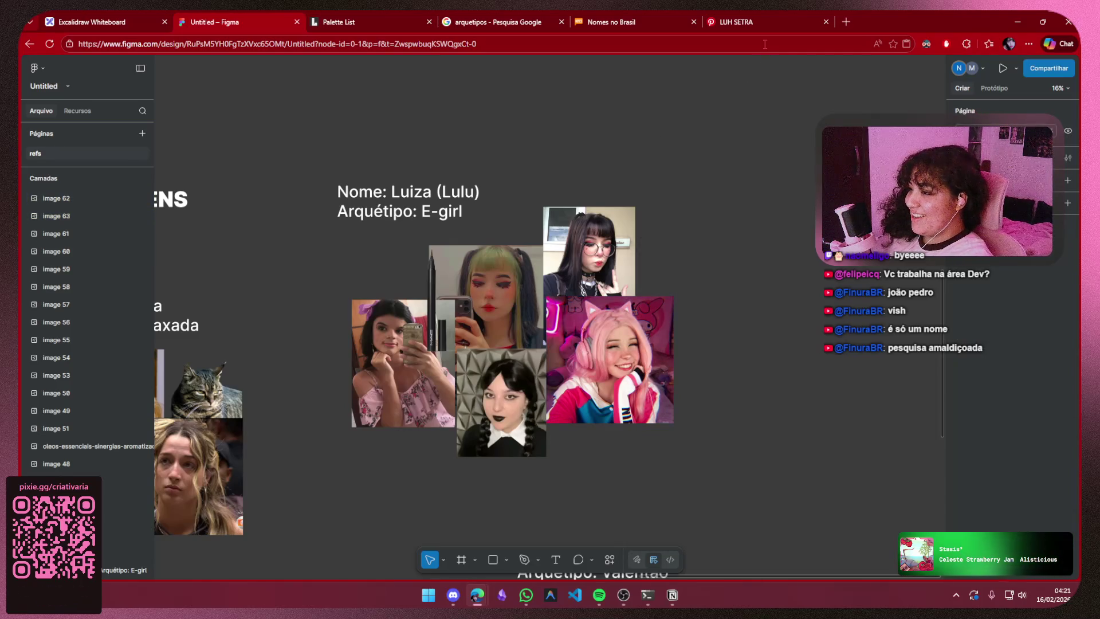
left_click(727, 22)
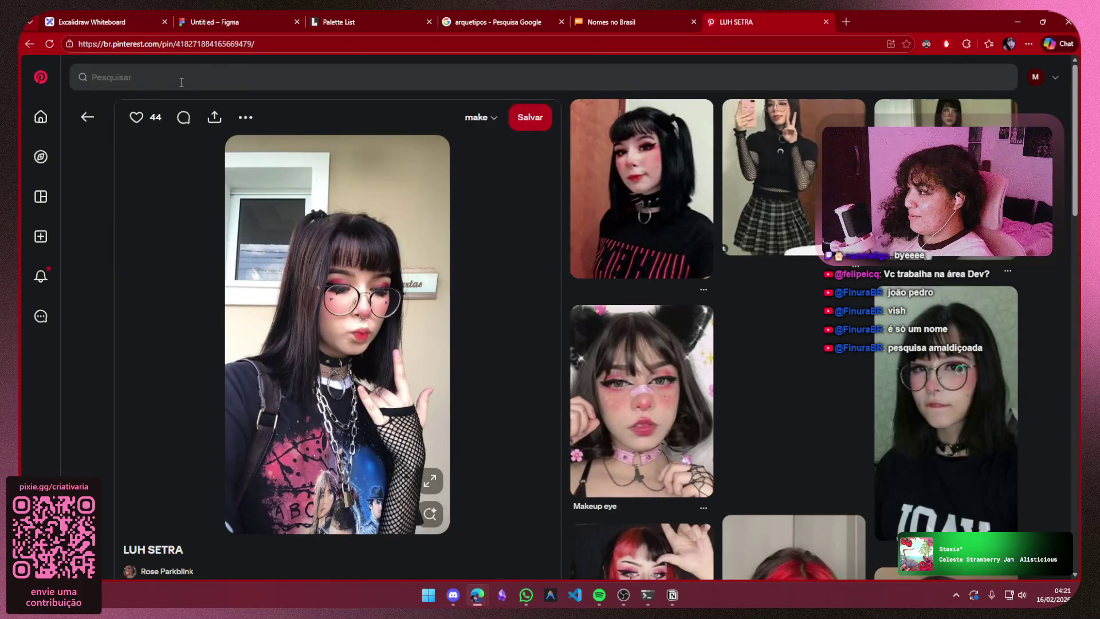
- Search Pinterest for "belle belinha" references
left_click(181, 81)
type("bele")
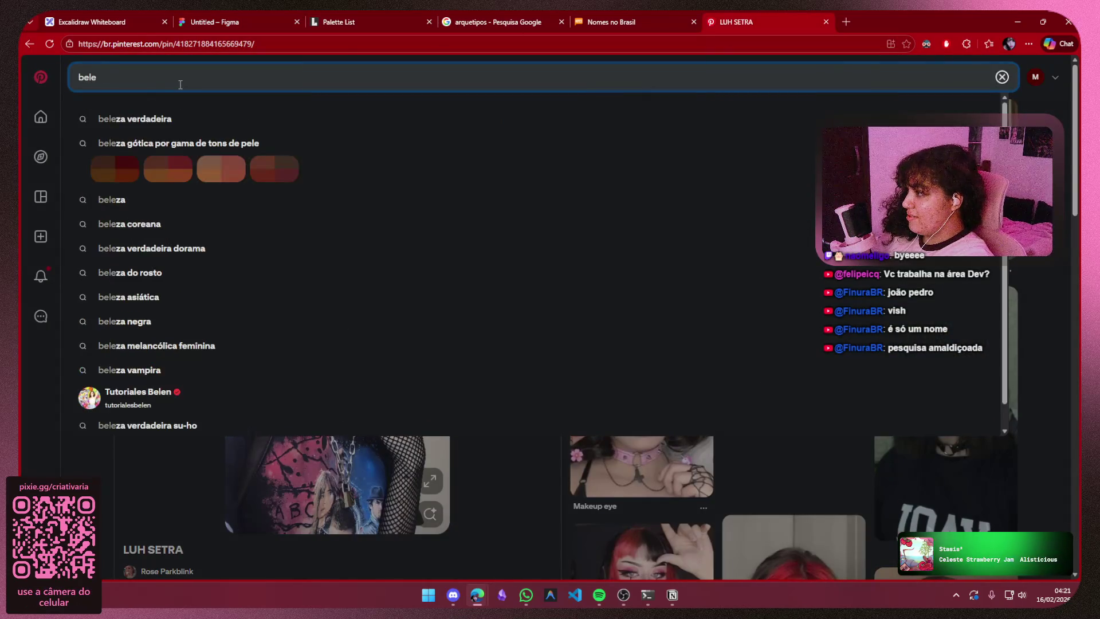
key("BackSpace")
type("le ")
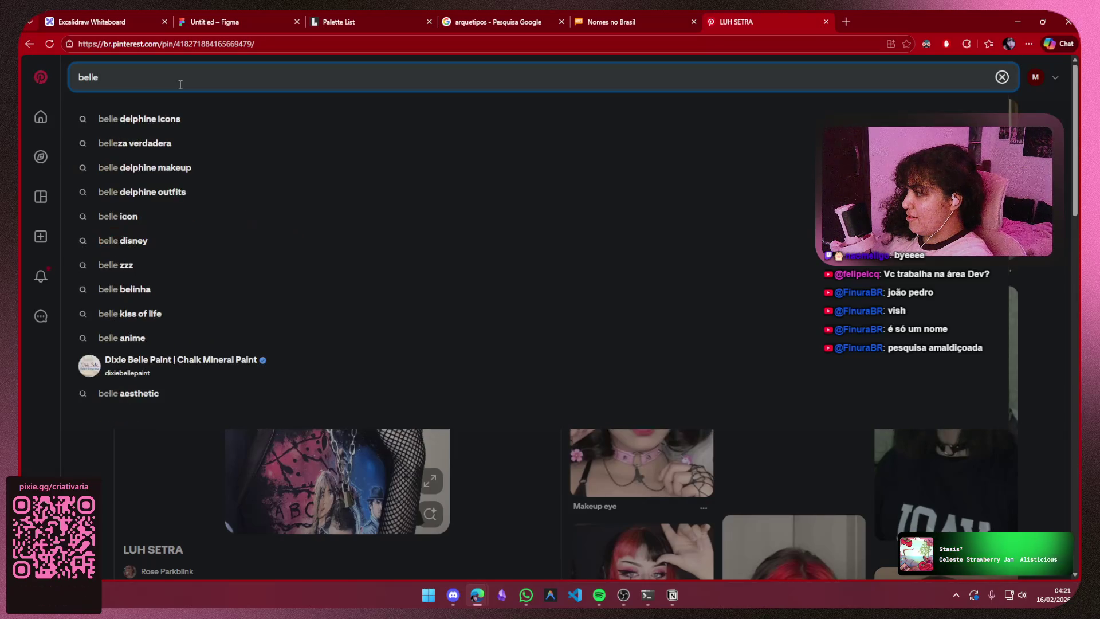
type("bel")
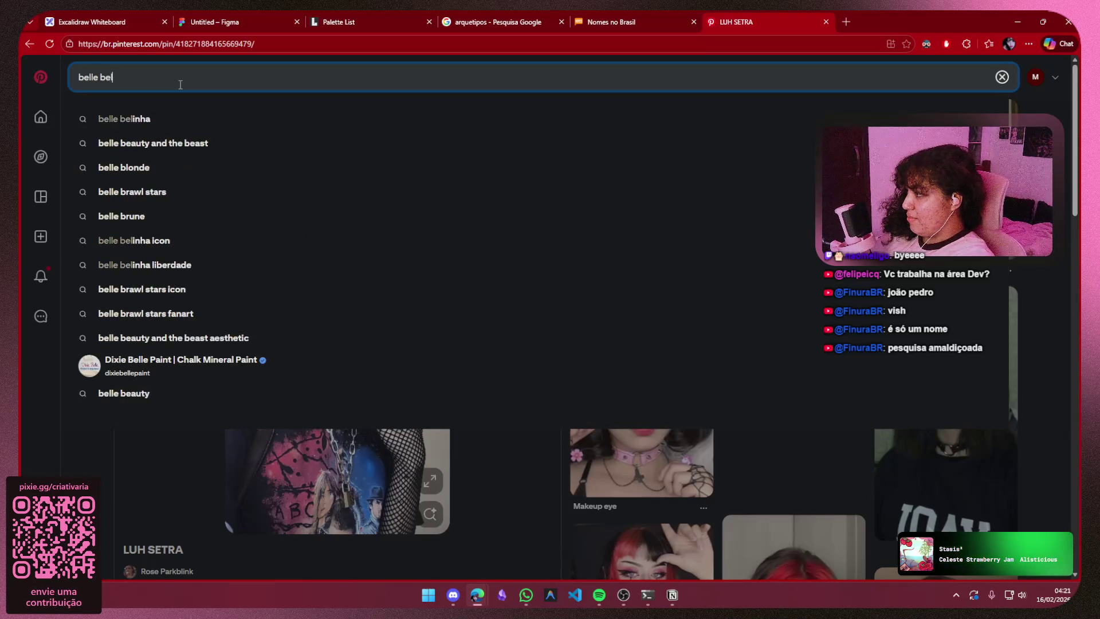
type("inha")
key("Return")
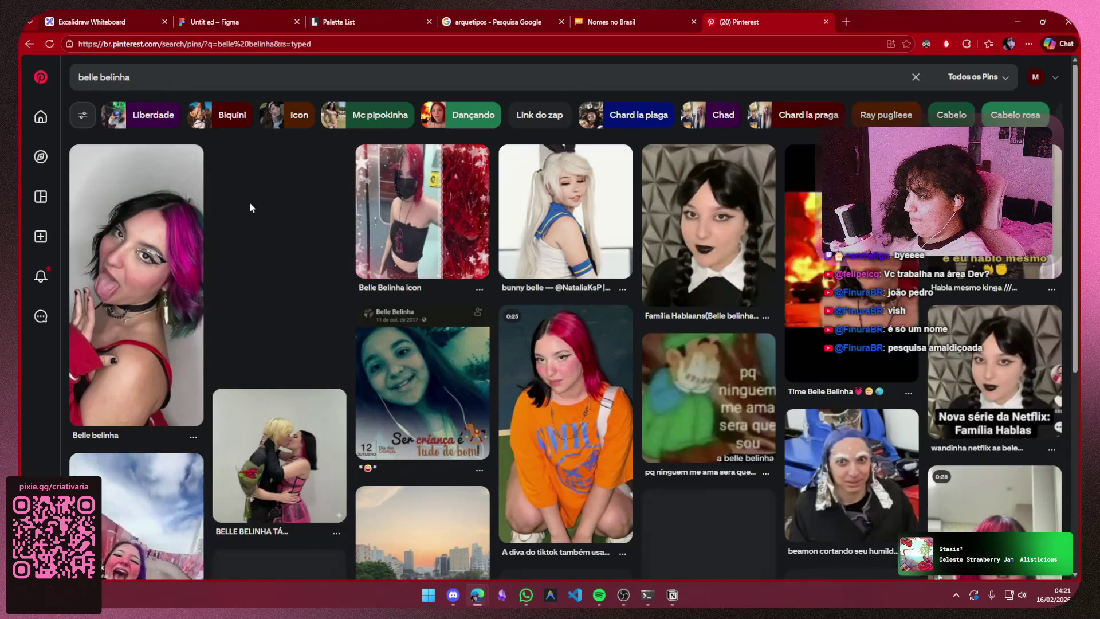
scroll(245, 194, "down", 1)
scroll(243, 191, "down", 2)
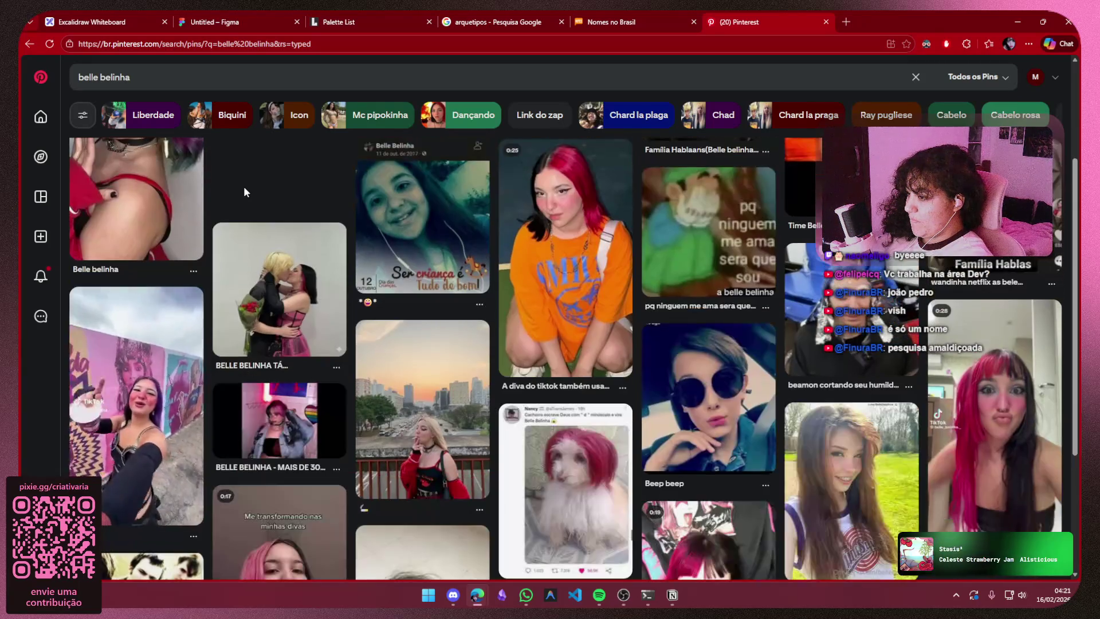
scroll(243, 190, "down", 1)
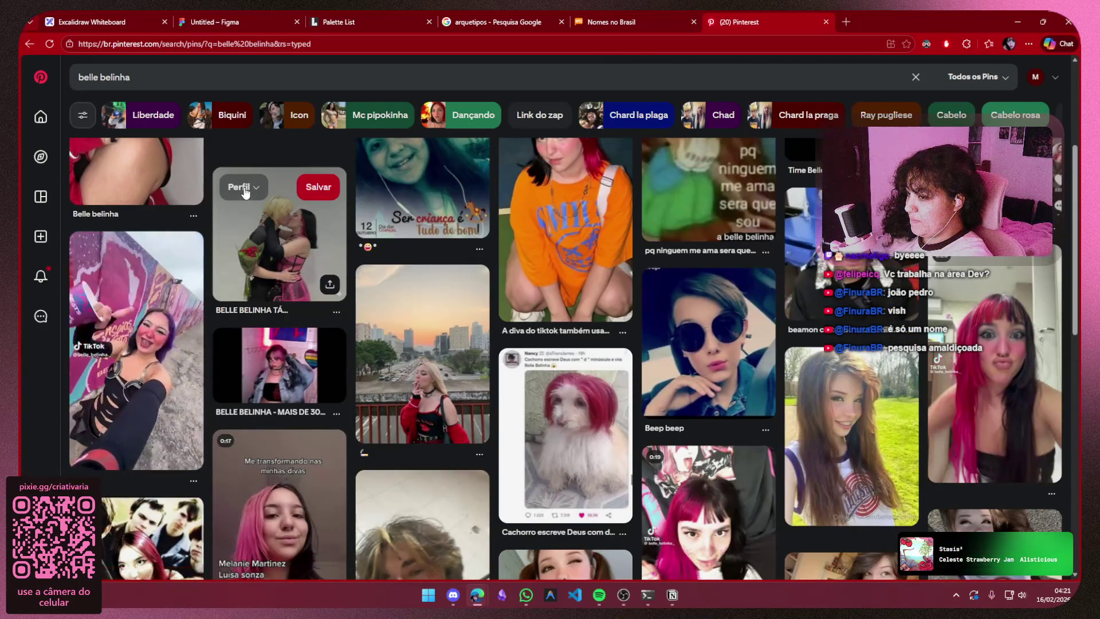
scroll(243, 191, "down", 3)
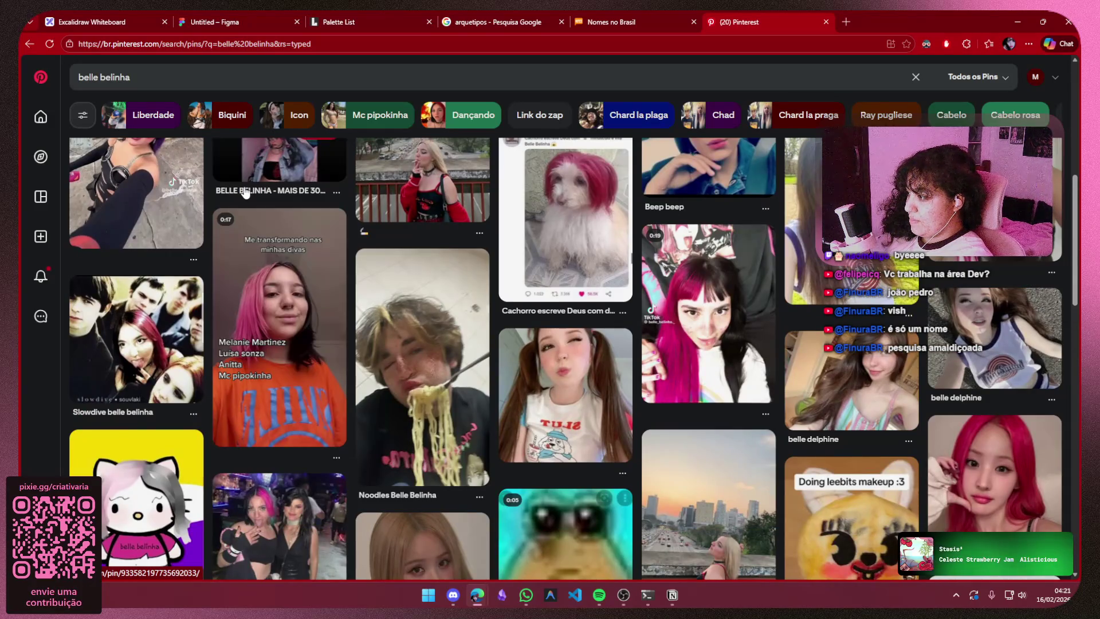
scroll(245, 194, "down", 2)
scroll(97, 416, "up", 2)
mouse_move(135, 503)
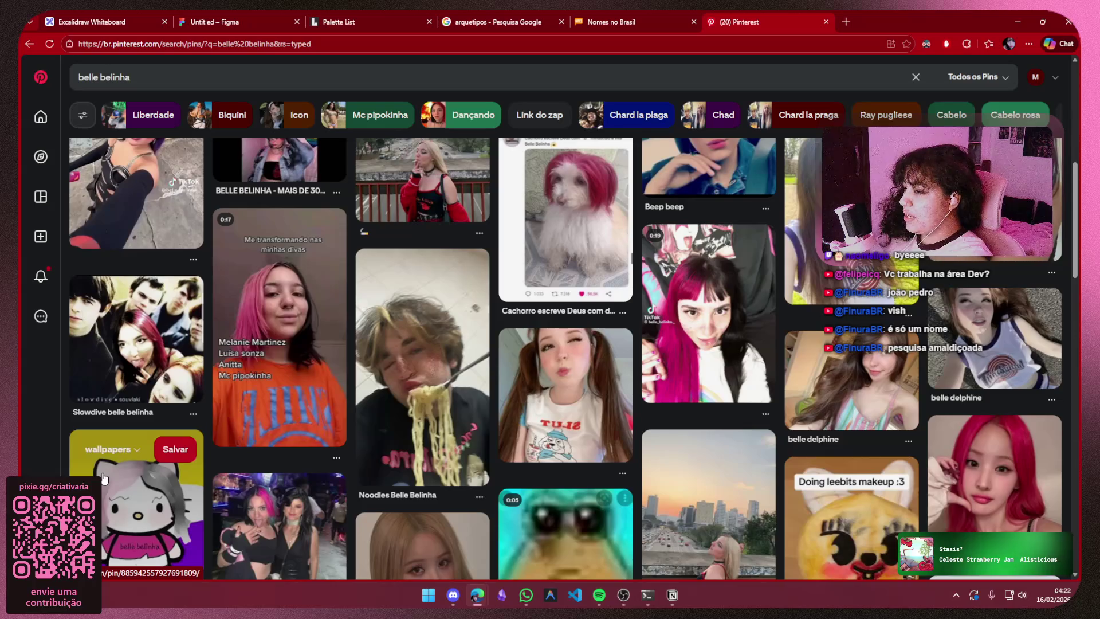
scroll(720, 420, "up", 1)
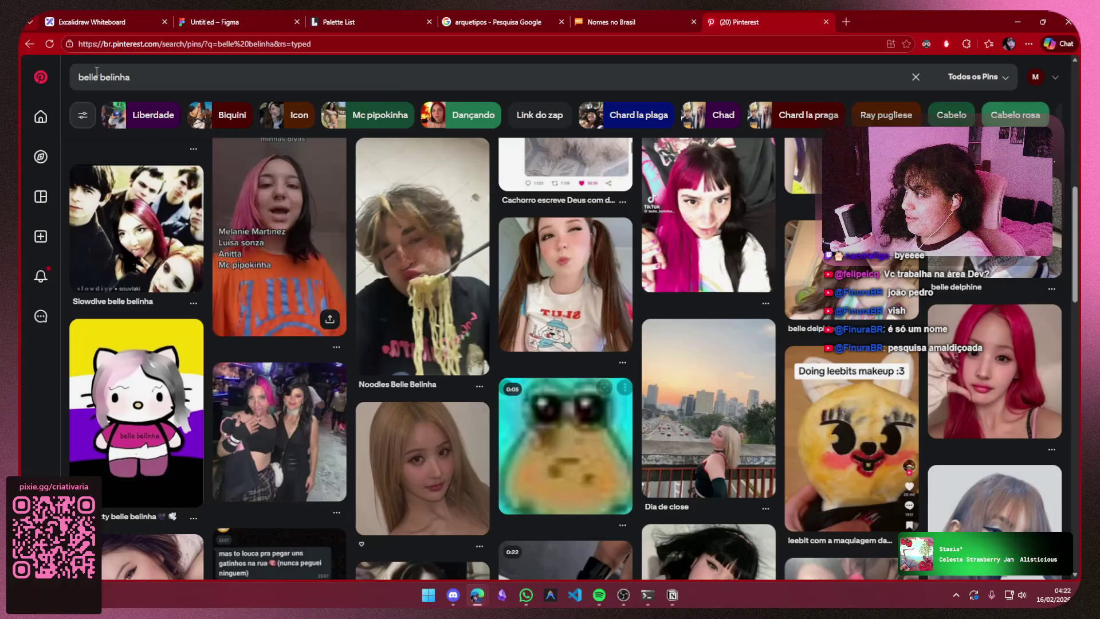
- Go back through the earlier pins and return to the Pinterest home feed
left_click(30, 50)
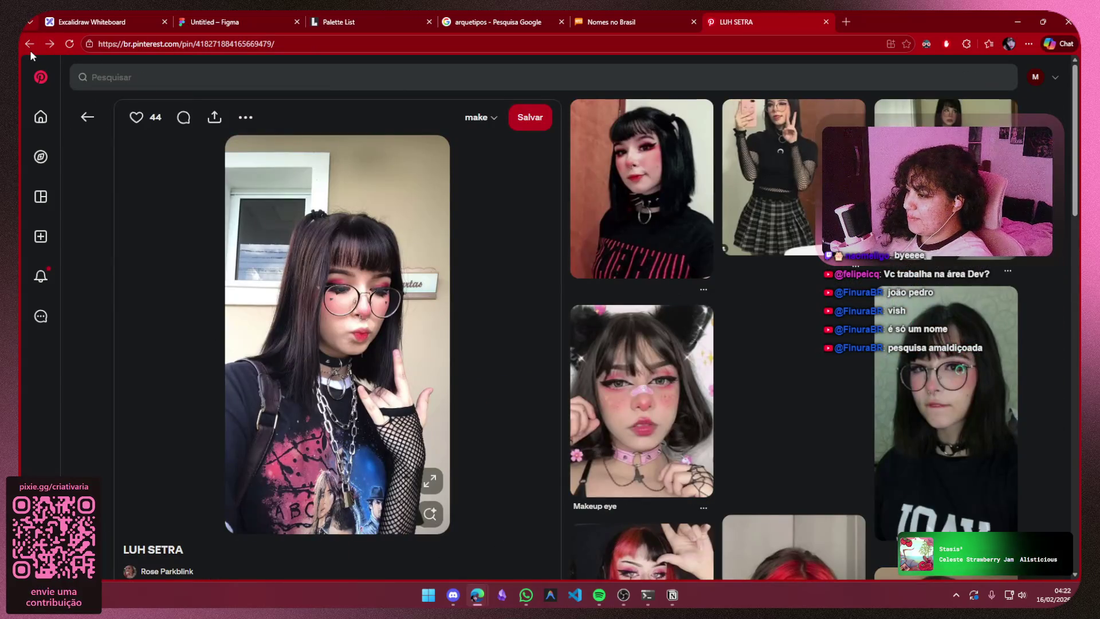
left_click(30, 50)
left_click(41, 77)
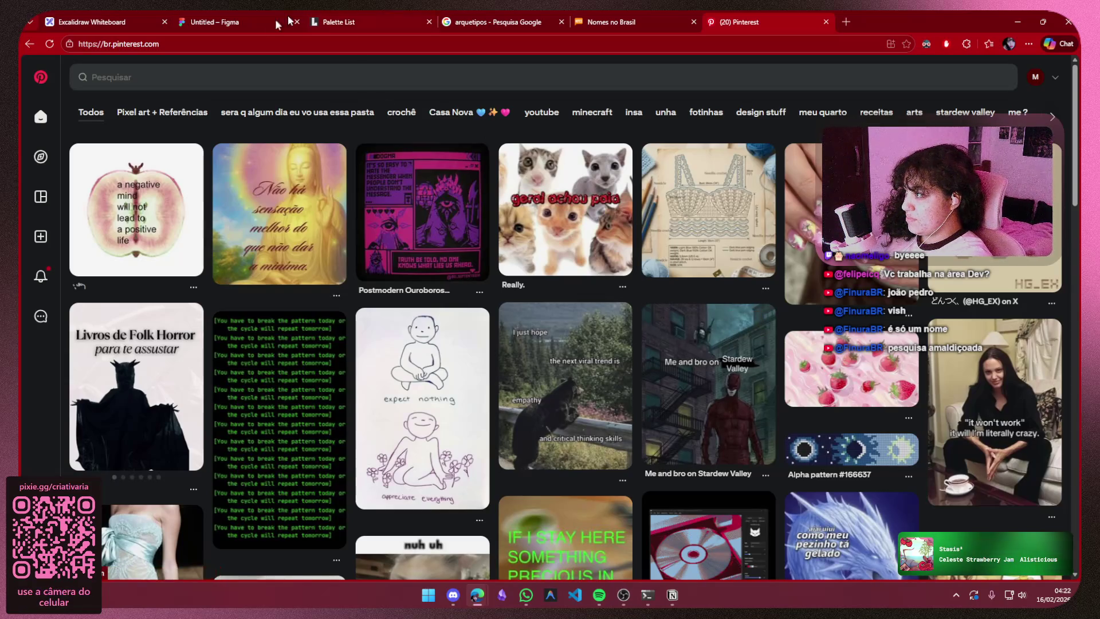
- View all archetype groups on the Figma board, then bring up the personagens notes
left_click(252, 19)
scroll(329, 358, "down", 3)
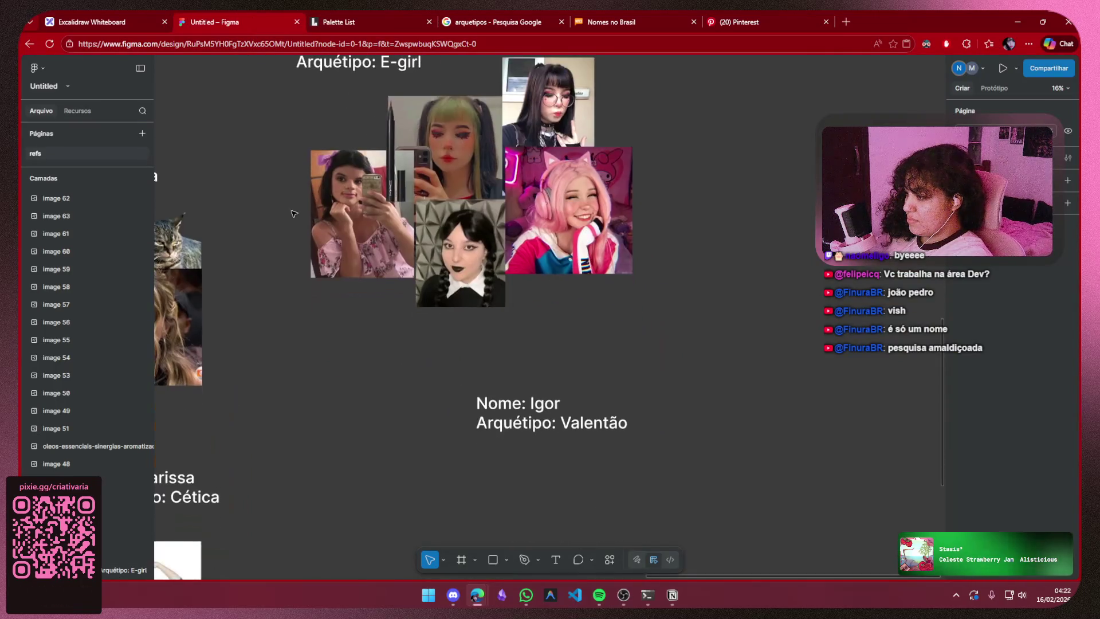
scroll(314, 273, "down", 3, "ctrl")
scroll(315, 344, "down", 2, "ctrl")
mouse_move(316, 344)
left_mouse_down()
mouse_move(502, 290)
mouse_move(542, 290)
left_mouse_up()
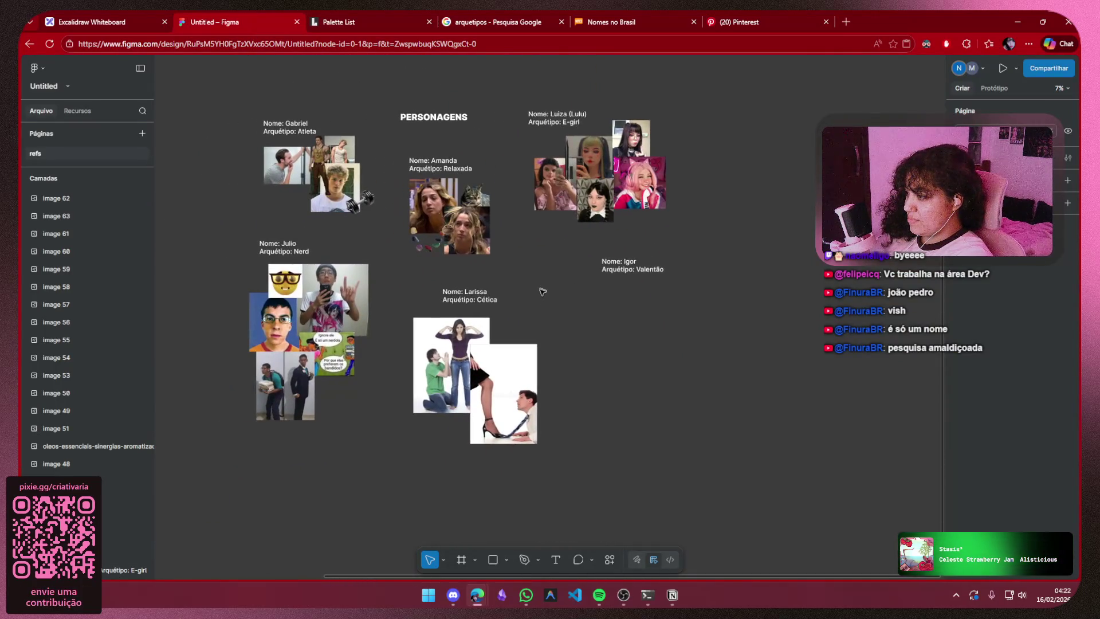
mouse_move(672, 595)
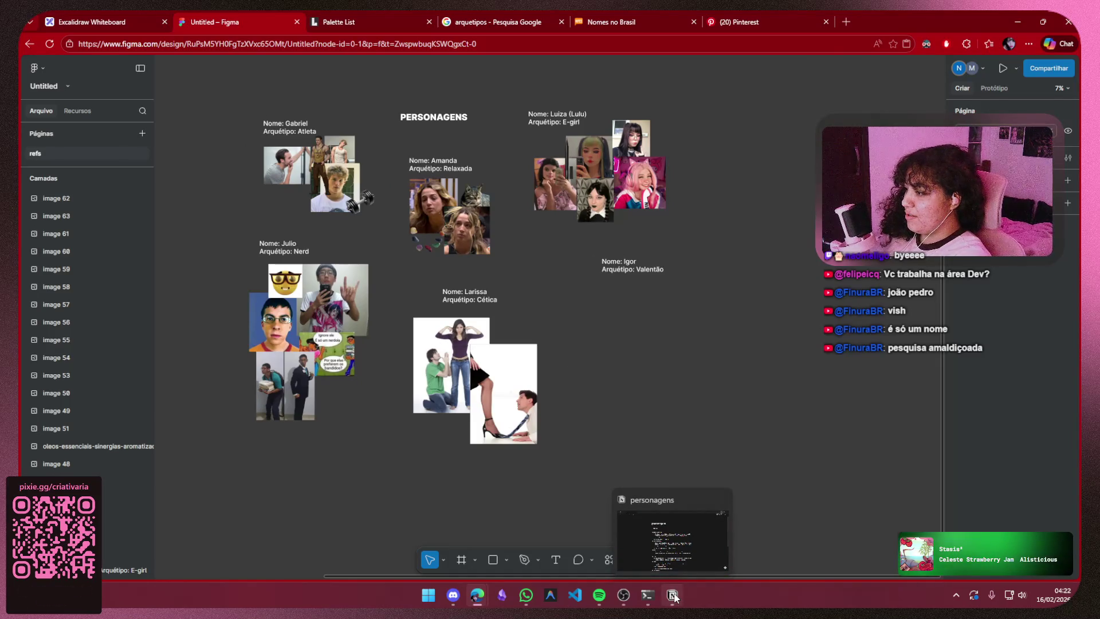
left_click(672, 594)
scroll(598, 251, "down", 2)
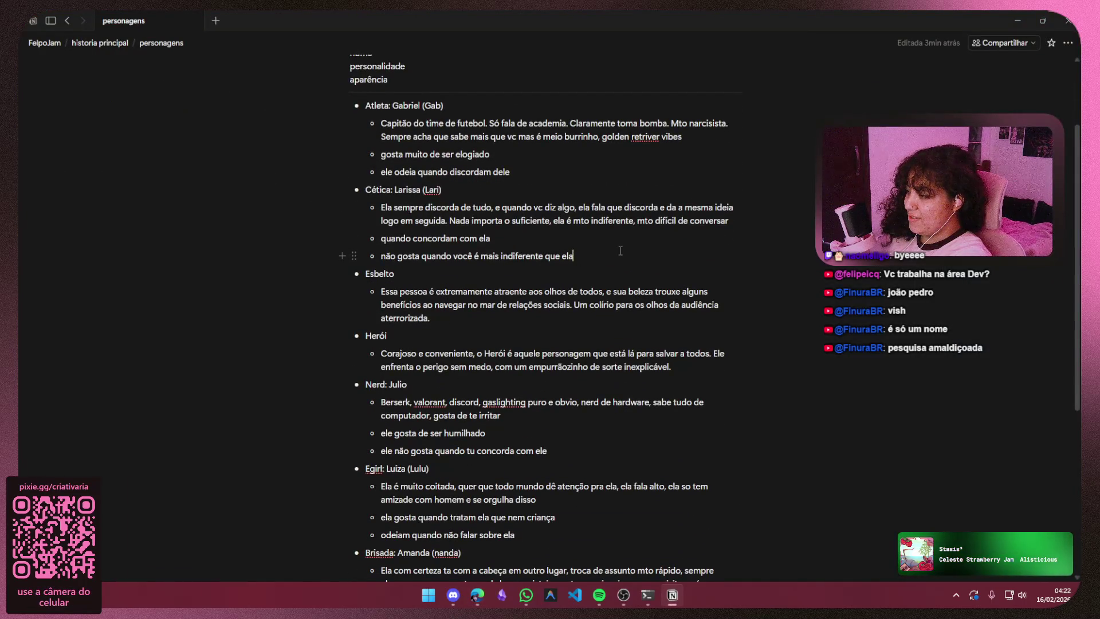
- Minimize the Notion notes to check Figma, then bring the personagens page back up
left_click(1014, 12)
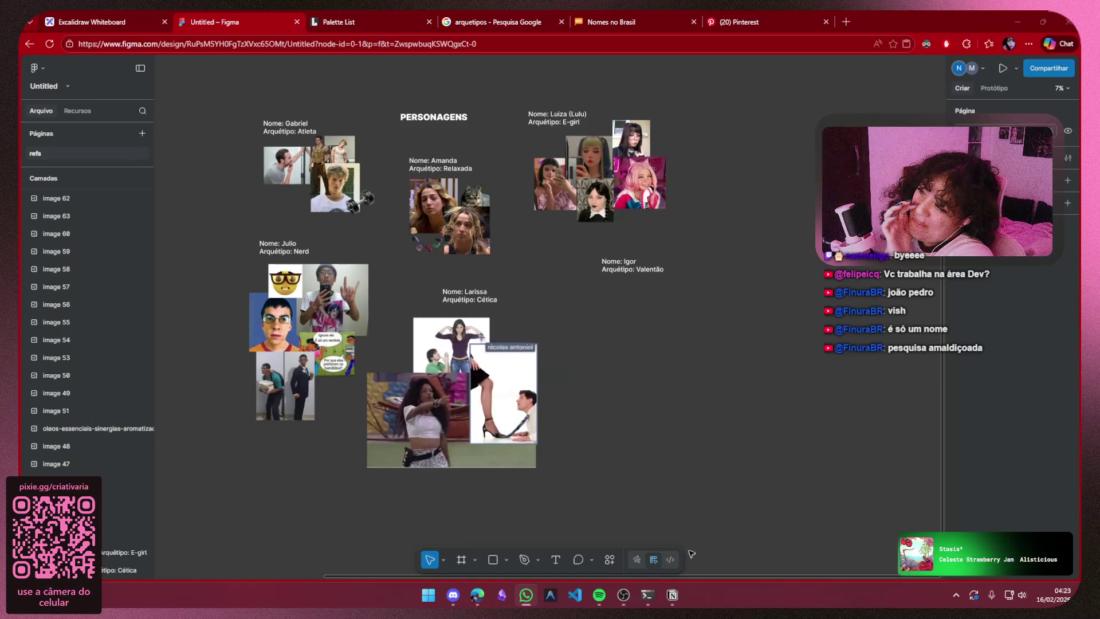
left_click(671, 594)
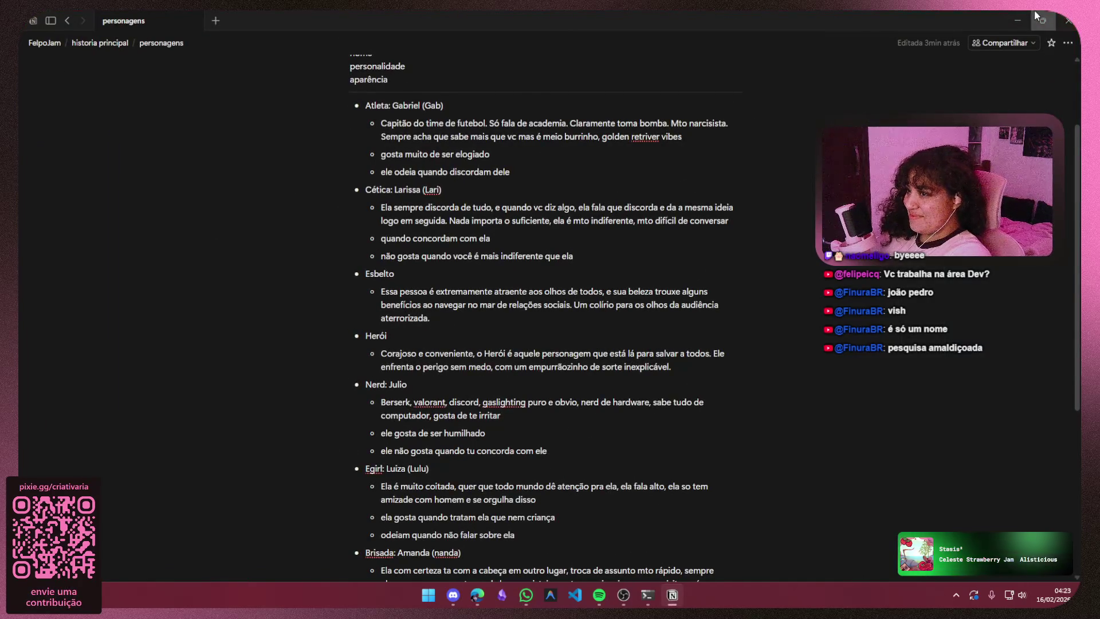
left_click(1042, 20)
left_click(772, 100)
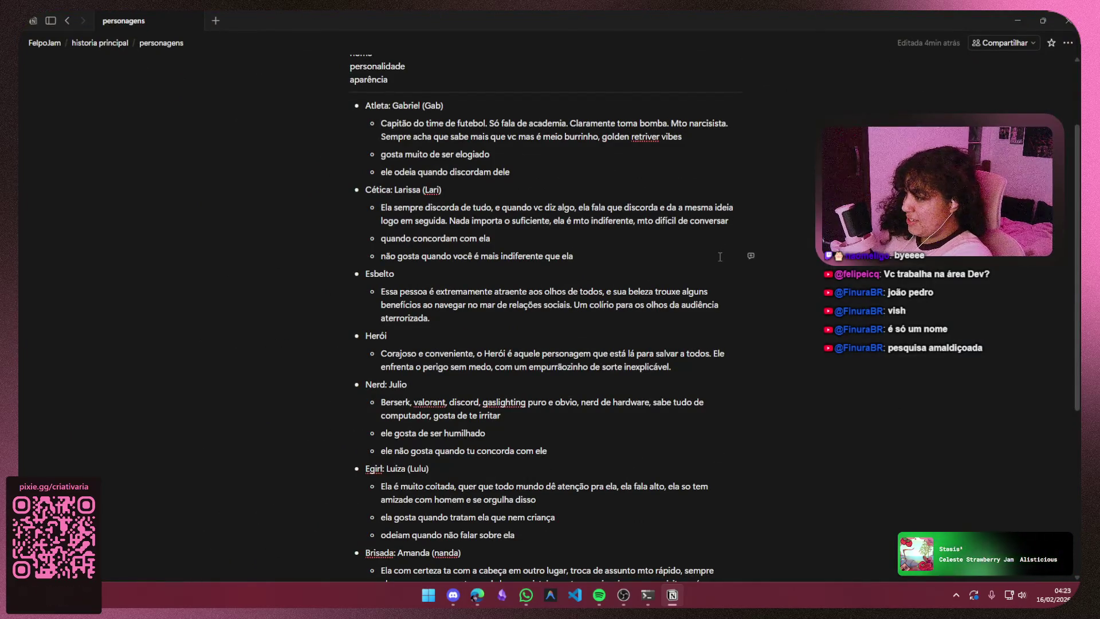
scroll(422, 306, "down", 5)
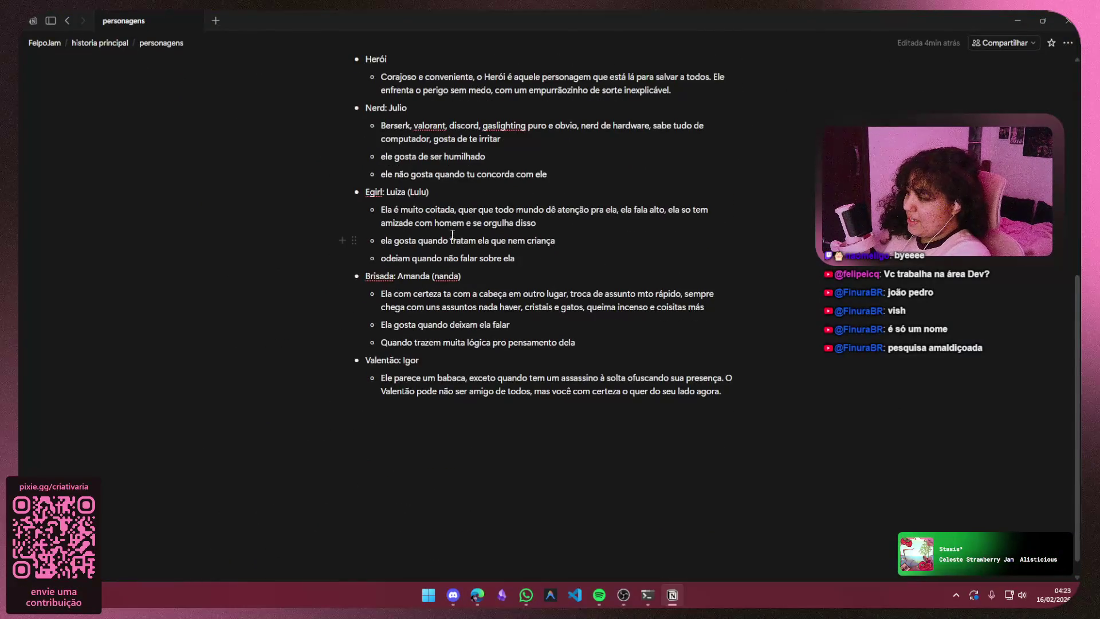
scroll(501, 241, "up", 4)
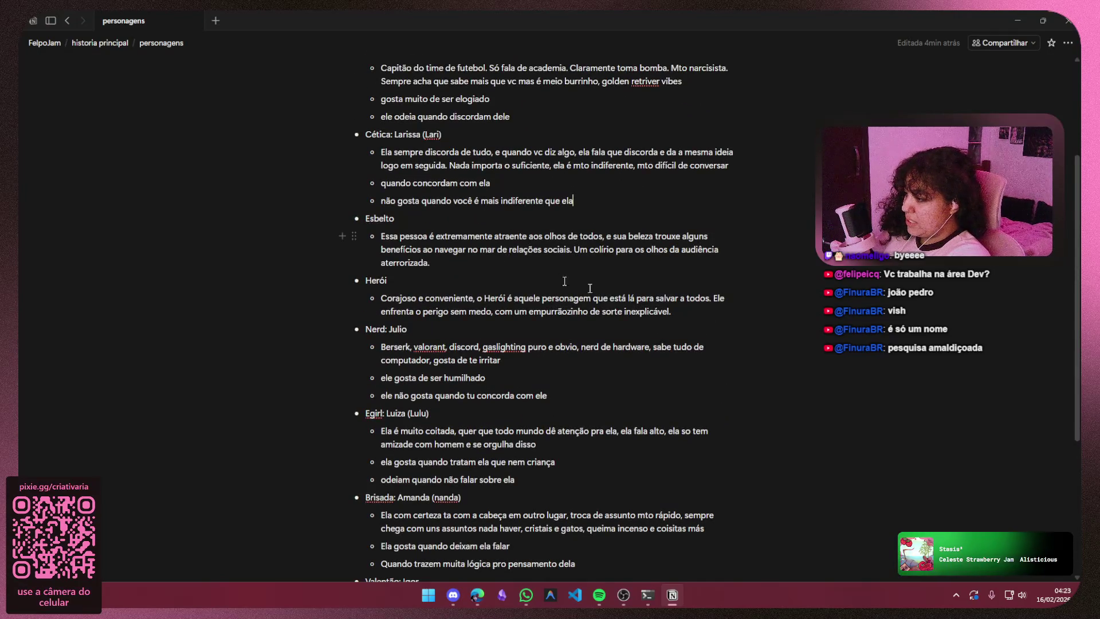
scroll(580, 326, "up", 1)
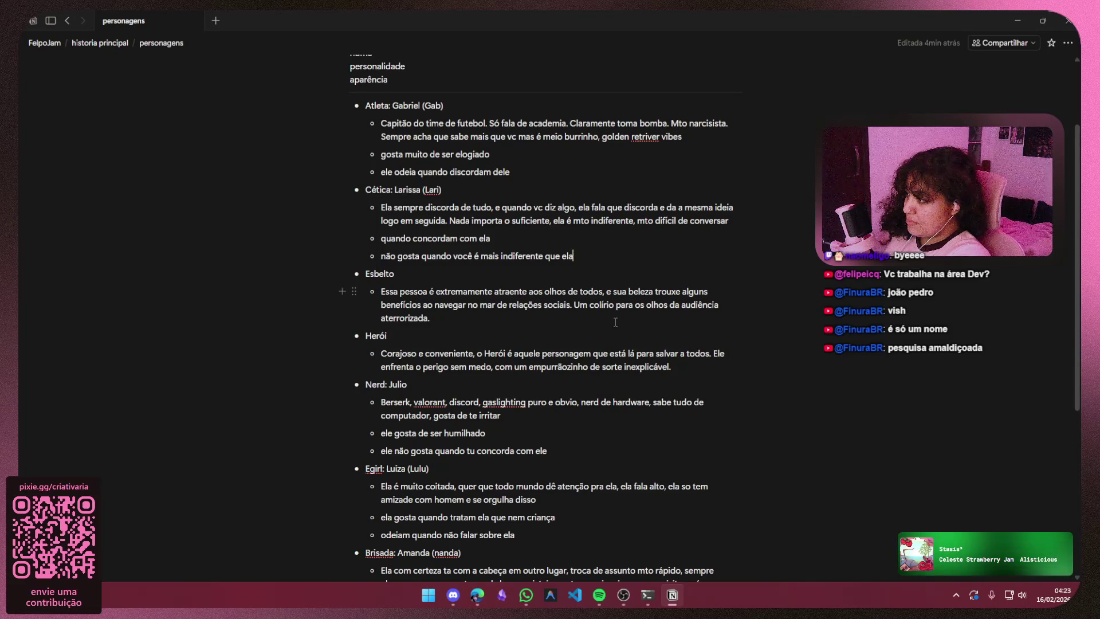
left_click_drag(737, 366, 381, 352)
scroll(538, 319, "down", 2)
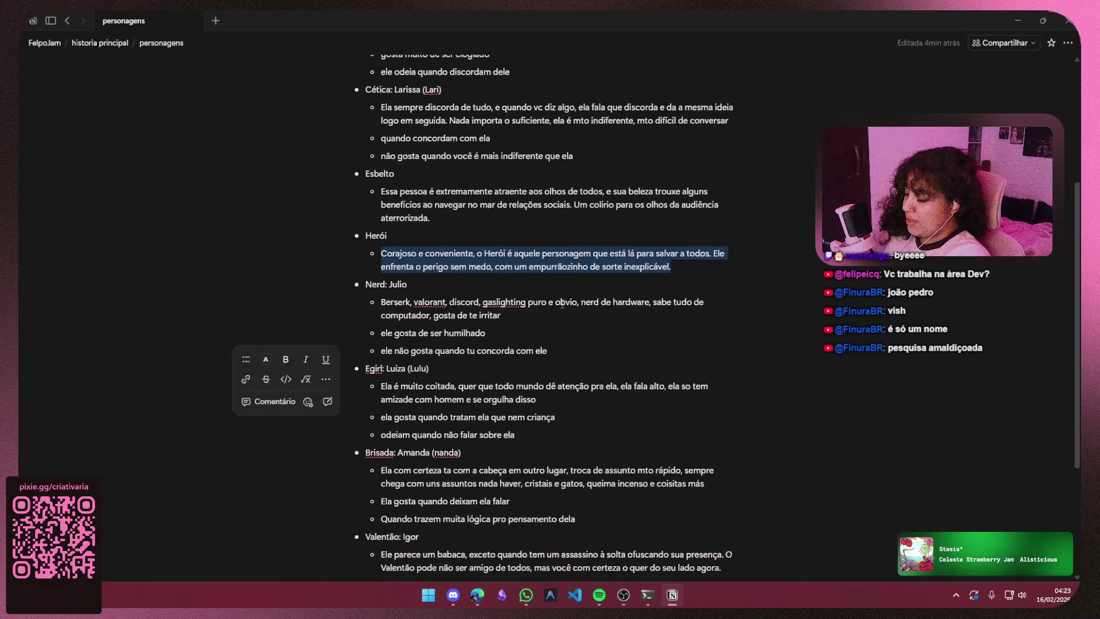
left_click(594, 224)
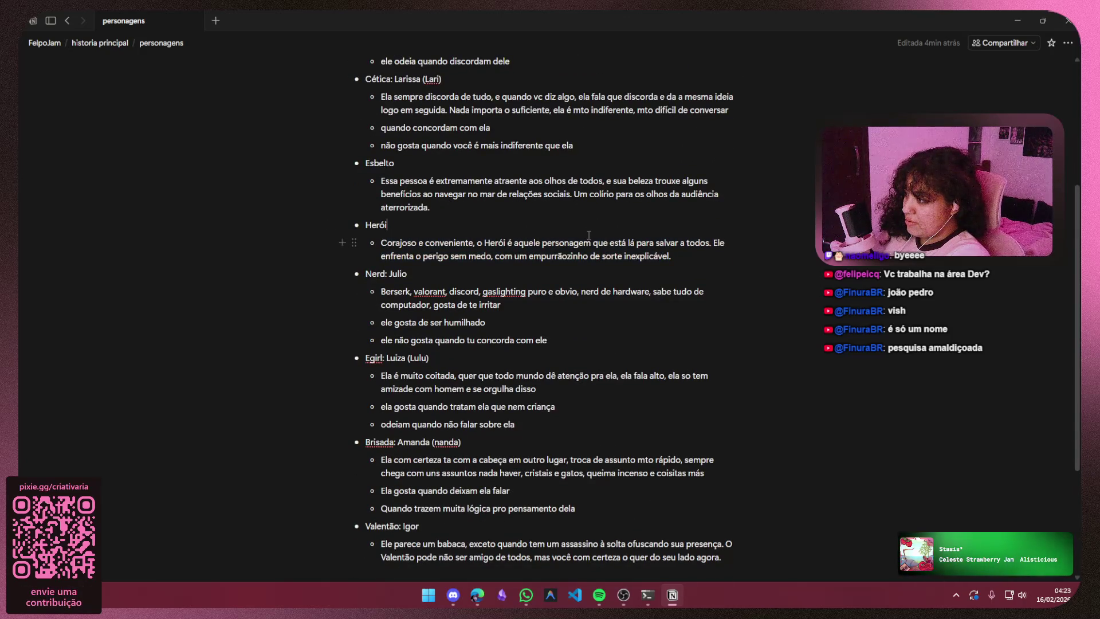
scroll(588, 235, "up", 2)
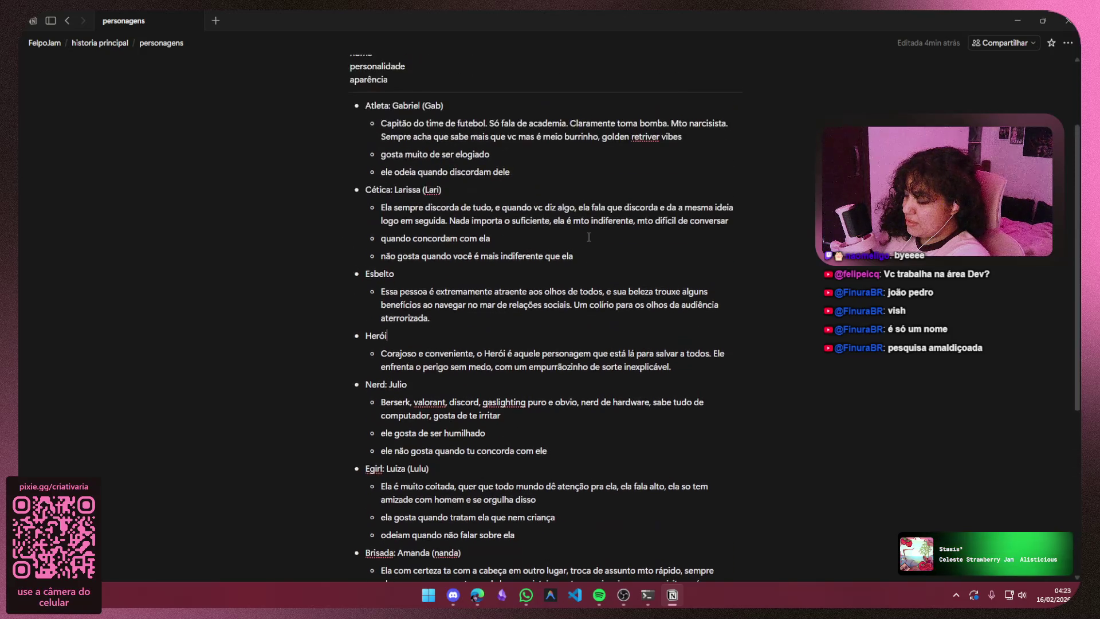
scroll(589, 236, "down", 4)
scroll(589, 235, "up", 1)
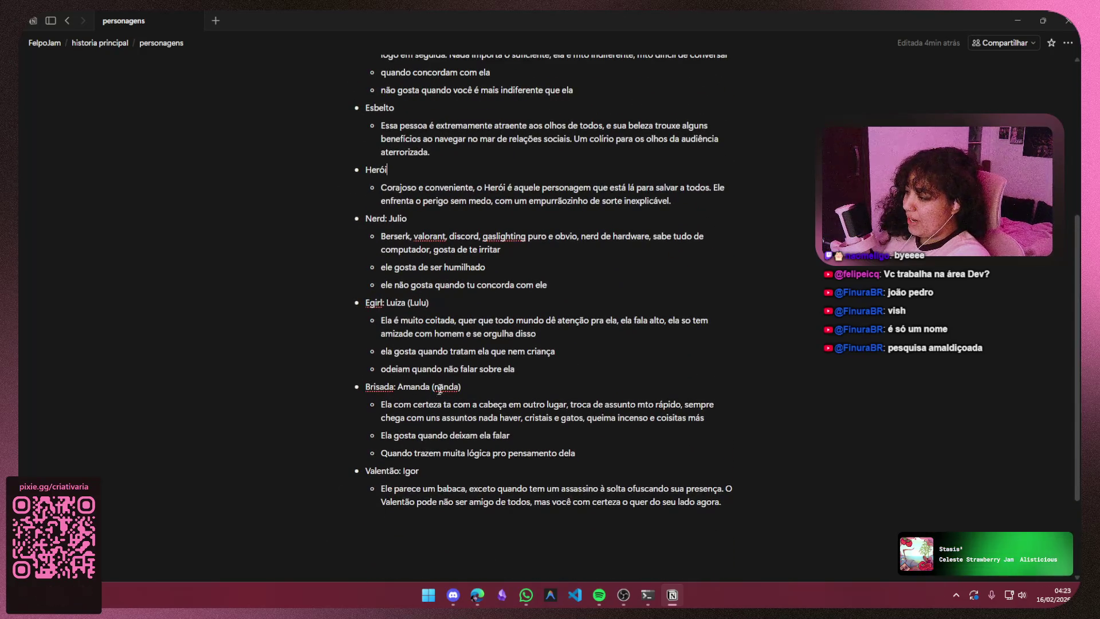
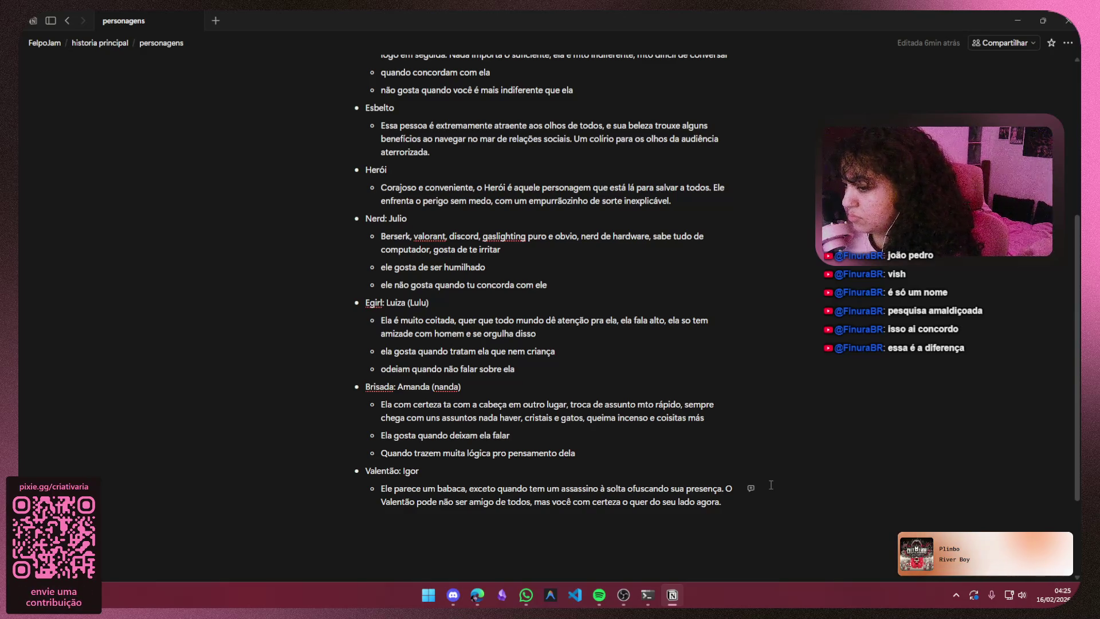
scroll(554, 362, "up", 4)
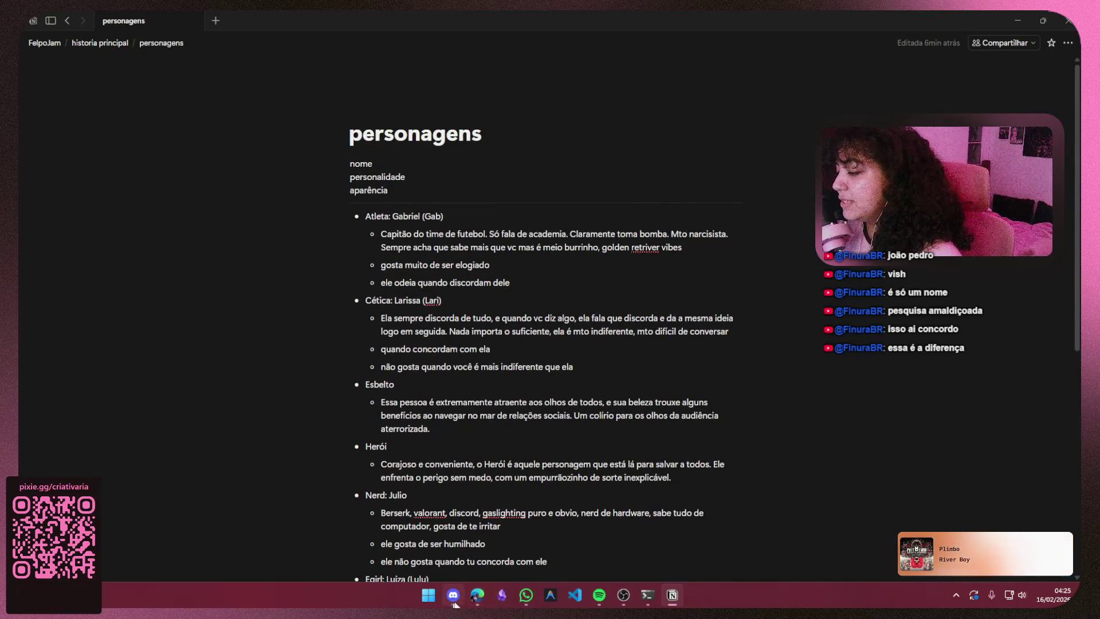
- Review the Figma moodboard, marquee-selecting image groups around Luiza, Julio and Larissa
mouse_move(477, 595)
left_click(424, 544)
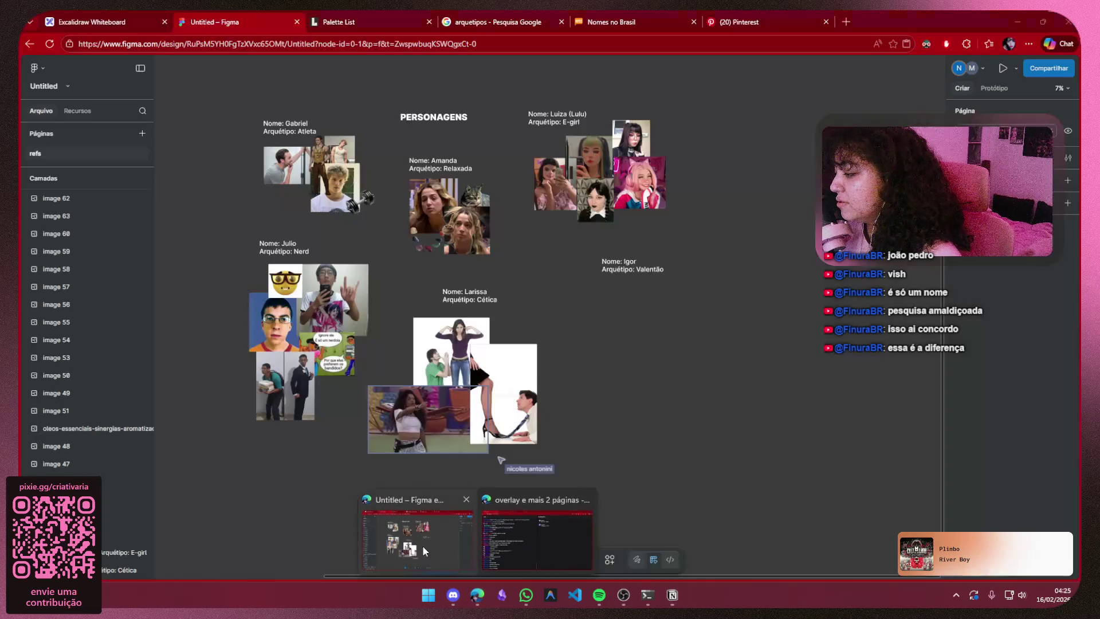
scroll(727, 252, "up", 1)
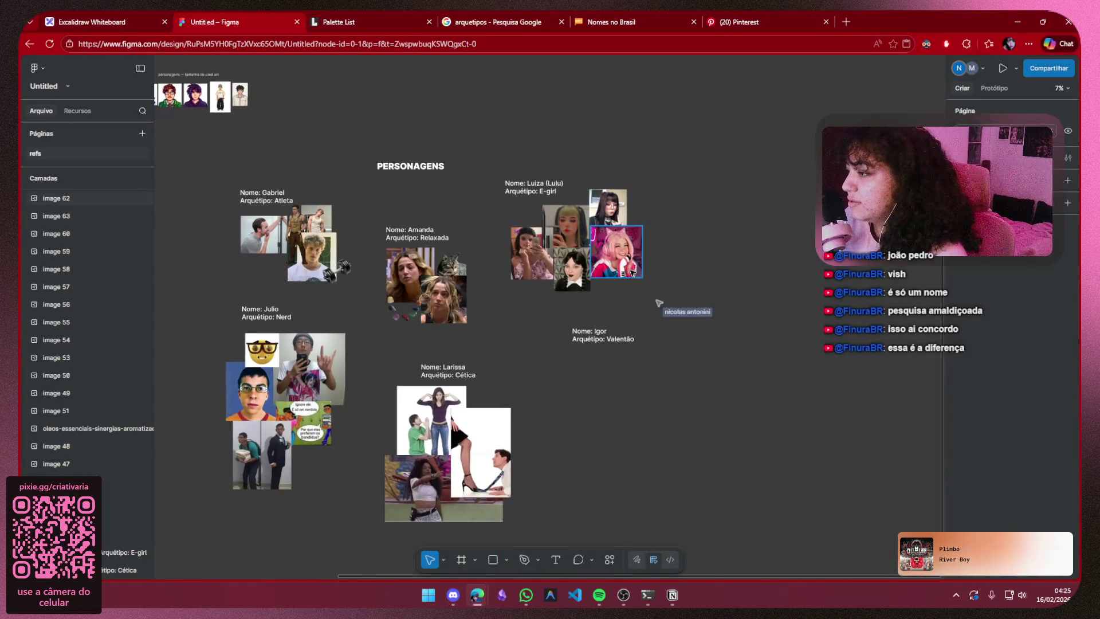
left_click(616, 252)
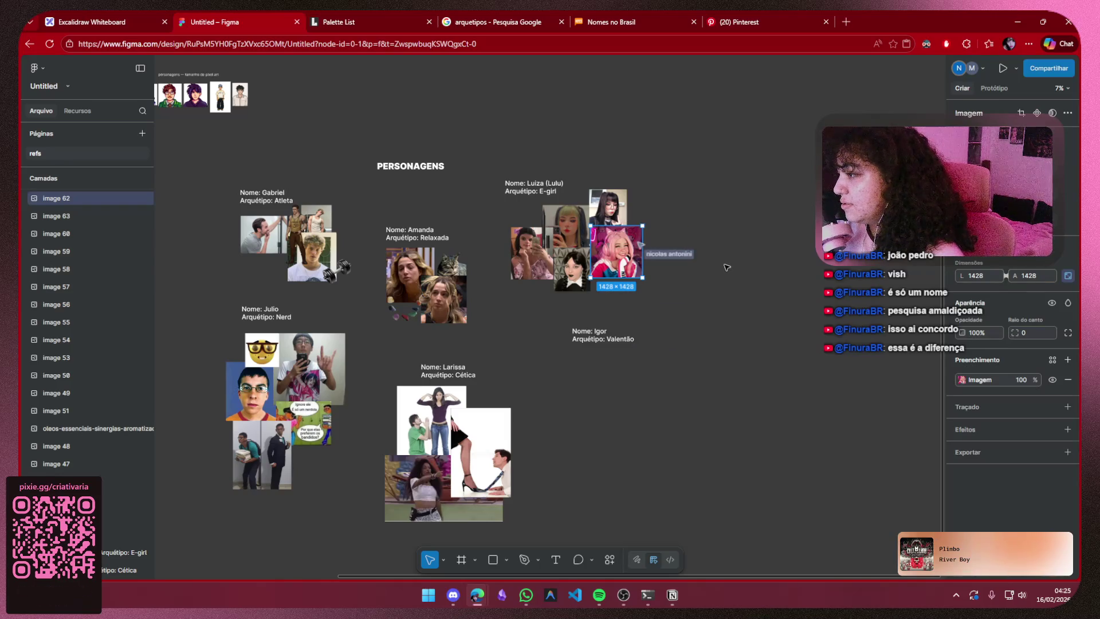
left_click(725, 268)
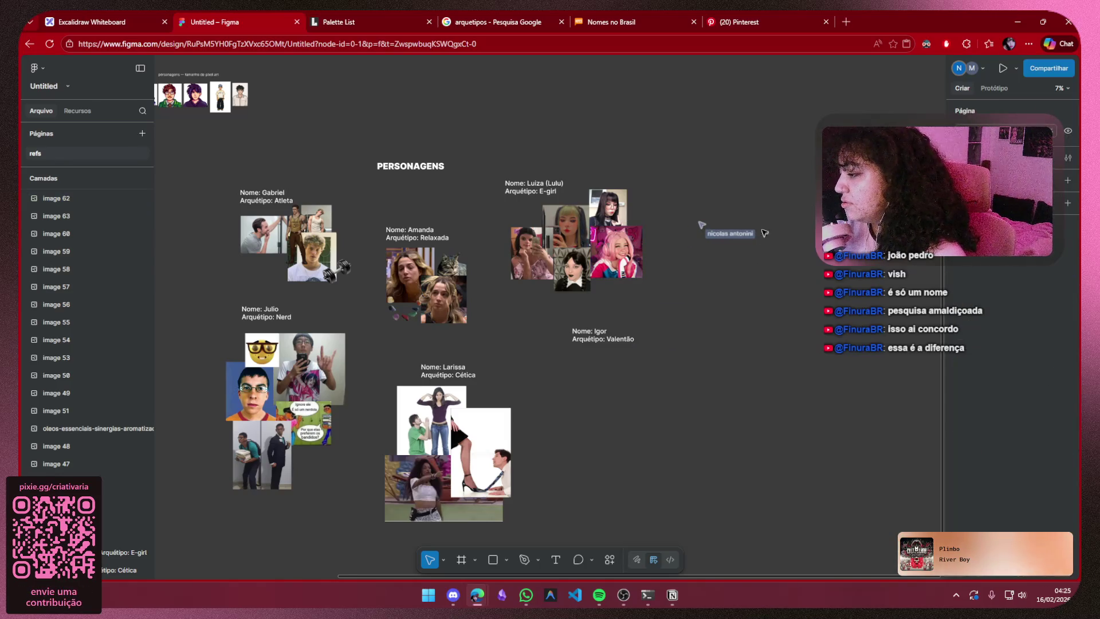
left_click_drag(549, 414, 638, 304)
scroll(638, 305, "up", 3)
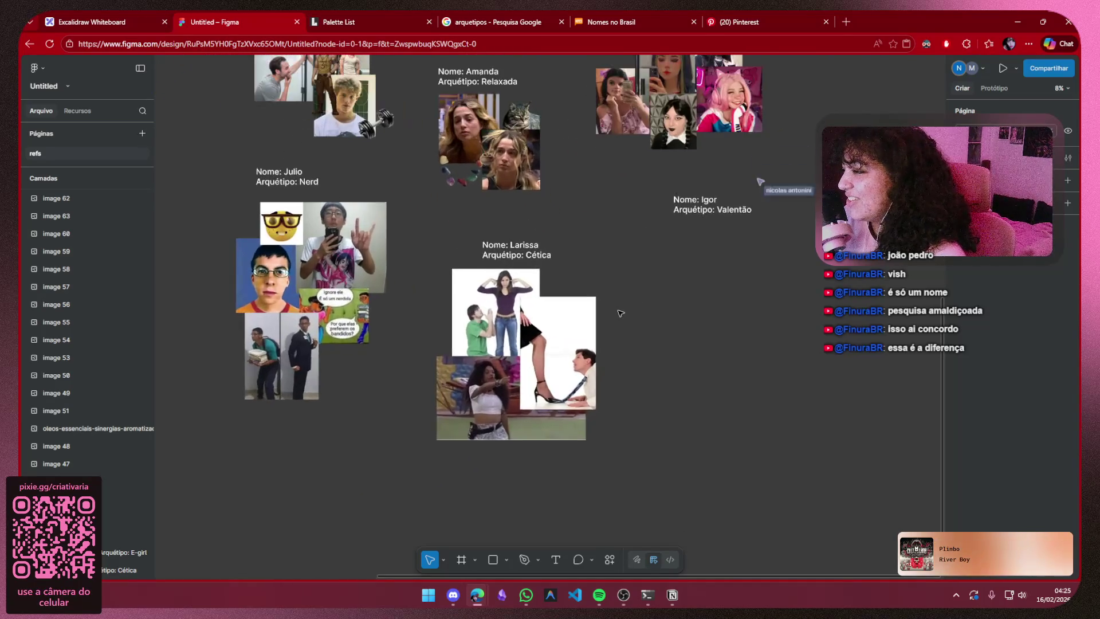
left_click_drag(630, 232, 453, 438)
left_click(626, 275)
left_click_drag(637, 248, 397, 440)
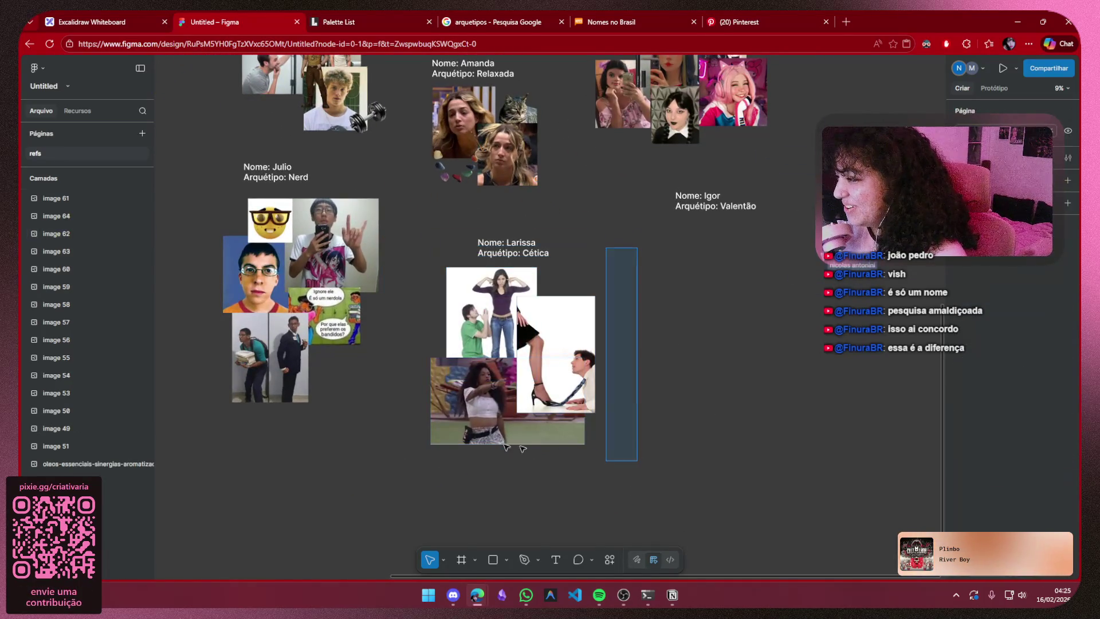
left_click(760, 391)
left_click_drag(334, 483, 692, 270)
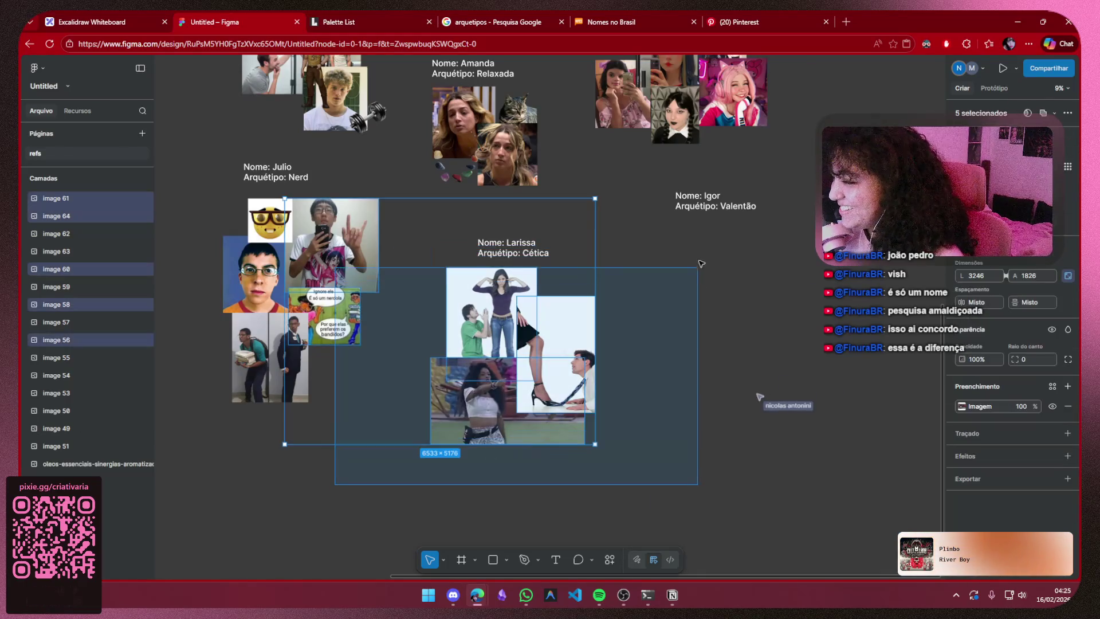
left_click(724, 369)
scroll(725, 356, "down", 1)
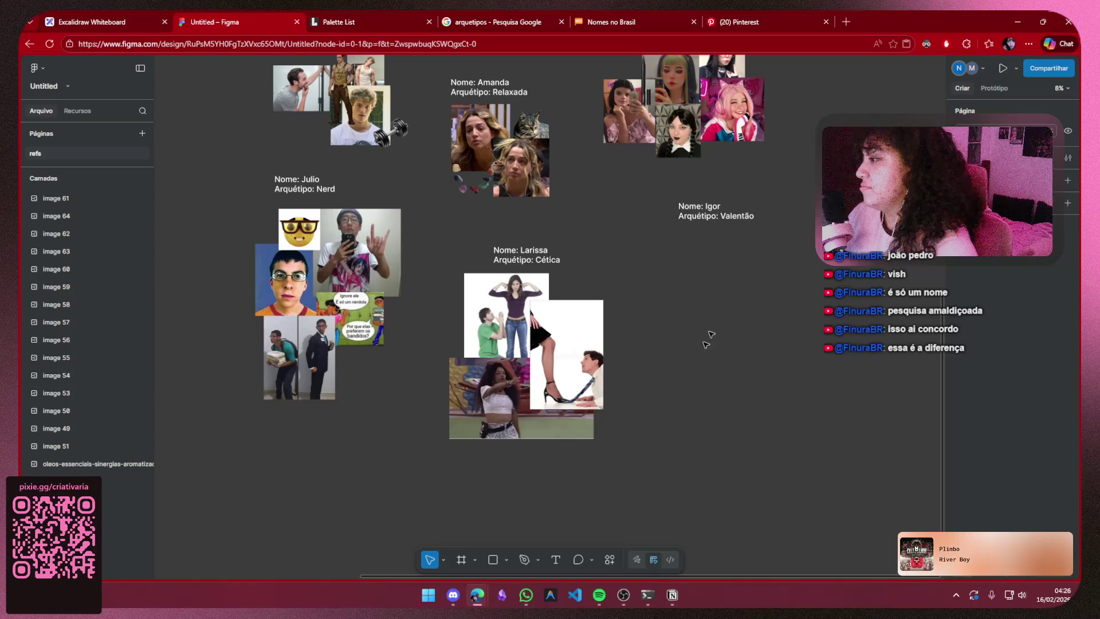
- Check the Larissa images, glance at the Pinterest and Brazilian names tabs, and return to Notion's personagens page
left_click_drag(626, 311, 636, 361)
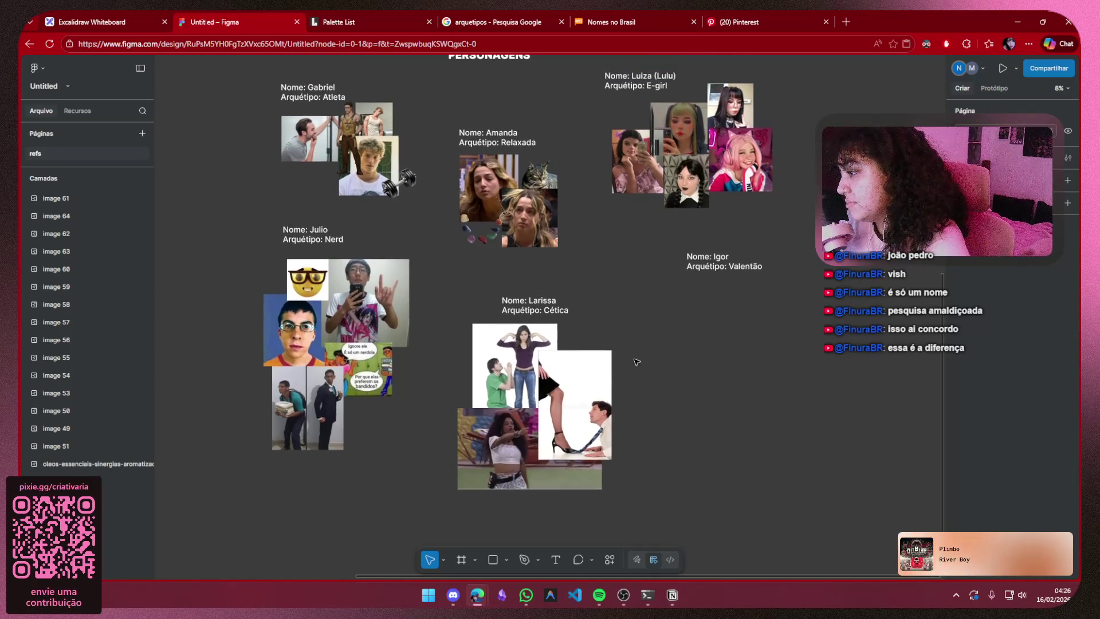
left_click_drag(647, 452, 431, 500)
left_click(356, 511)
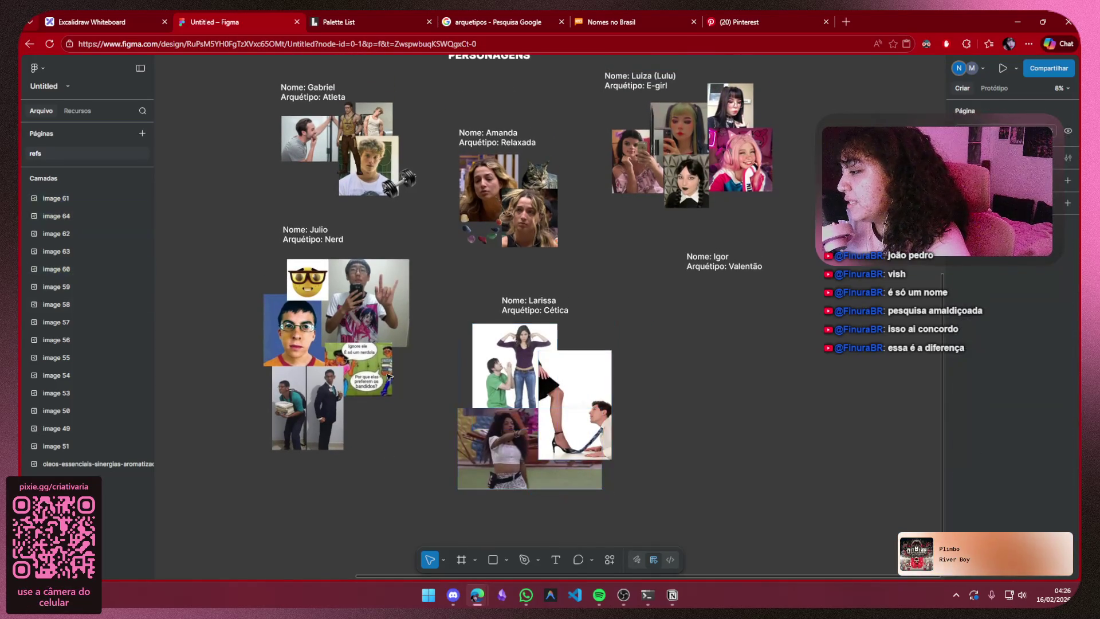
left_click_drag(445, 462, 672, 519)
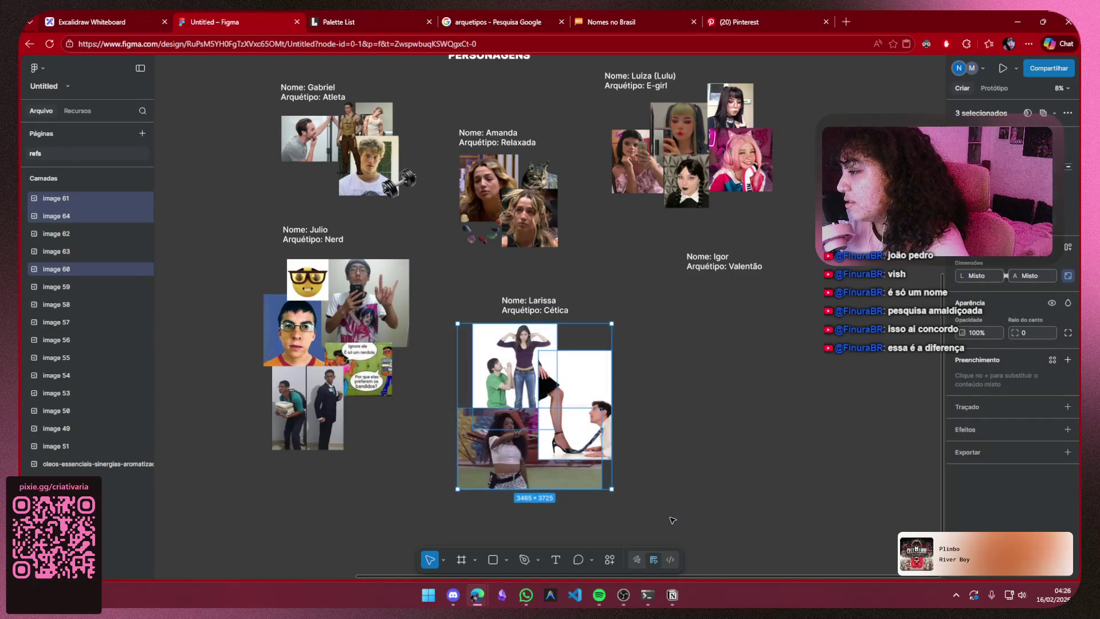
left_click(671, 518)
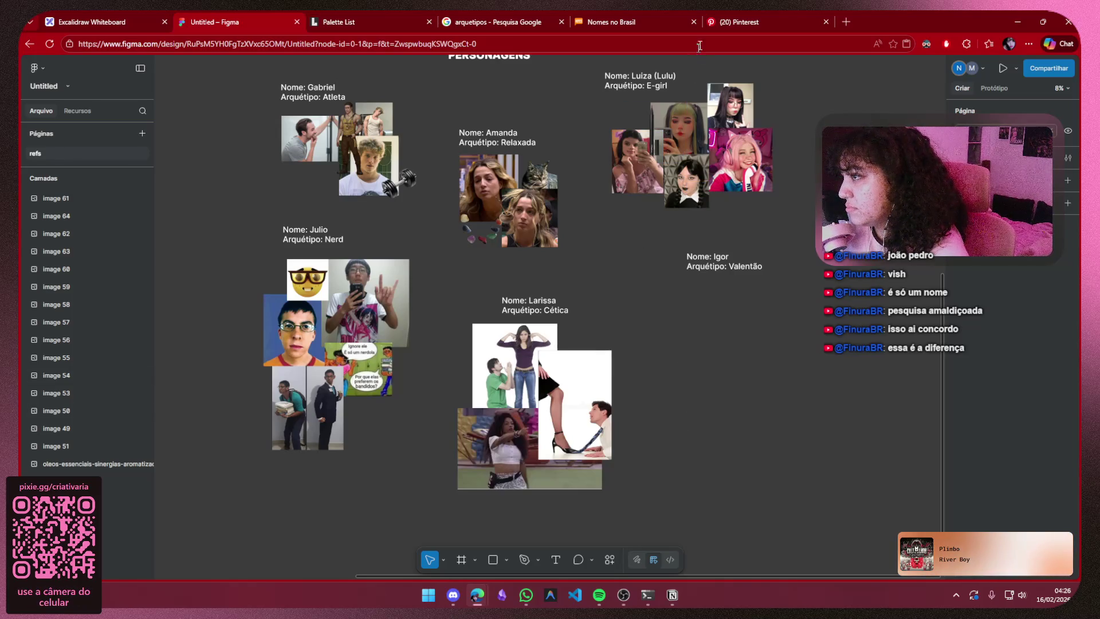
left_click(737, 22)
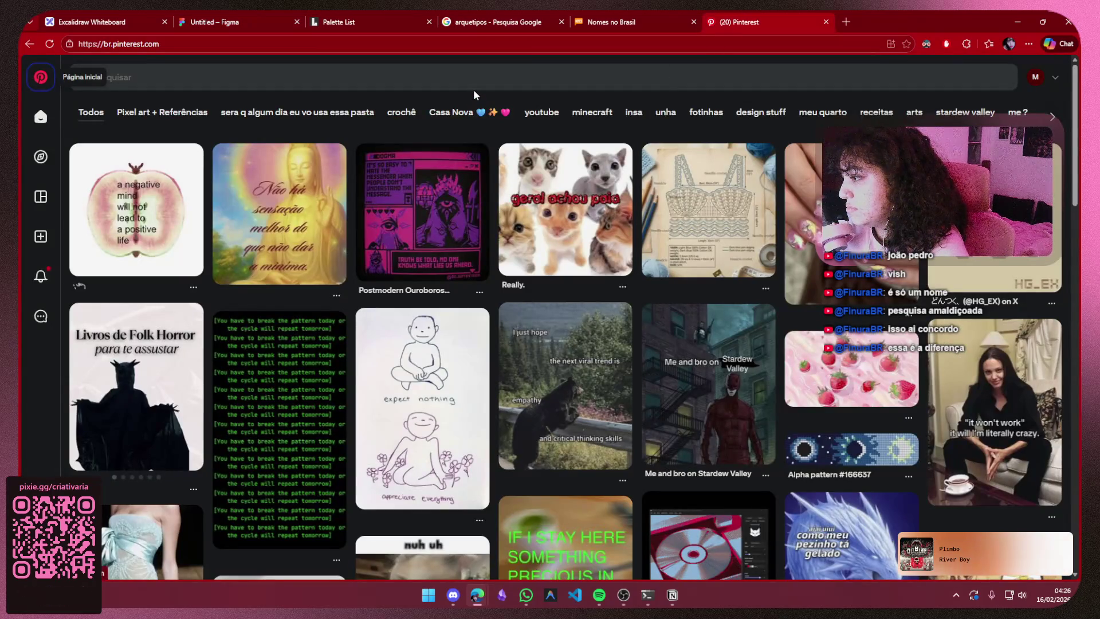
left_click(632, 20)
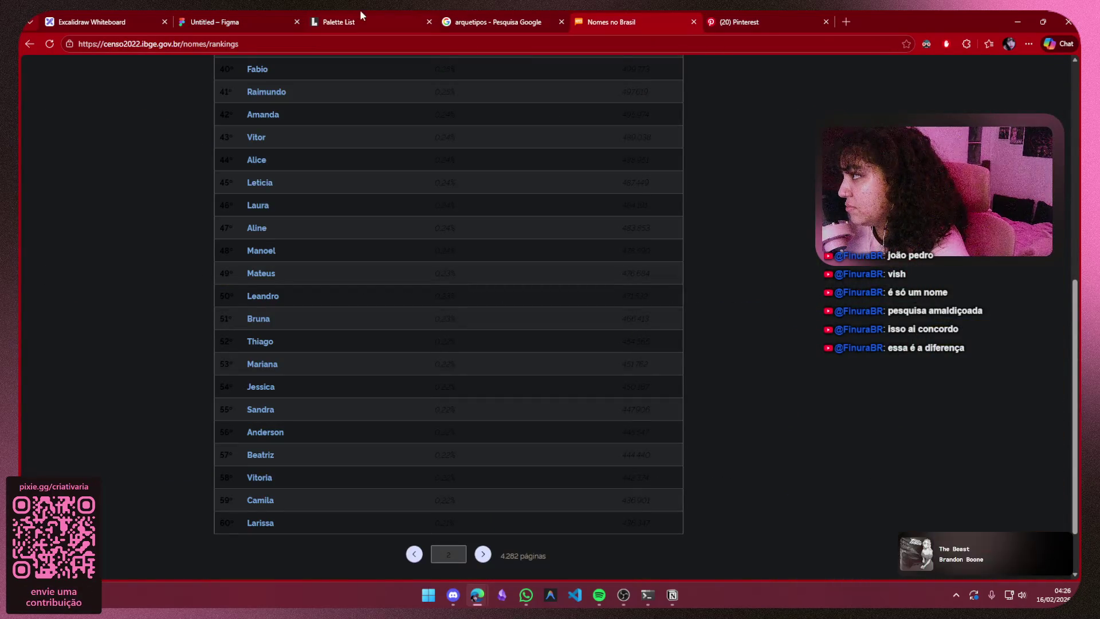
left_click(672, 594)
scroll(406, 367, "down", 2)
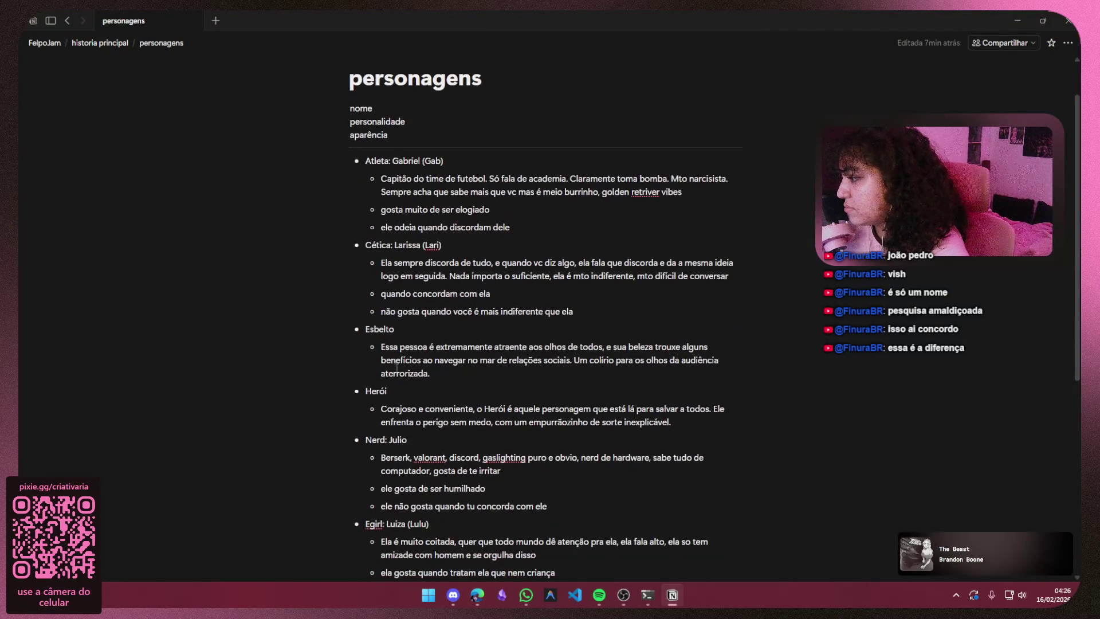
scroll(407, 367, "down", 3)
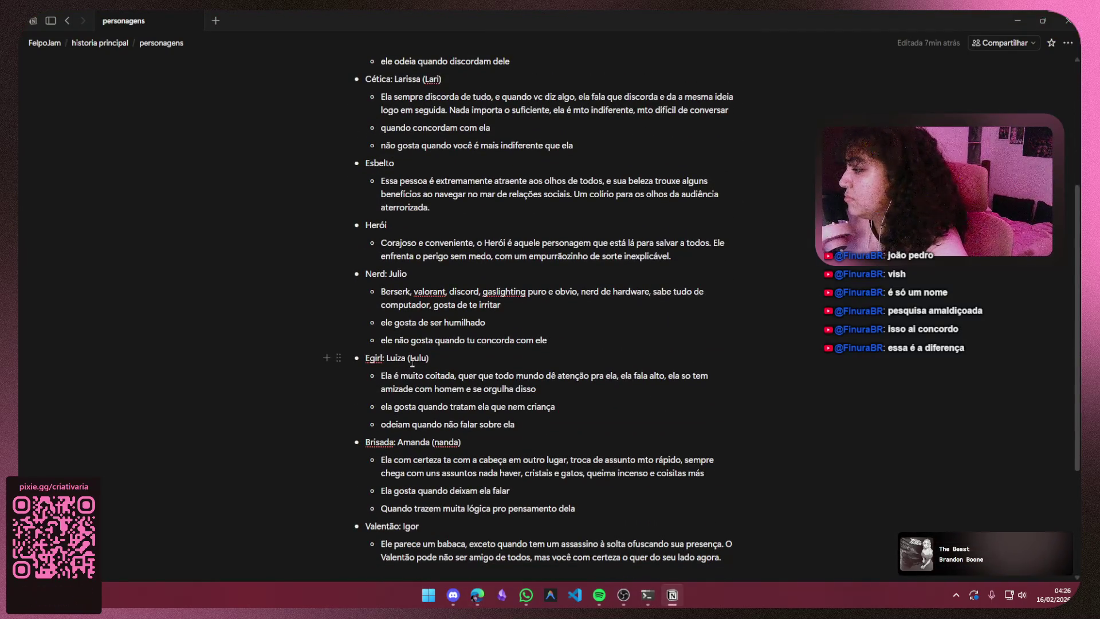
scroll(411, 362, "up", 3)
scroll(427, 372, "up", 1)
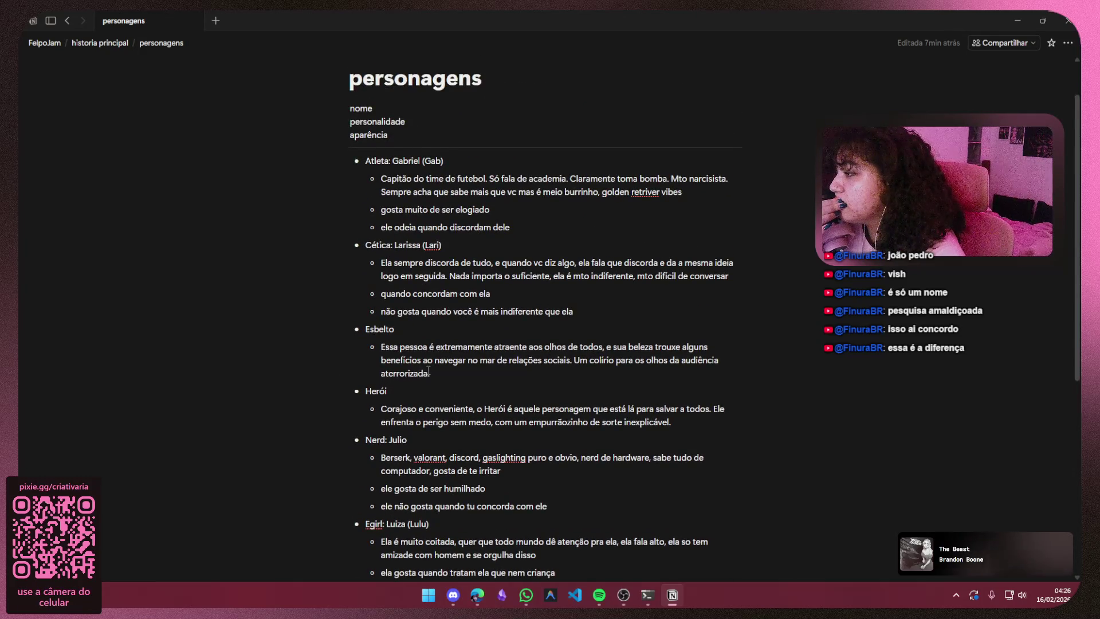
scroll(430, 352, "down", 2)
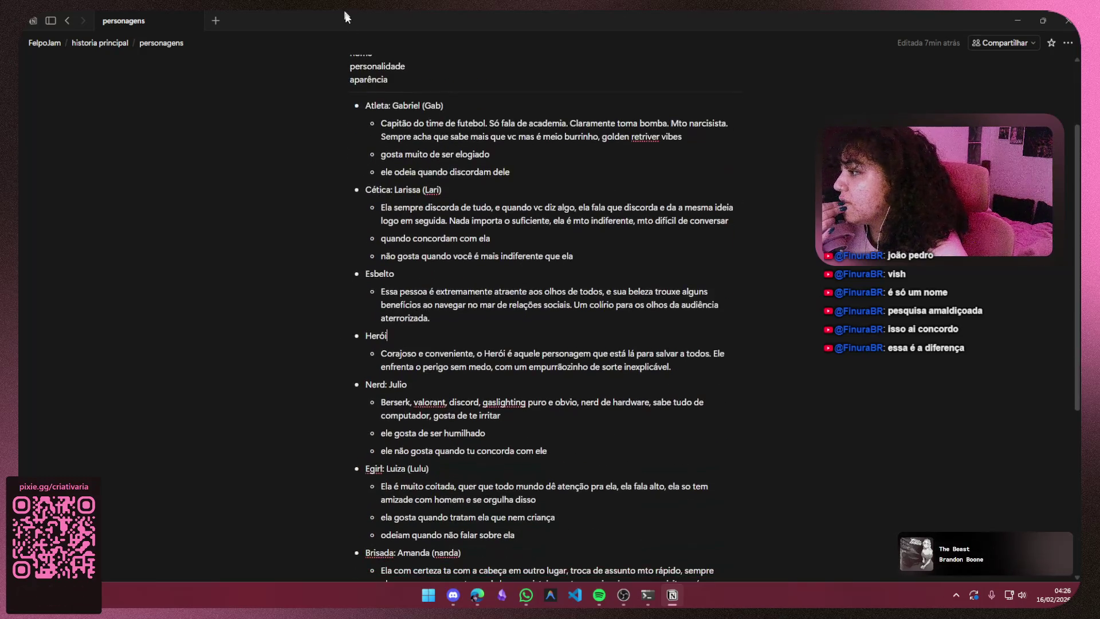
scroll(421, 196, "down", 2)
scroll(430, 189, "down", 1)
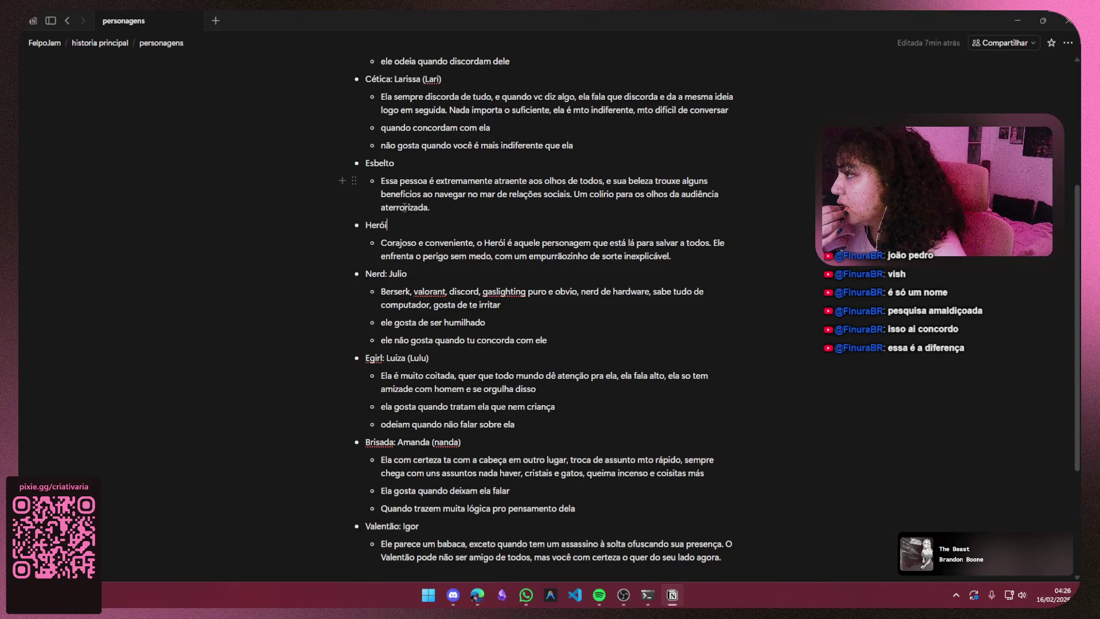
- Delete the Esbelto and Herói bullets, leaving Atleta, Cética, Nerd, Egirl, Brisada and Valentão
left_click_drag(753, 248, 343, 146)
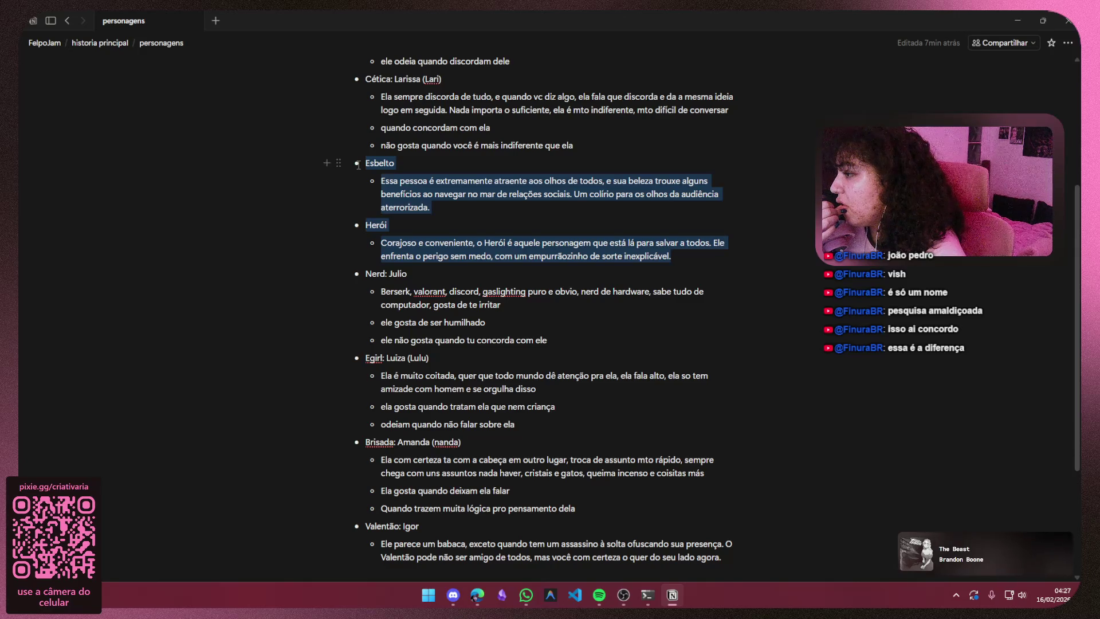
right_click(245, 227)
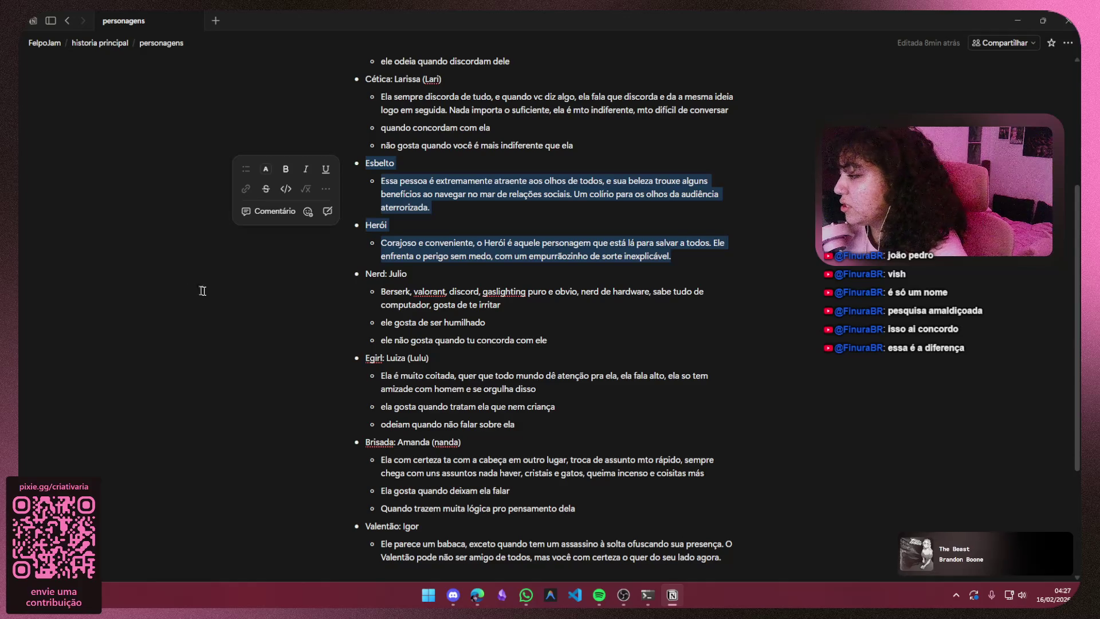
key("Delete")
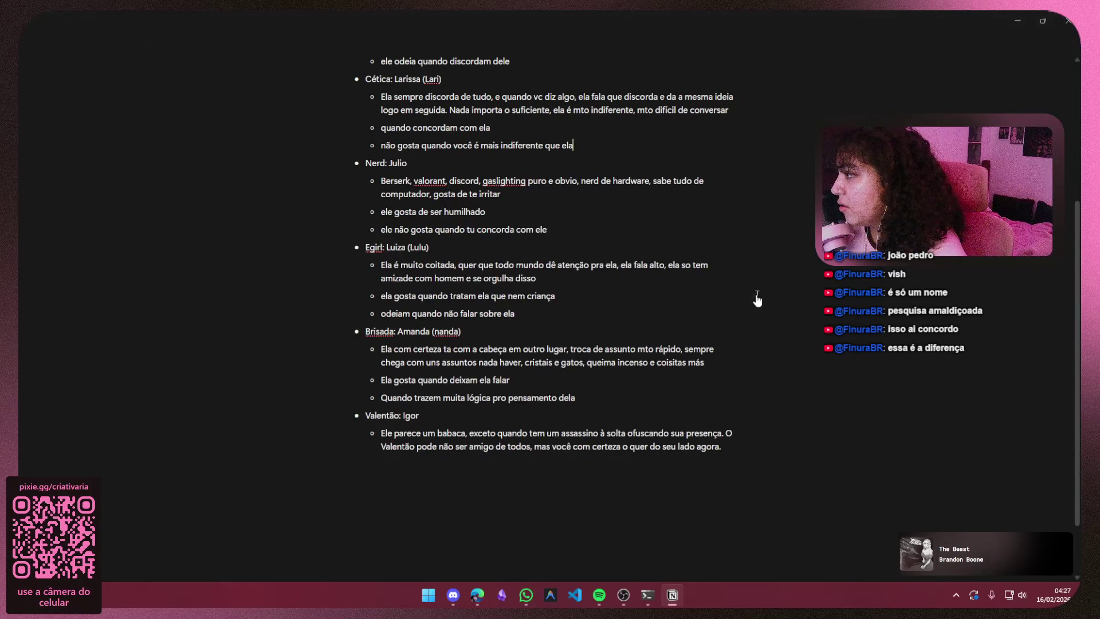
scroll(544, 191, "up", 2)
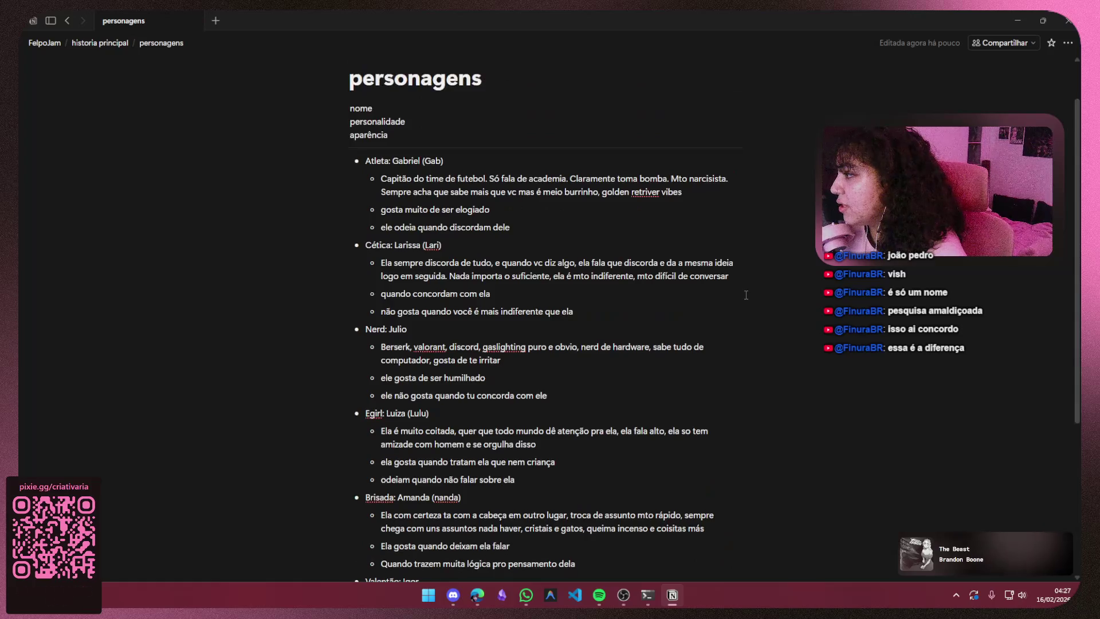
scroll(543, 191, "down", 1)
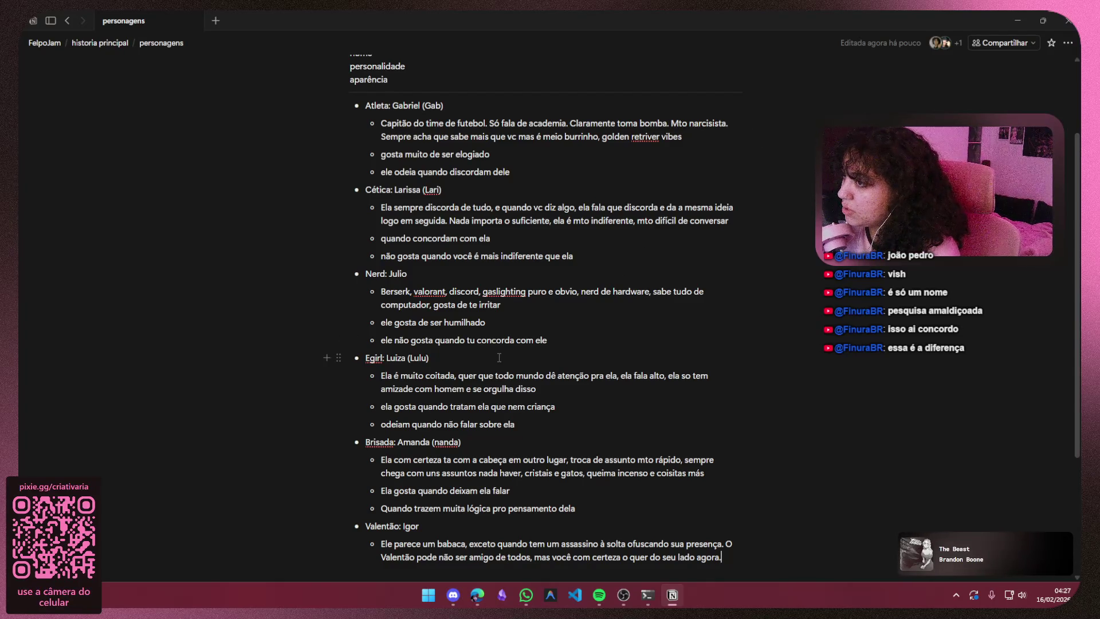
- Replace the Valentão label and the end of Igor's description to recast him as the Herói who seems a jerk but is kind
left_click_drag(399, 529, 367, 530)
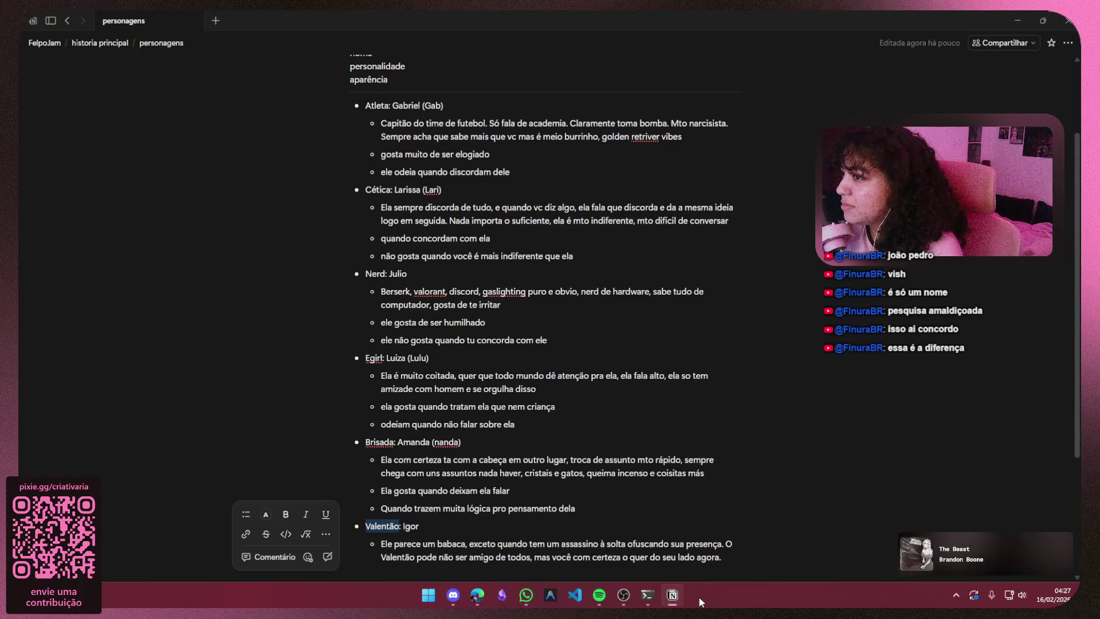
left_click(401, 526)
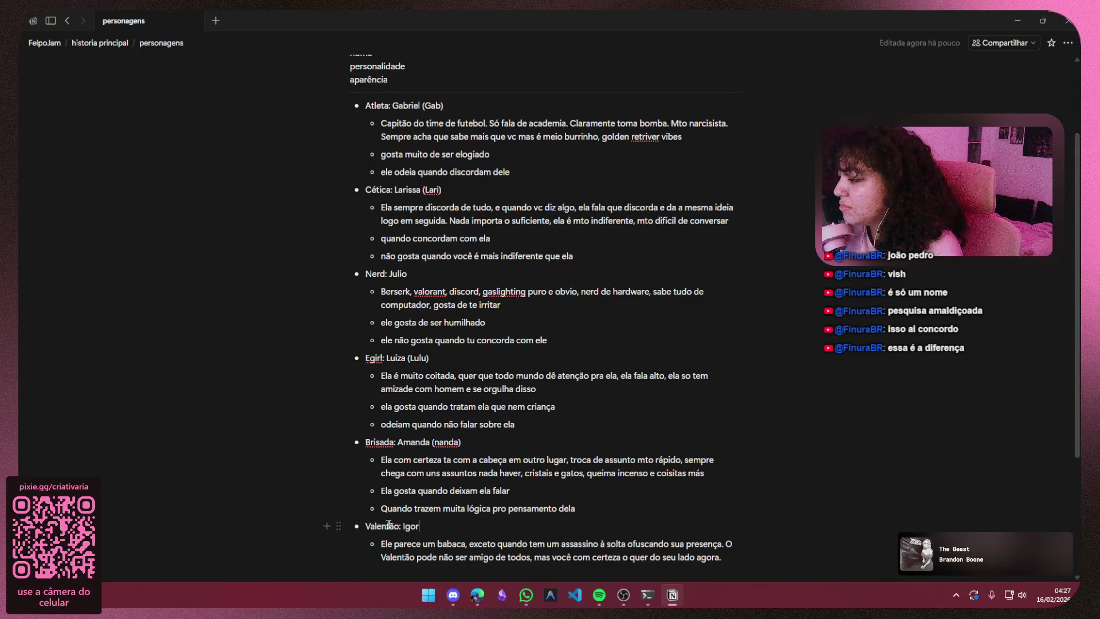
left_click_drag(400, 527, 366, 525)
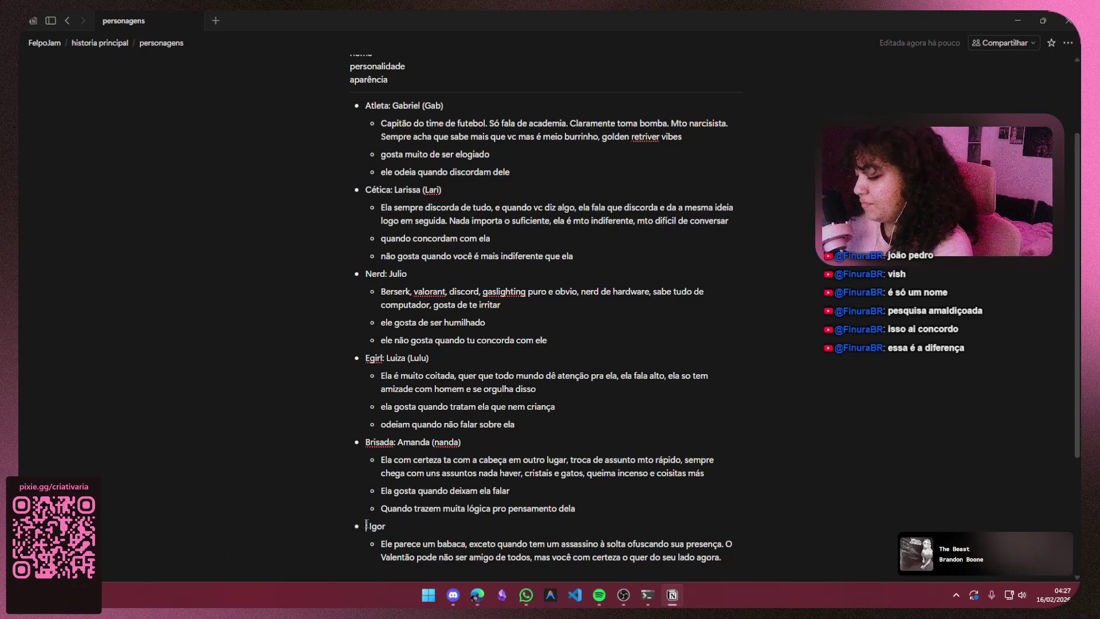
type("Hero ")
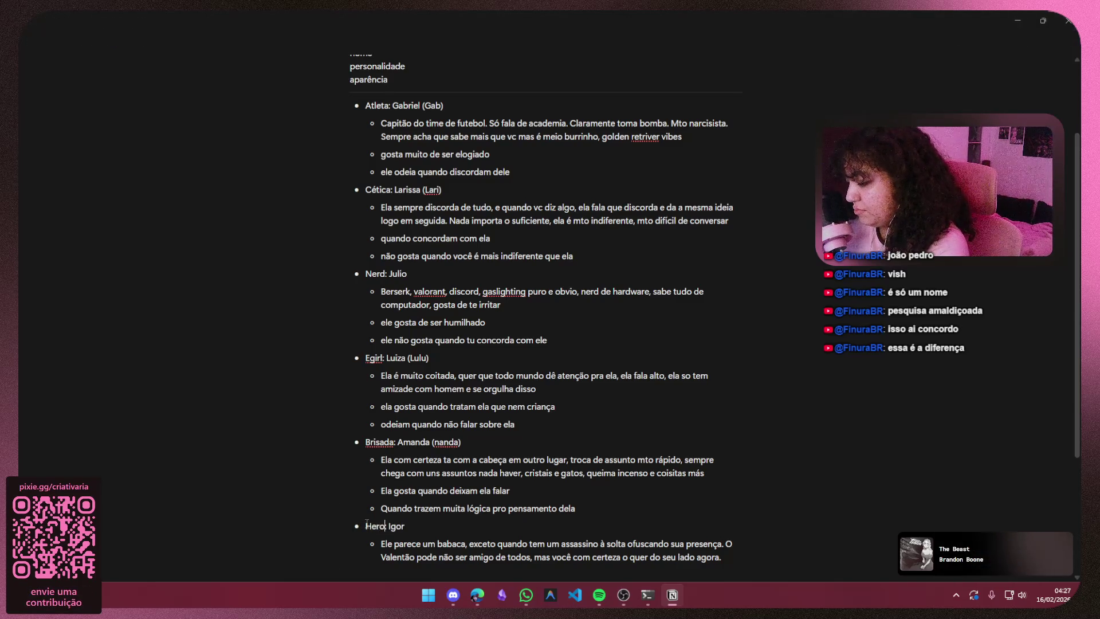
type("i")
left_click_drag(736, 556, 470, 514)
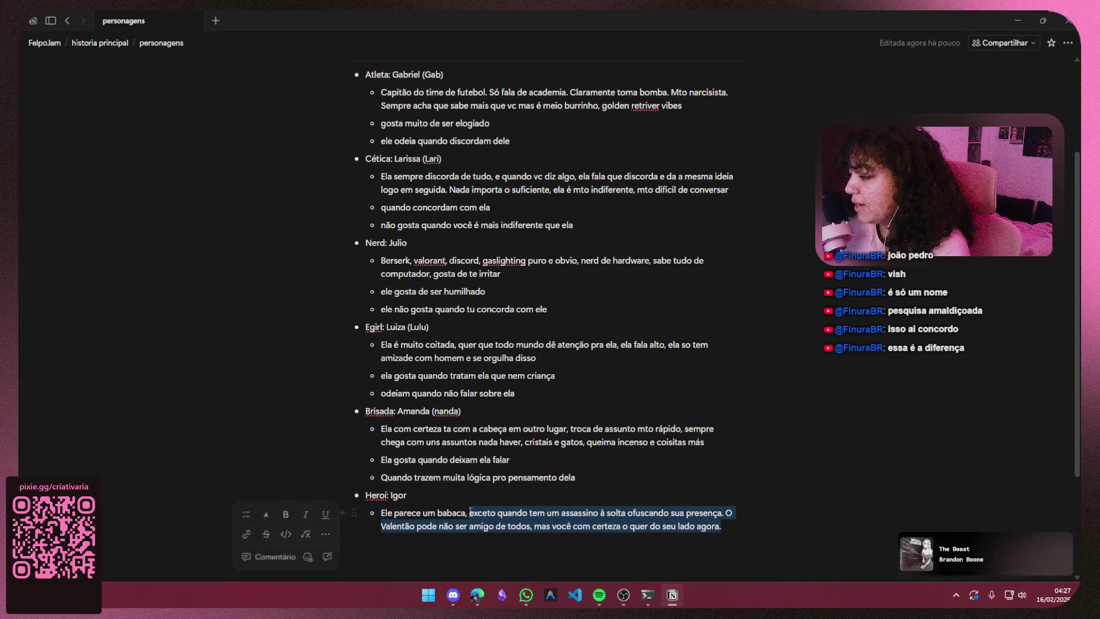
key("BackSpace")
type("mas ")
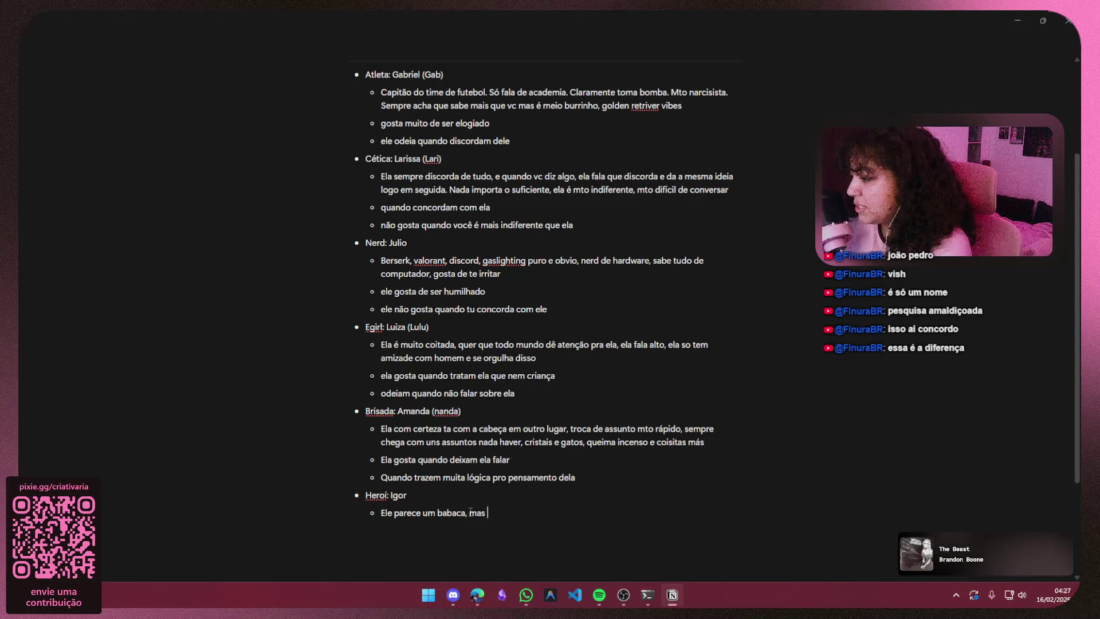
type("ele mto legal")
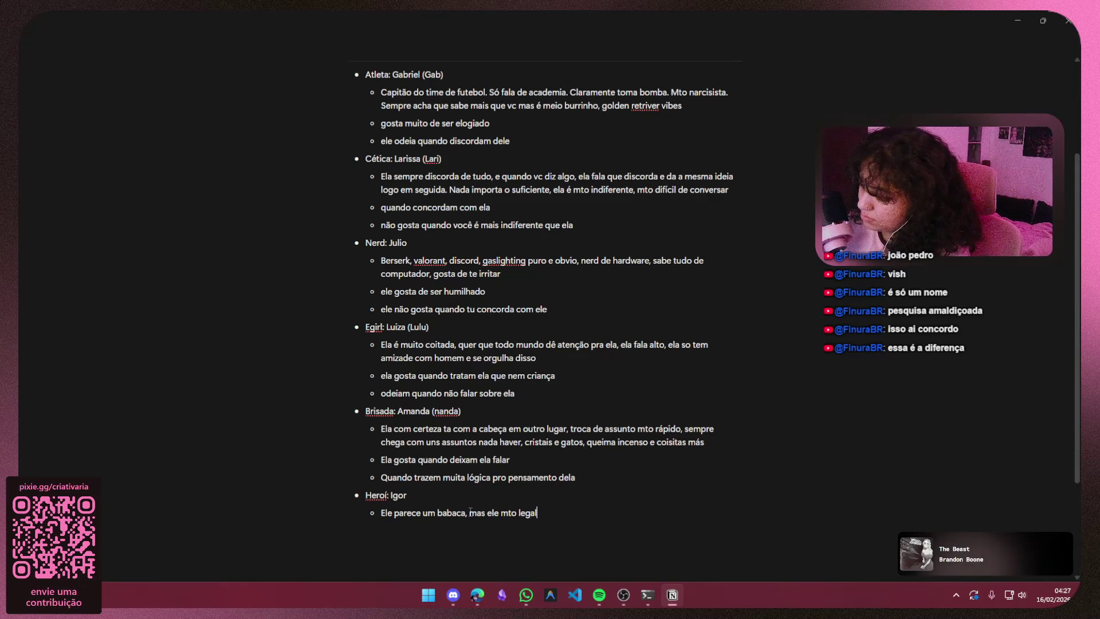
type(", gentil e")
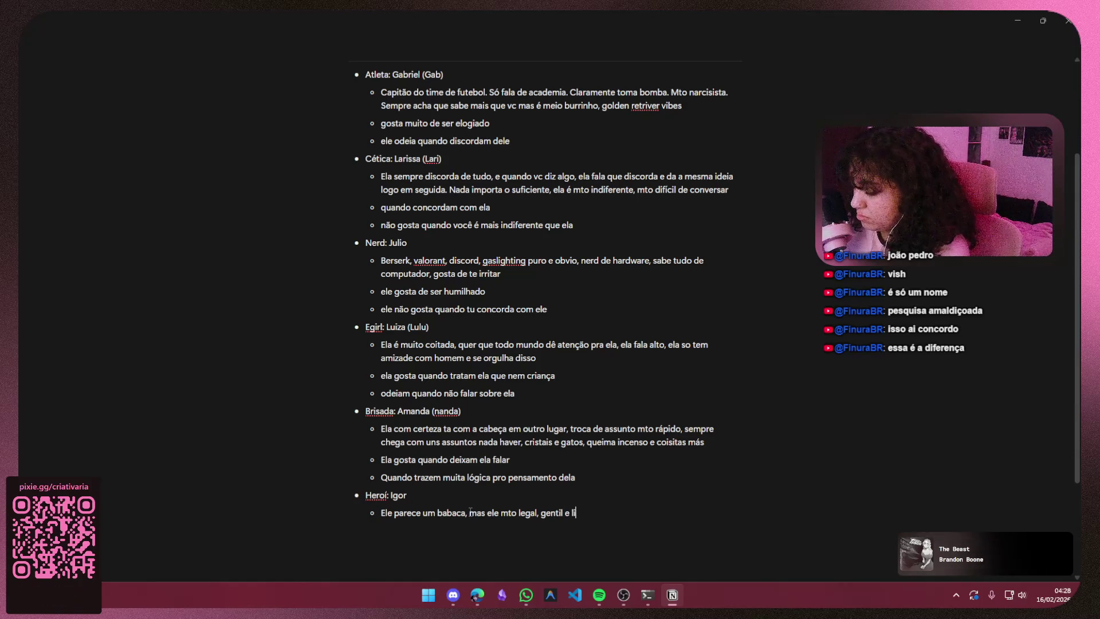
type("literlmente s")
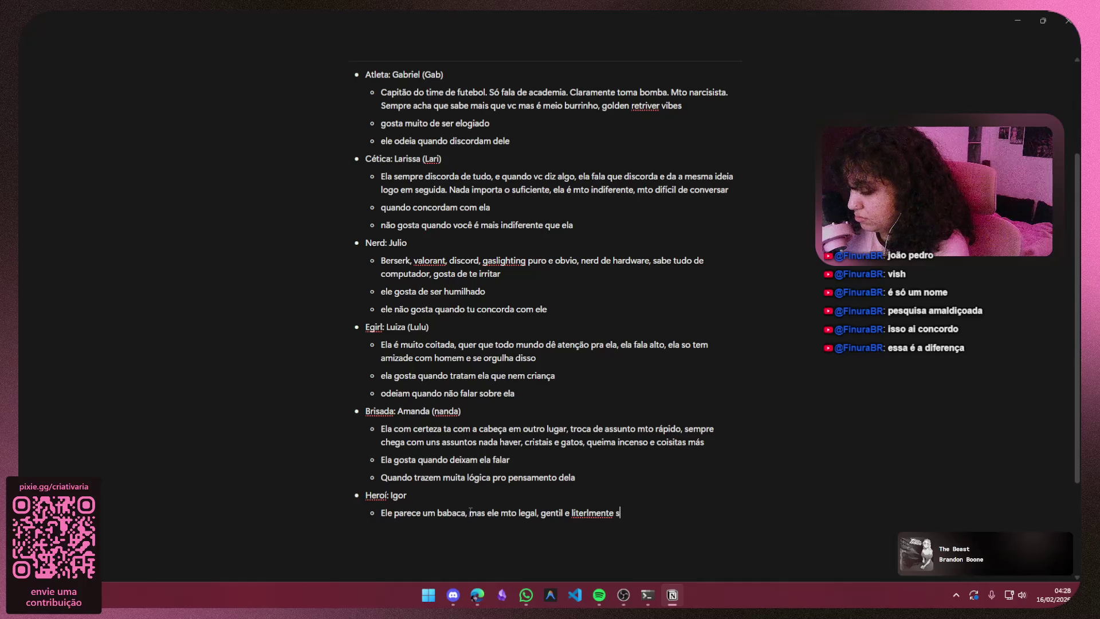
type("ó quer sua amizade")
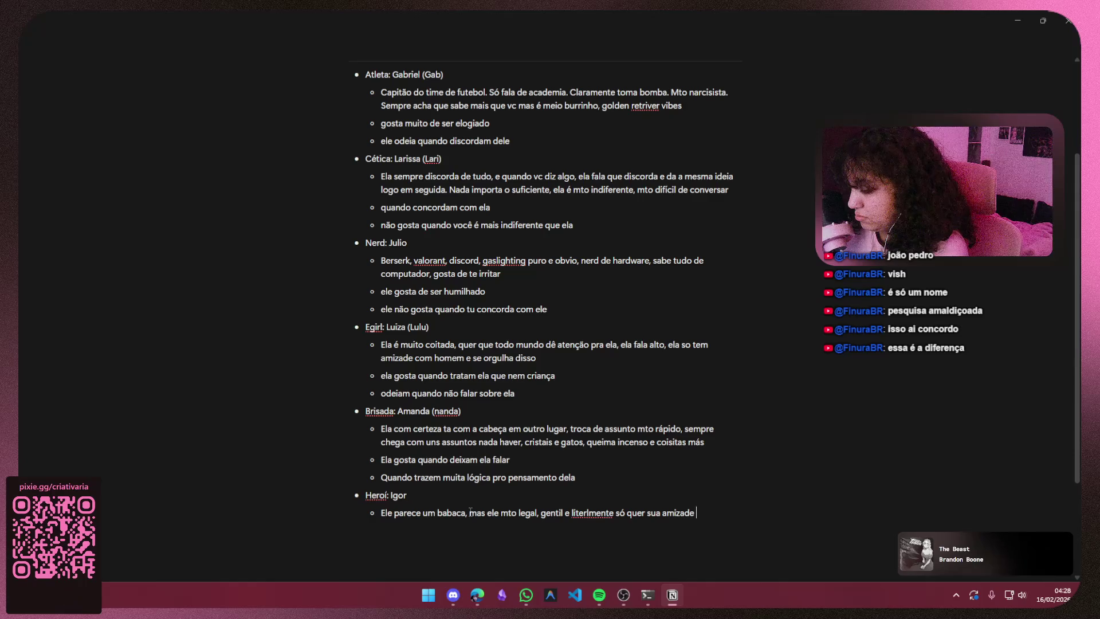
type(" me")
type("mo")
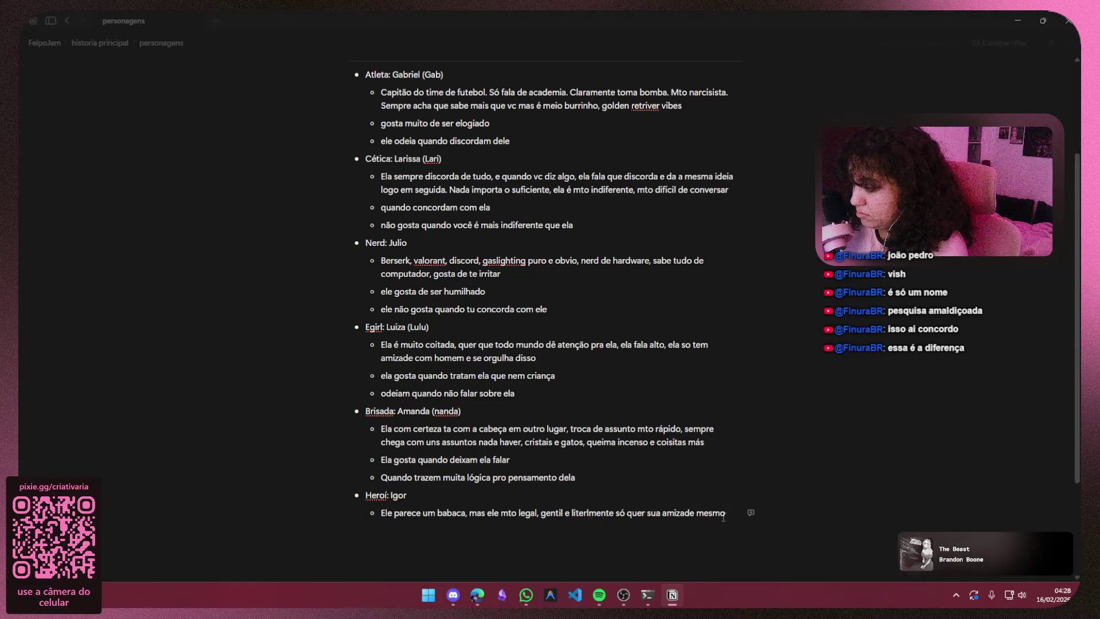
- Remove the misspelled word 'literlmente' from Igor's description and return to its end
right_click(593, 513)
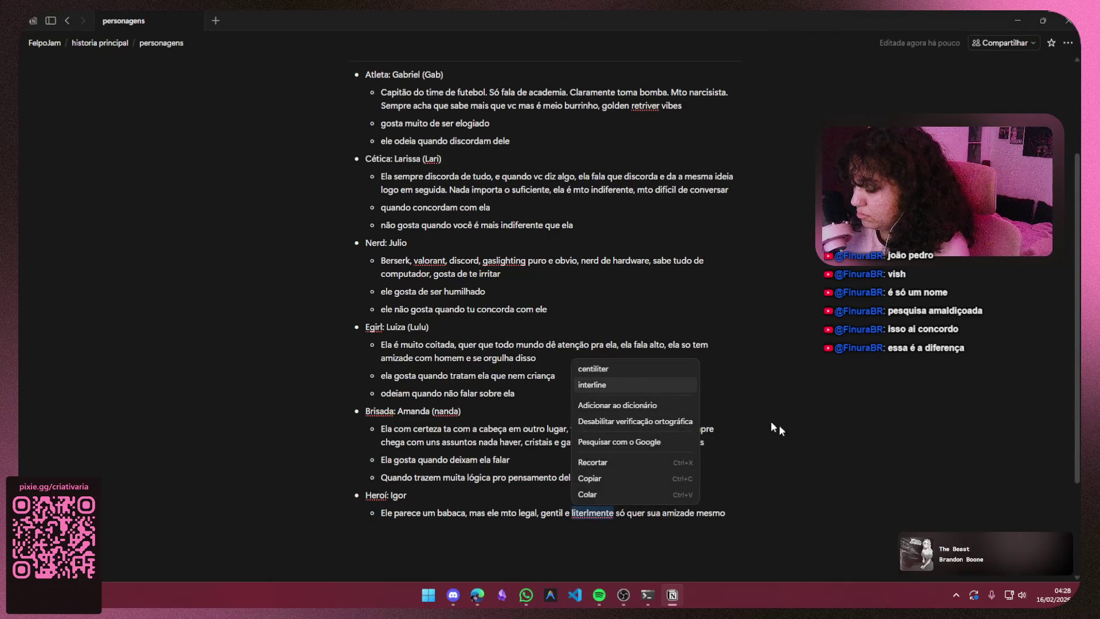
left_click(618, 522)
left_click_drag(615, 513, 577, 513)
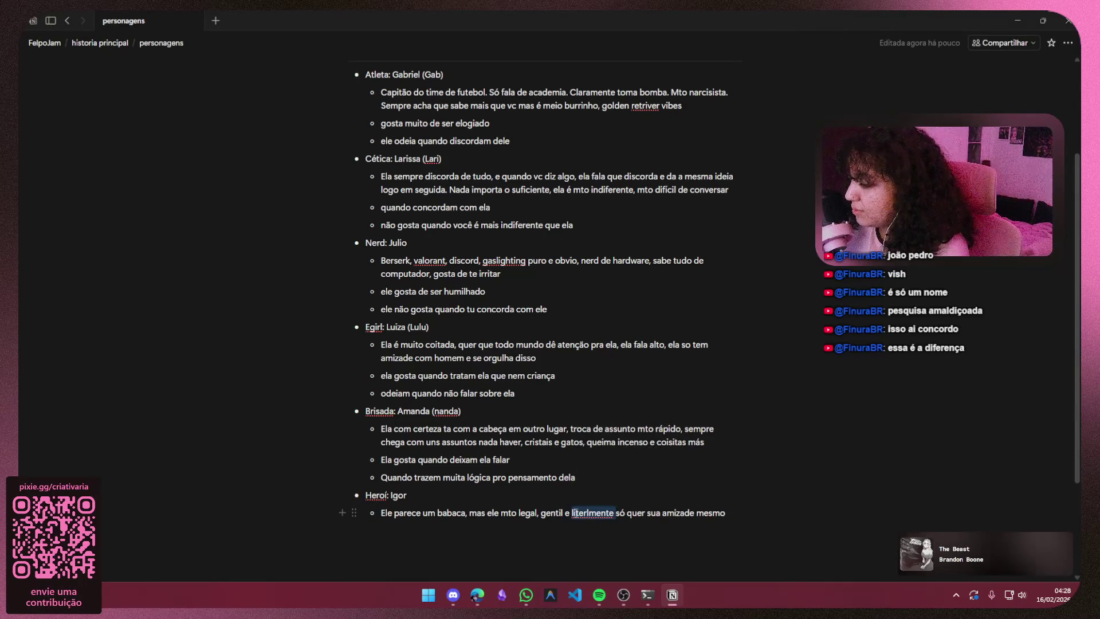
key("BackSpace")
left_click(700, 513)
- Add Igor's 'gosta quando' and 'nao gosta quando' bullets, then resume writing after 'mesmo' in his description
key("Return")
type("osta quq")
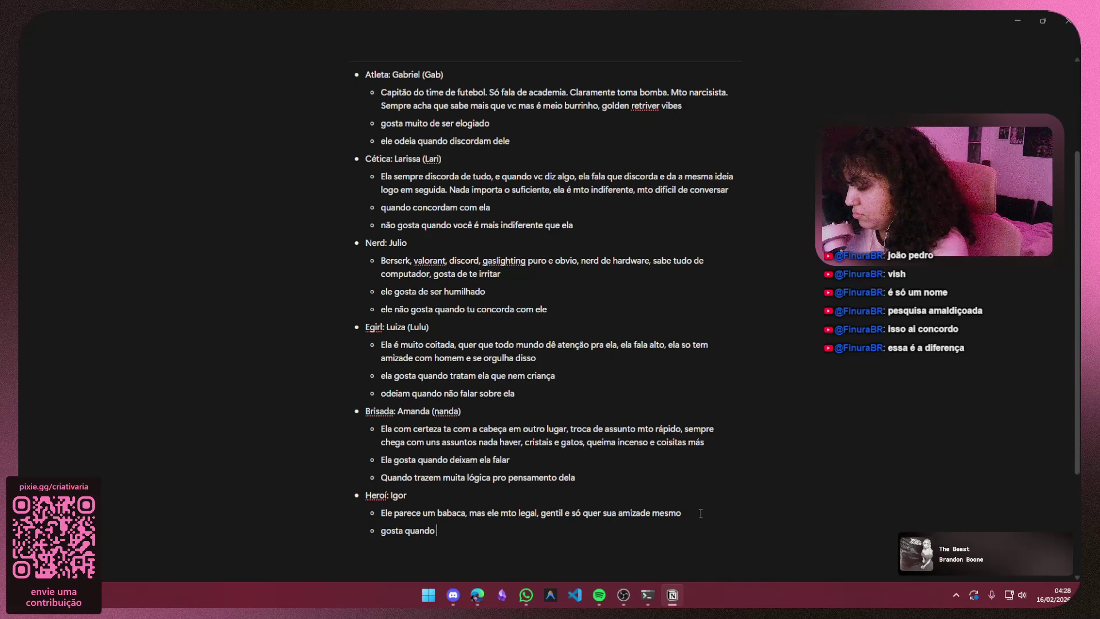
type("eh legal com ele")
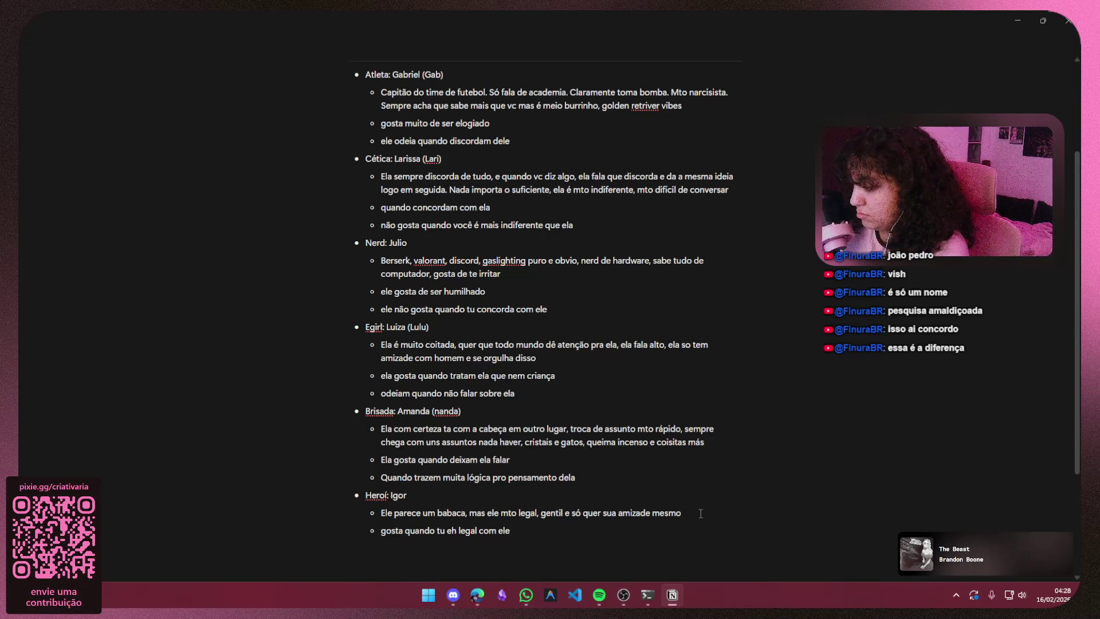
key("Return")
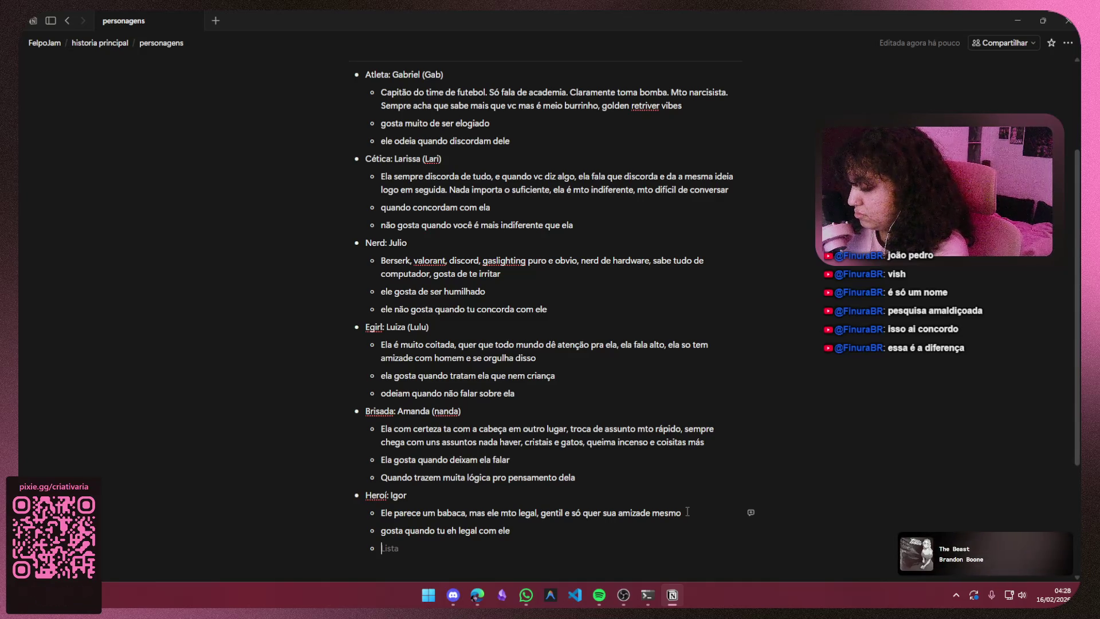
type("nao gosta quando tu ")
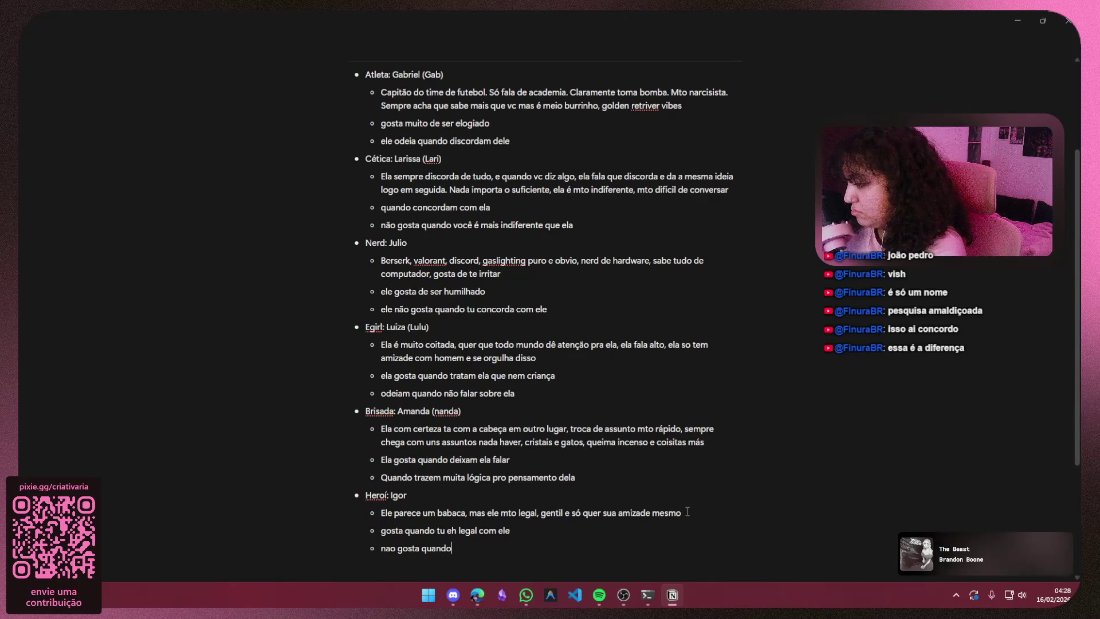
type("não ")
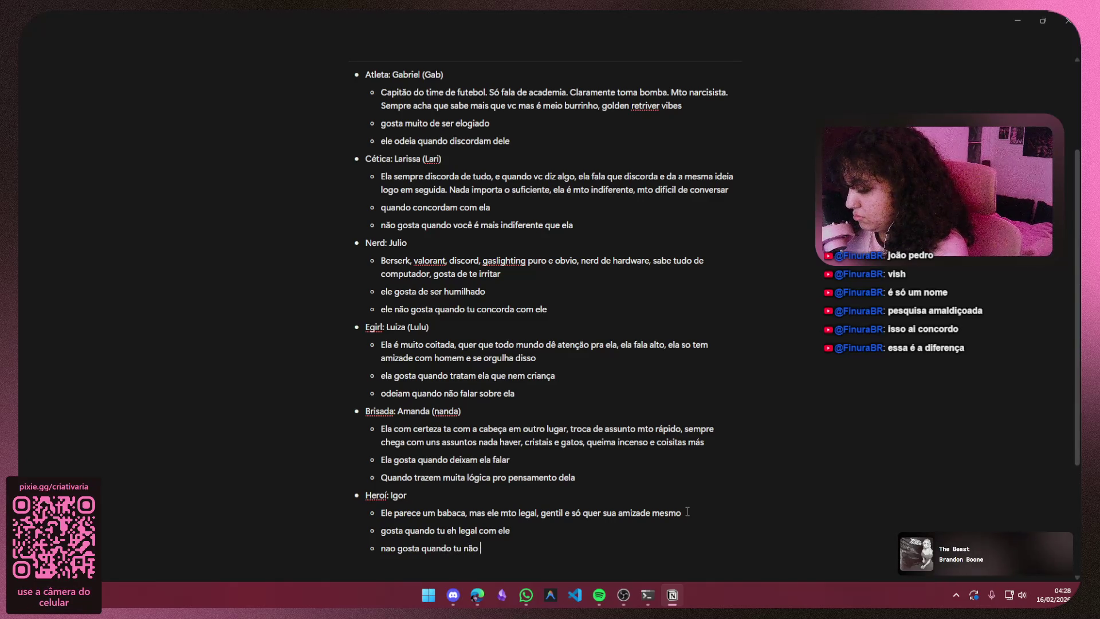
type("é legal com ele")
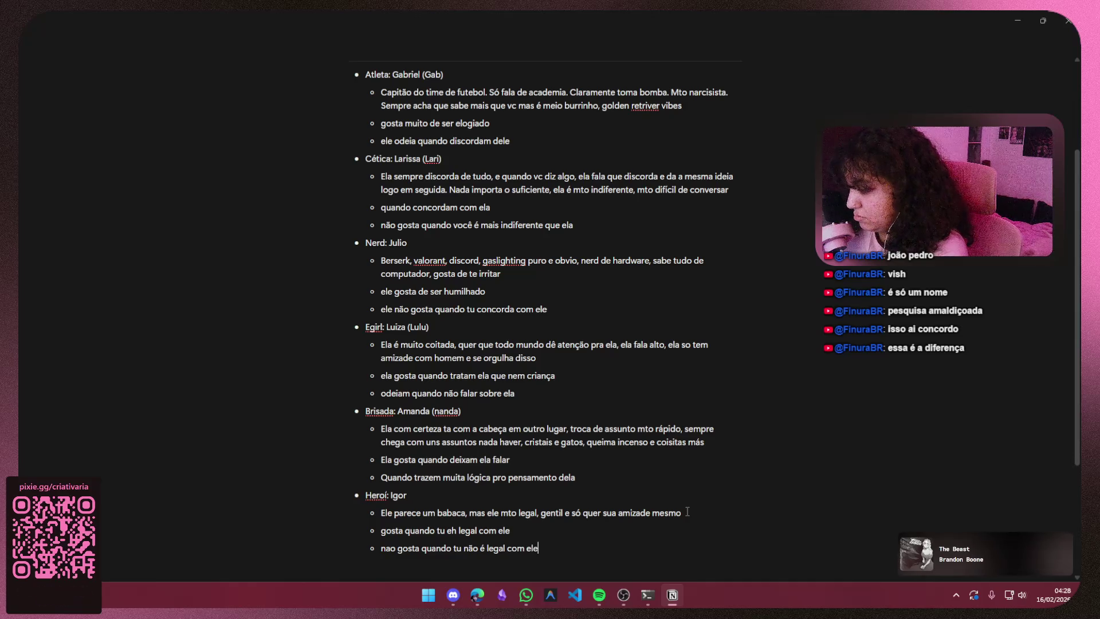
left_click_drag(464, 514, 693, 512)
left_click(693, 512)
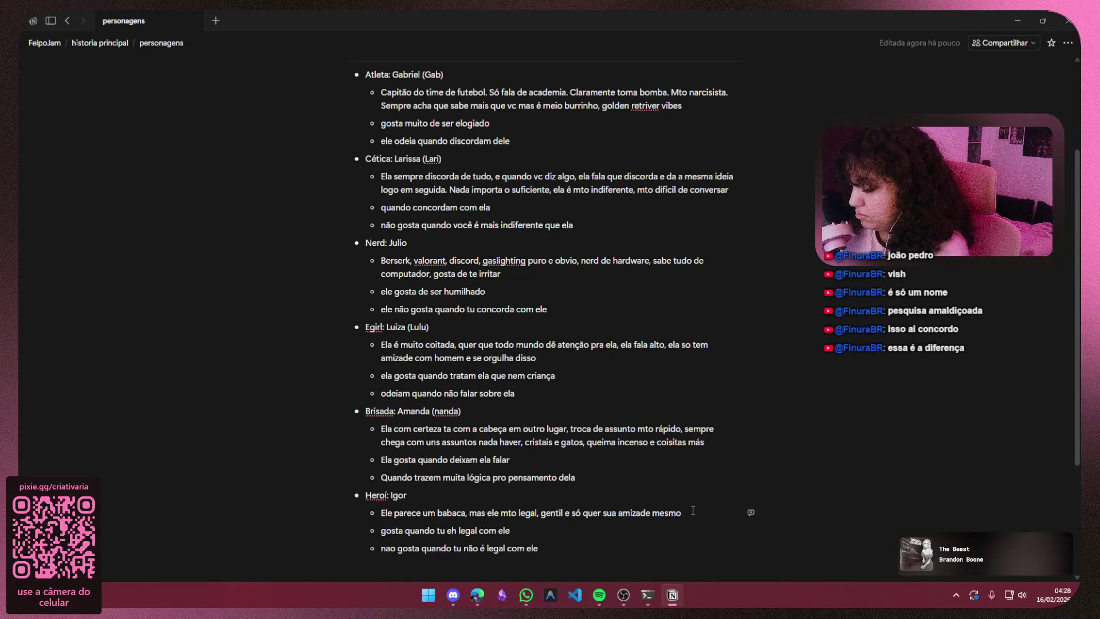
type(", ")
type("assim")
type("naria a")
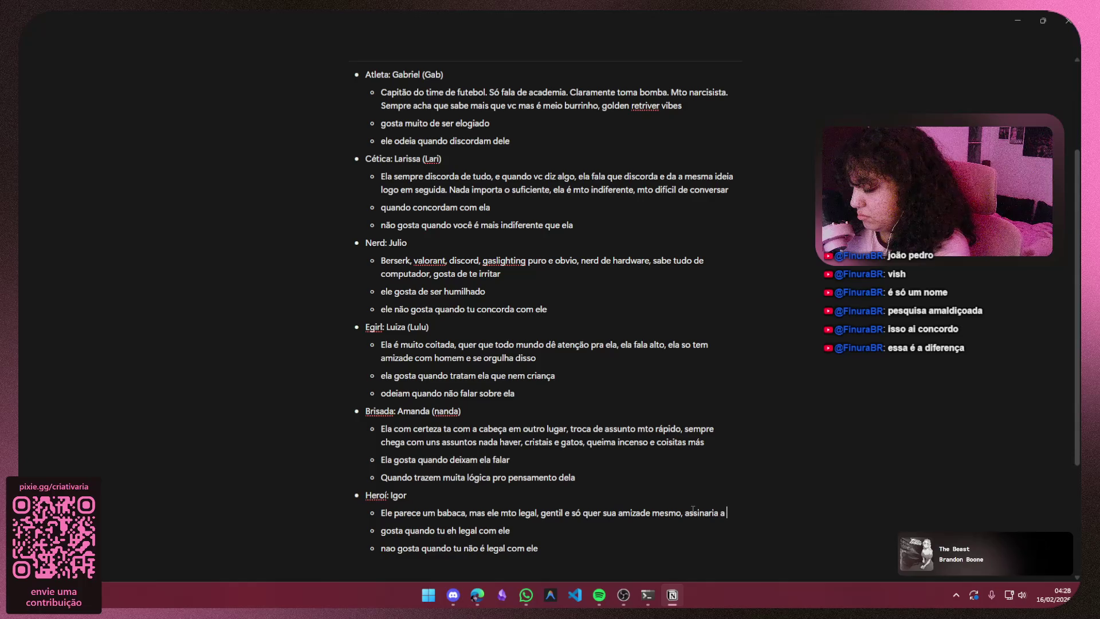
- Write that Igor would sign the notebook but just keep chatting, fixing a typo after 'assinaria'
key("BackSpace")
type("o ca")
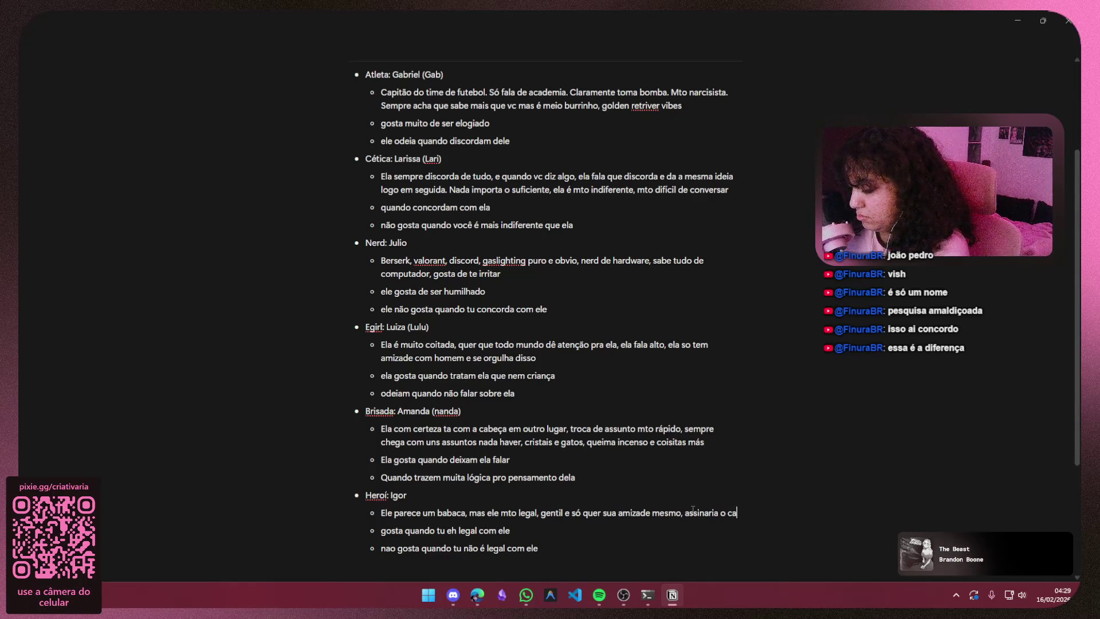
type("derno mas na")
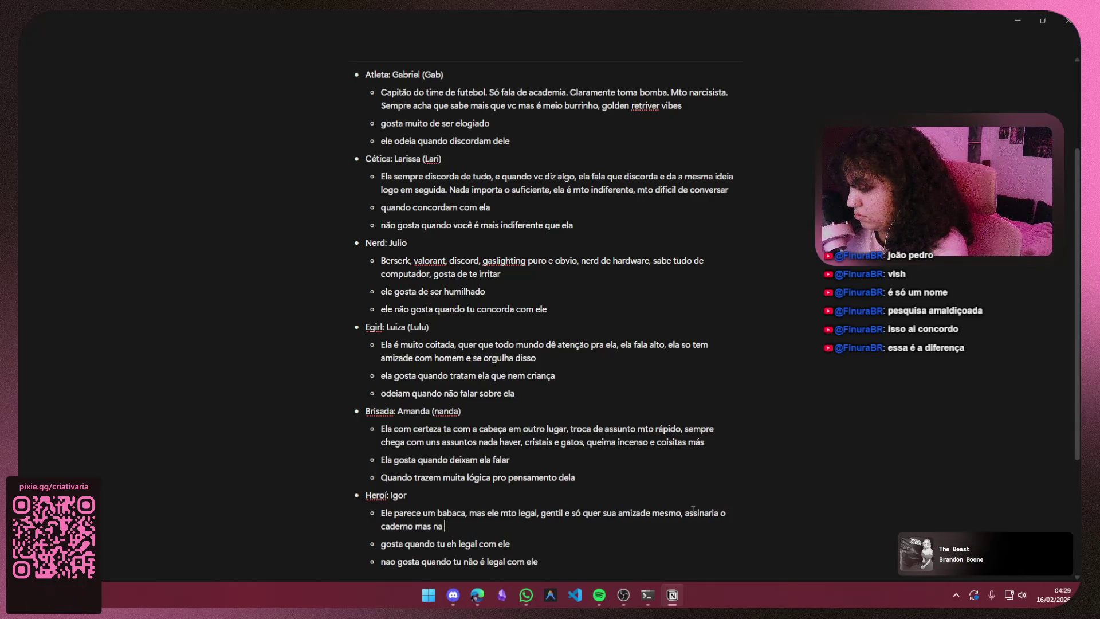
type(" hr")
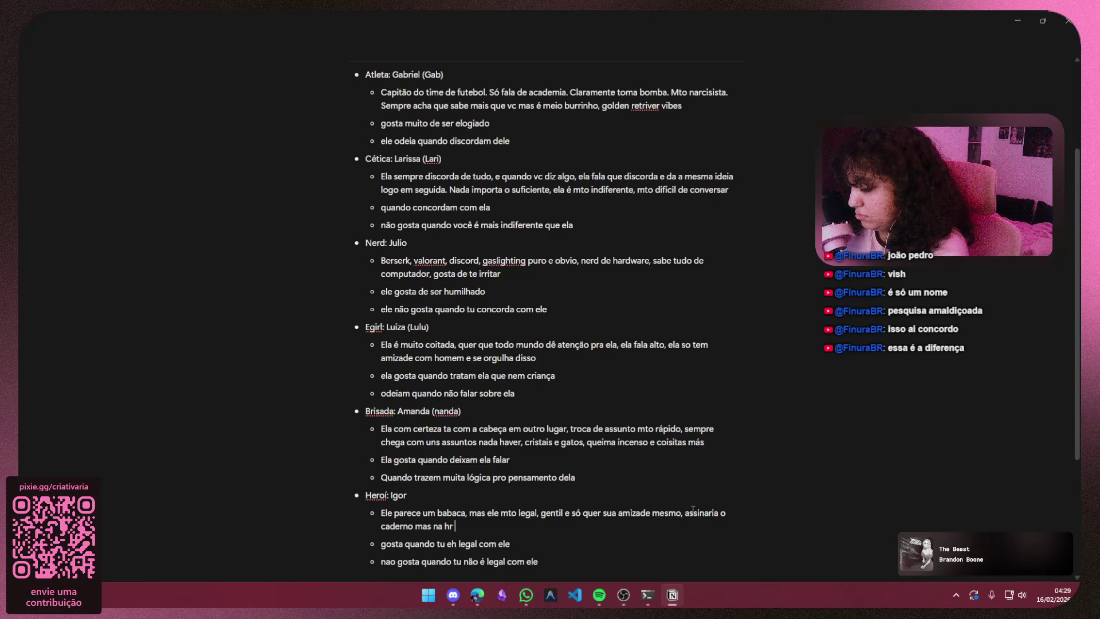
type(" só ficaria conversando mesmo.")
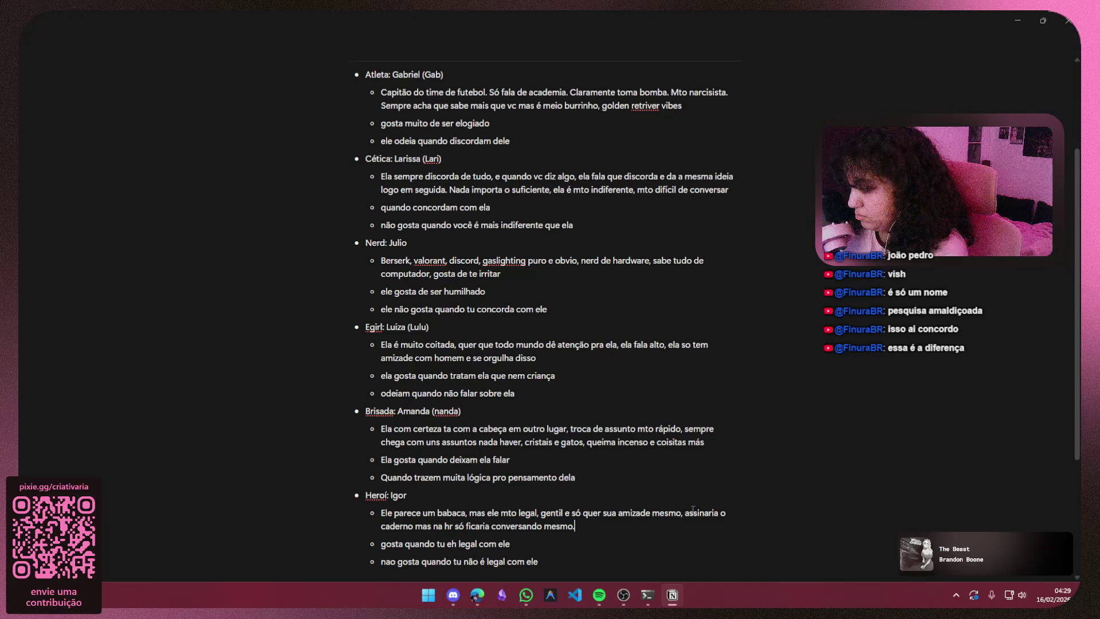
left_click(462, 411)
scroll(626, 217, "up", 1)
scroll(626, 217, "down", 1)
scroll(611, 354, "down", 3)
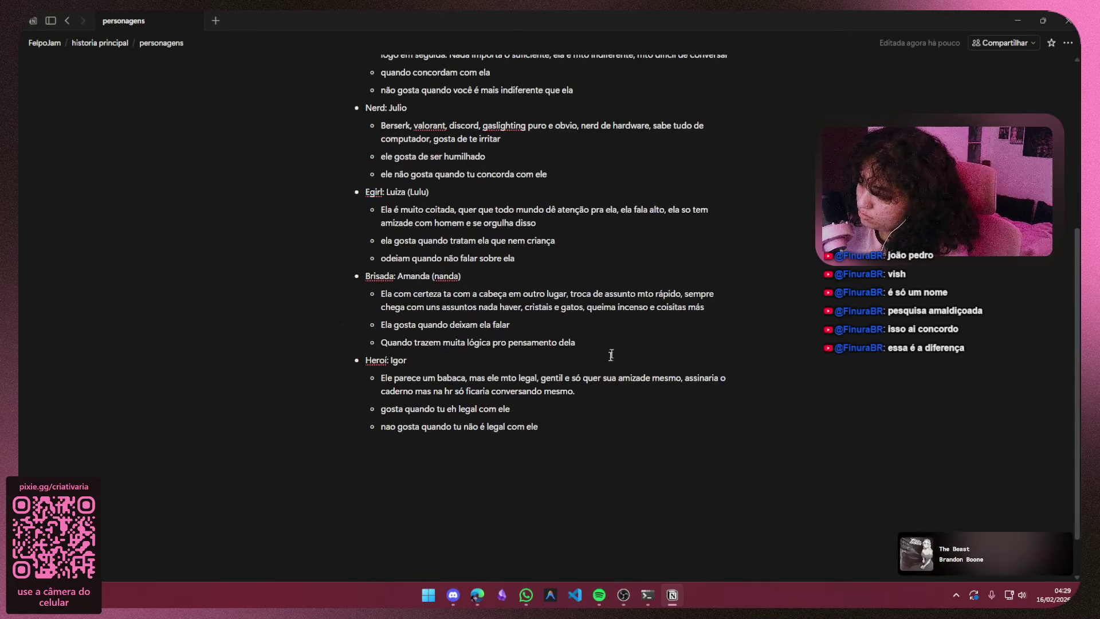
triple_click(598, 388)
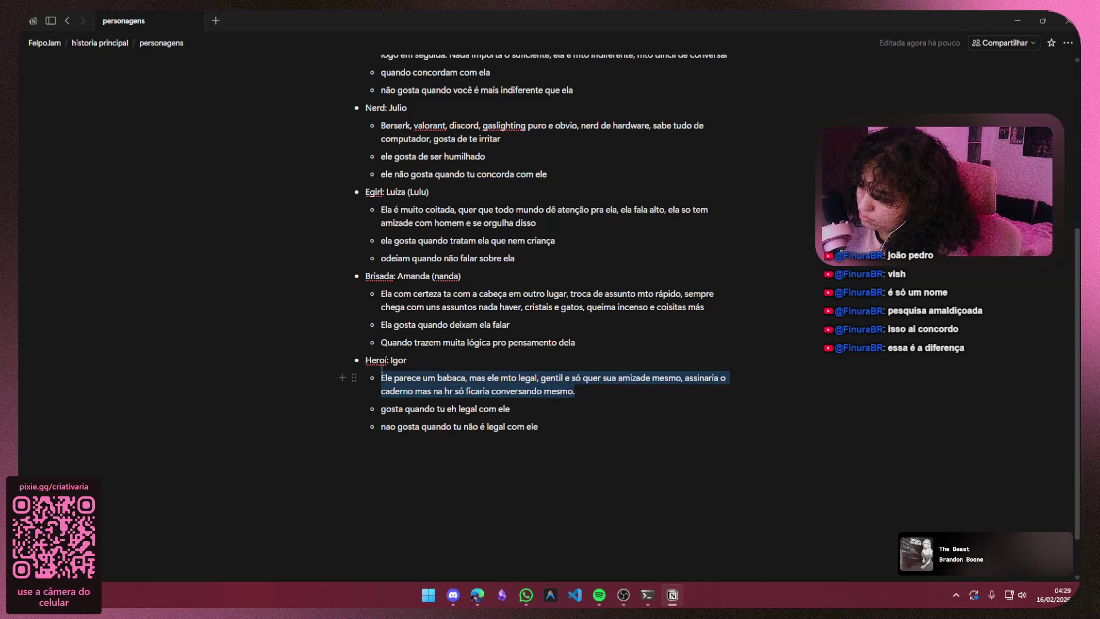
left_click(596, 397)
key("BackSpace")
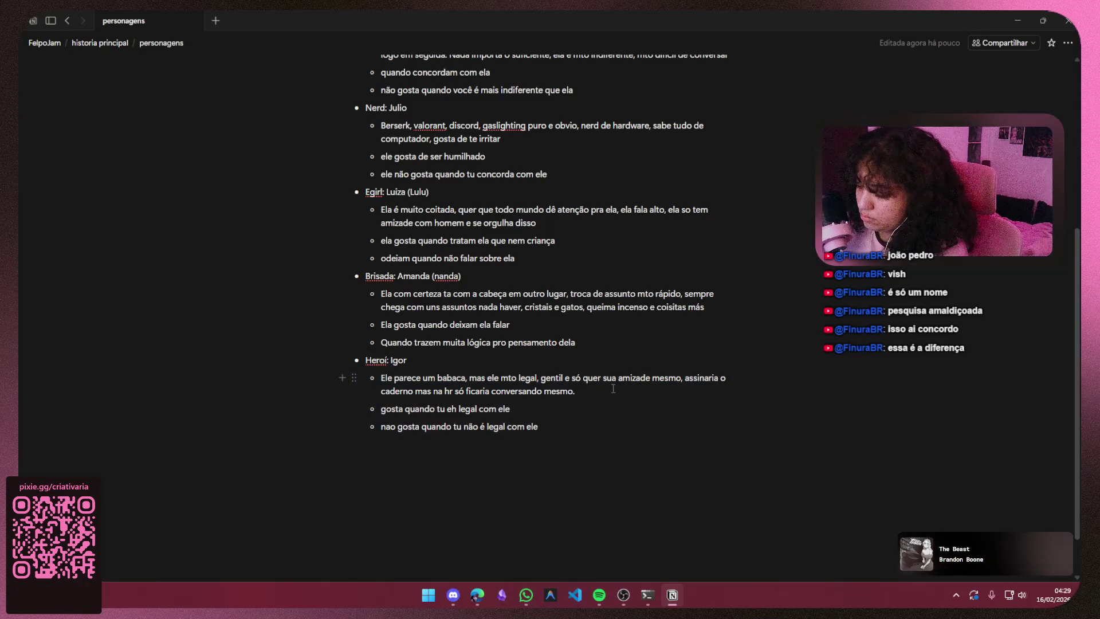
type(", ele")
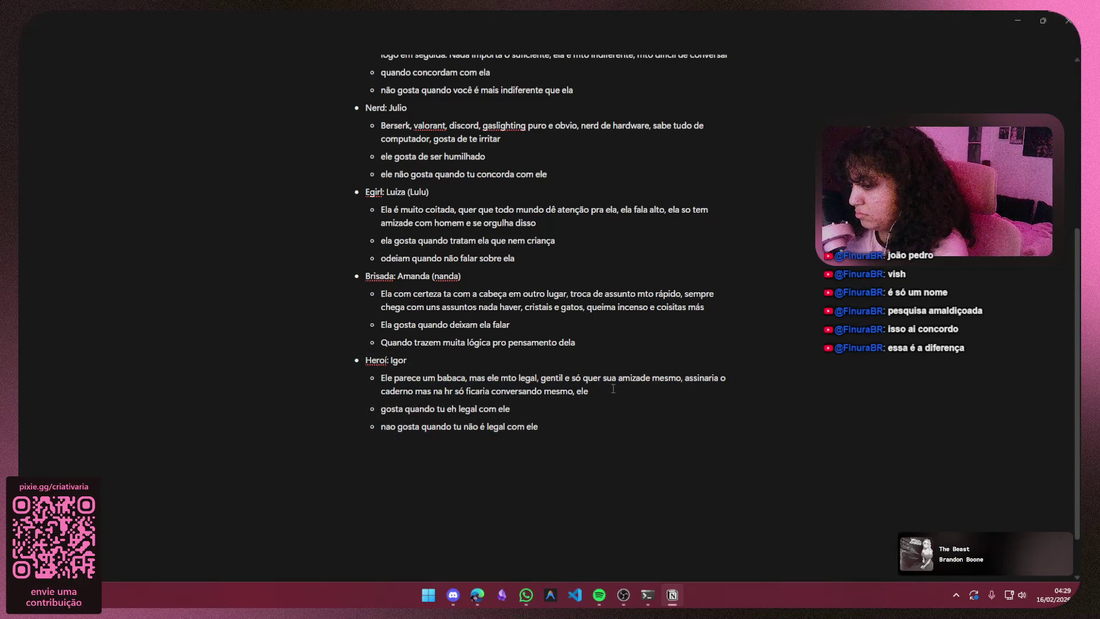
type(" n")
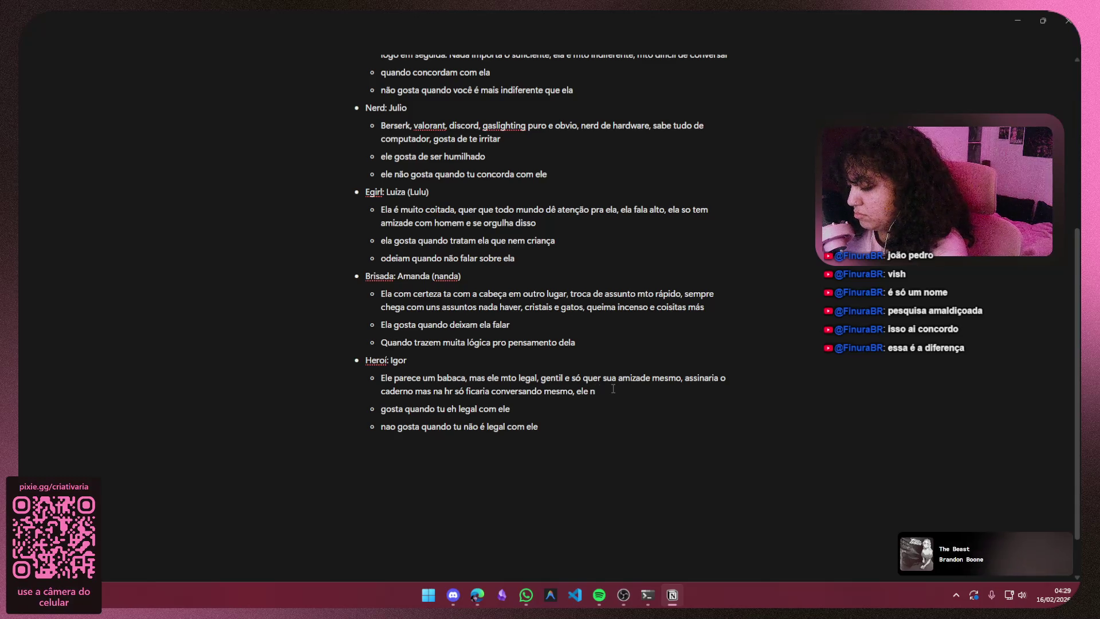
type("ão sabe pq ta a")
- Erase the clause added after 'mesmo' so the description closes with the question instead
key("BackSpace")
key("BackSpace")
key("BackSpace")
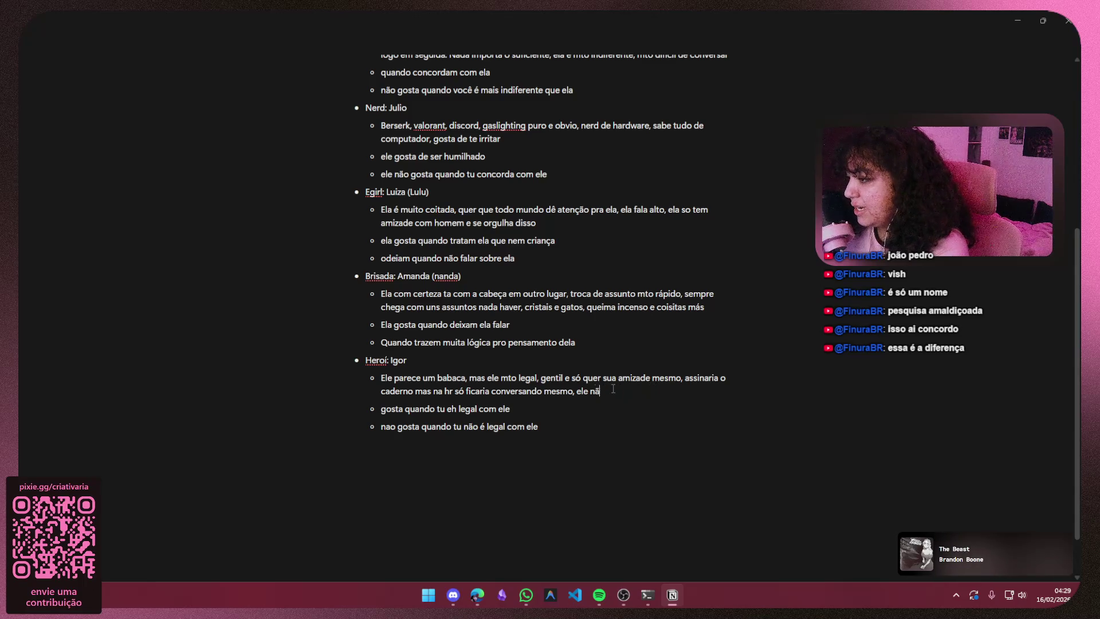
key("BackSpace")
key("BackSpace")
key("BackSpace")
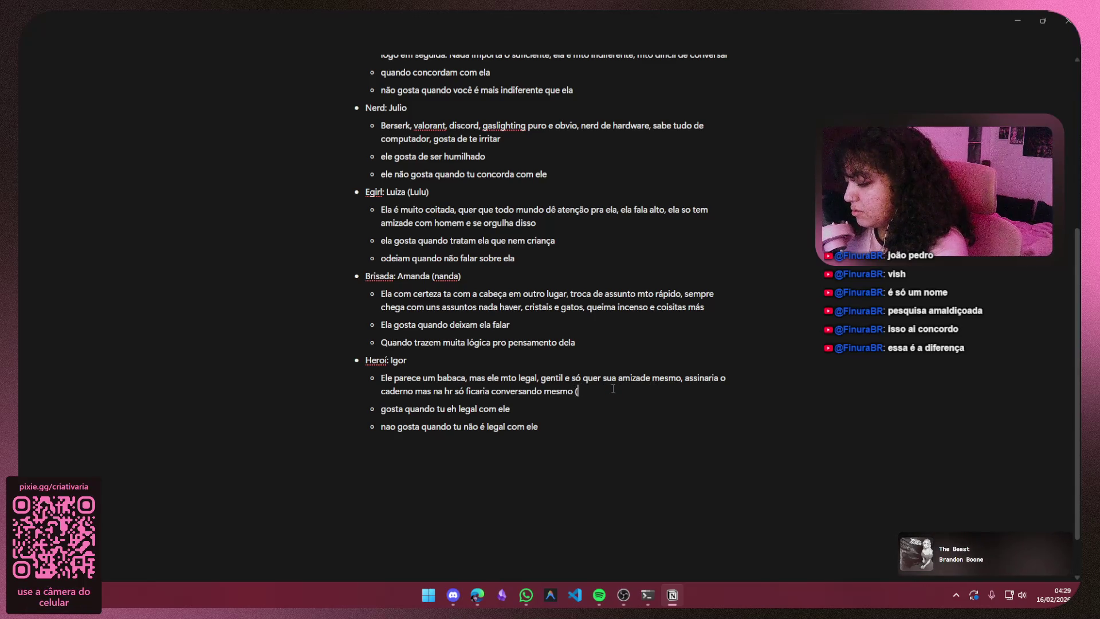
type("a ali?")
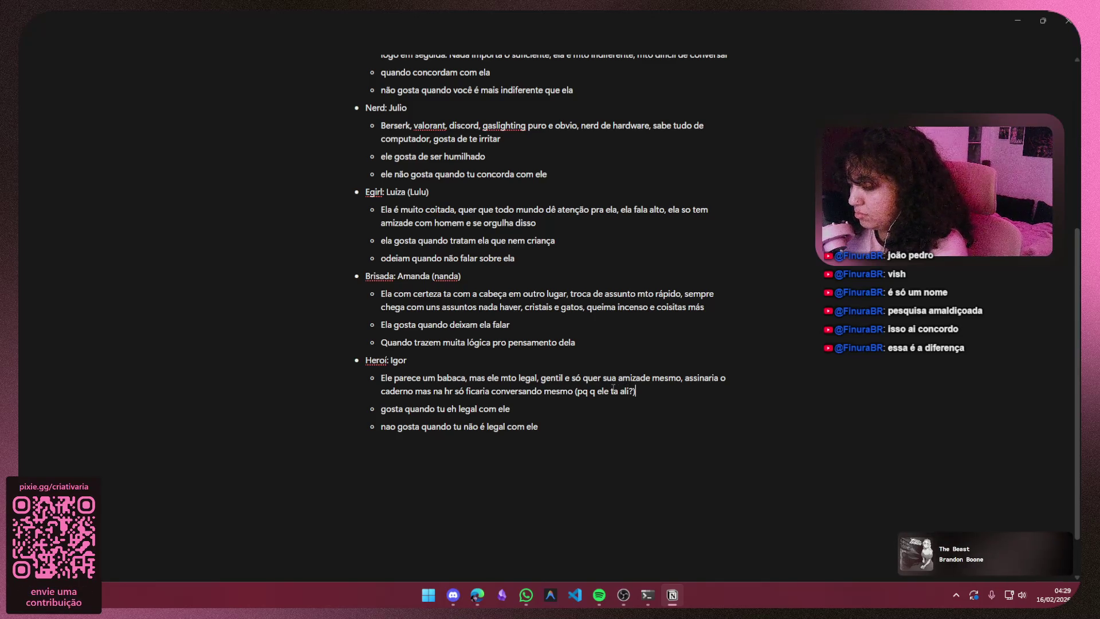
key("ctrl+a")
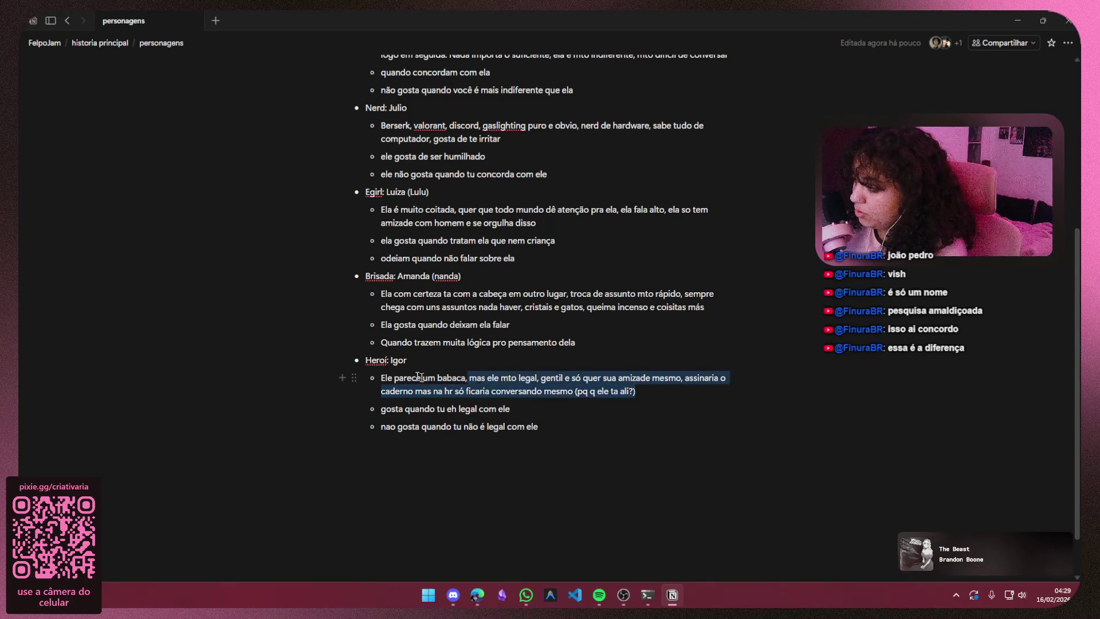
left_click(775, 406)
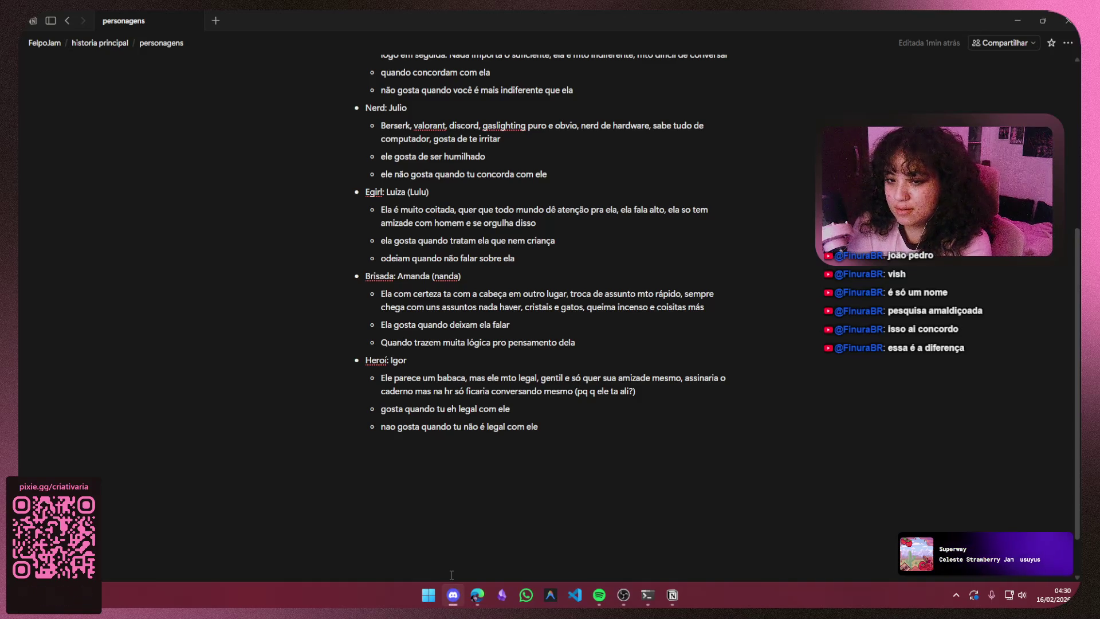
scroll(724, 388, "up", 1)
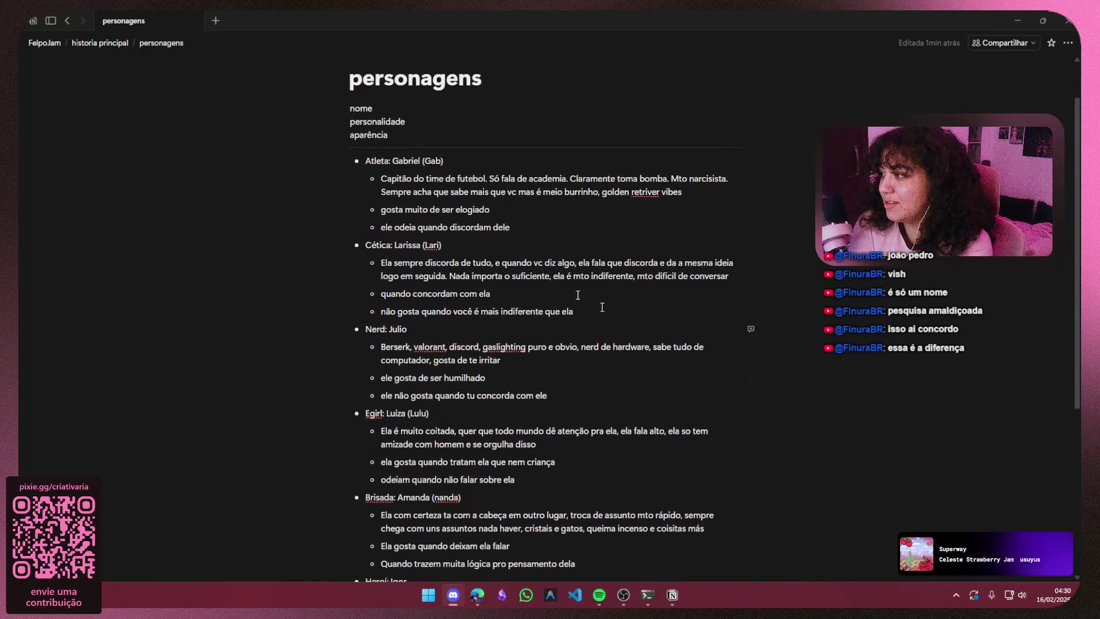
scroll(396, 258, "down", 1)
scroll(388, 469, "down", 1)
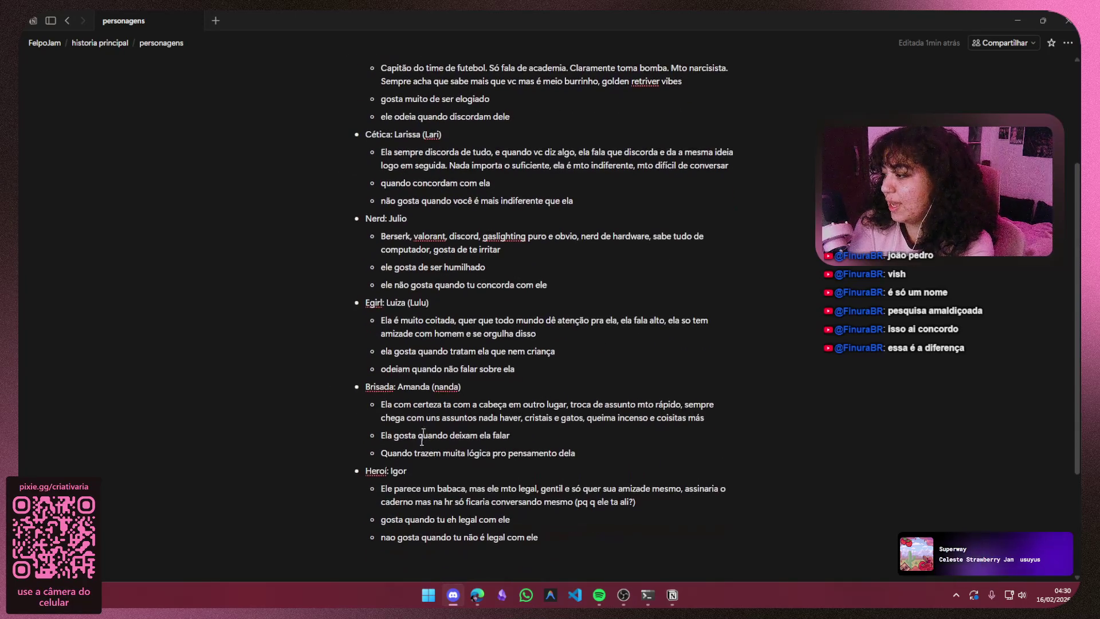
- Delete the trailing '(pq q ele ta ali?)' so Igor's description ends with 'só ficaria conversando mesmo'
left_click_drag(369, 487, 402, 486)
mouse_move(540, 488)
left_mouse_down()
mouse_move(668, 484)
mouse_move(447, 504)
mouse_move(455, 520)
mouse_move(504, 502)
mouse_move(574, 501)
left_mouse_up()
left_click(652, 504)
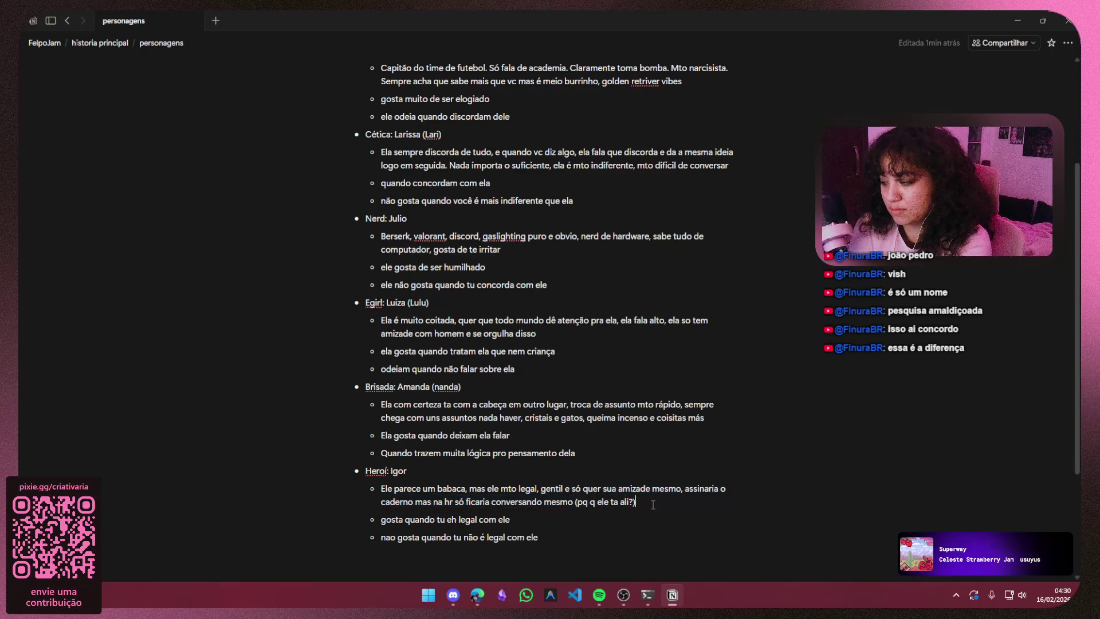
key("BackSpace")
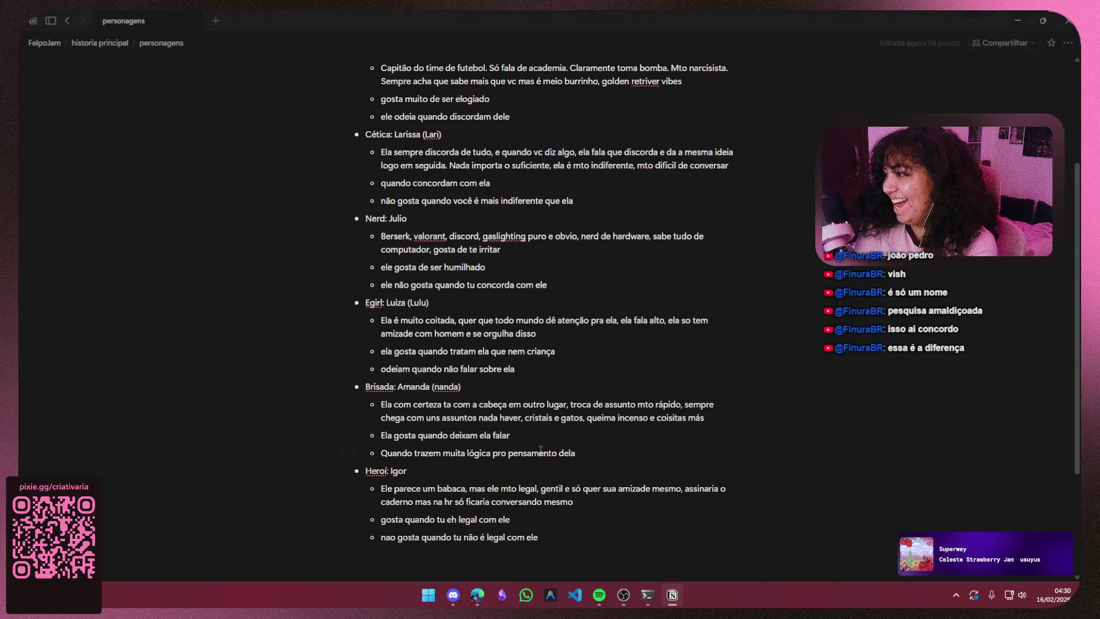
scroll(733, 414, "up", 2)
left_click_drag(601, 386, 654, 332)
- Append '(o objetivo dele é te irritar)' to Julio's last dislike, then minimize Notion
left_click(575, 366)
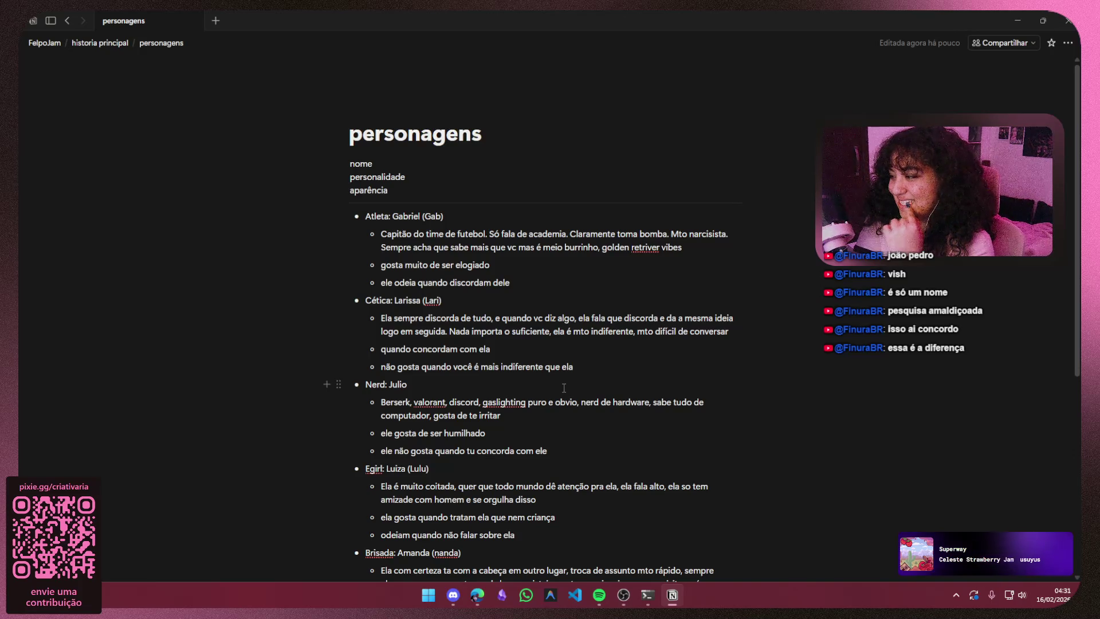
scroll(712, 410, "down", 3)
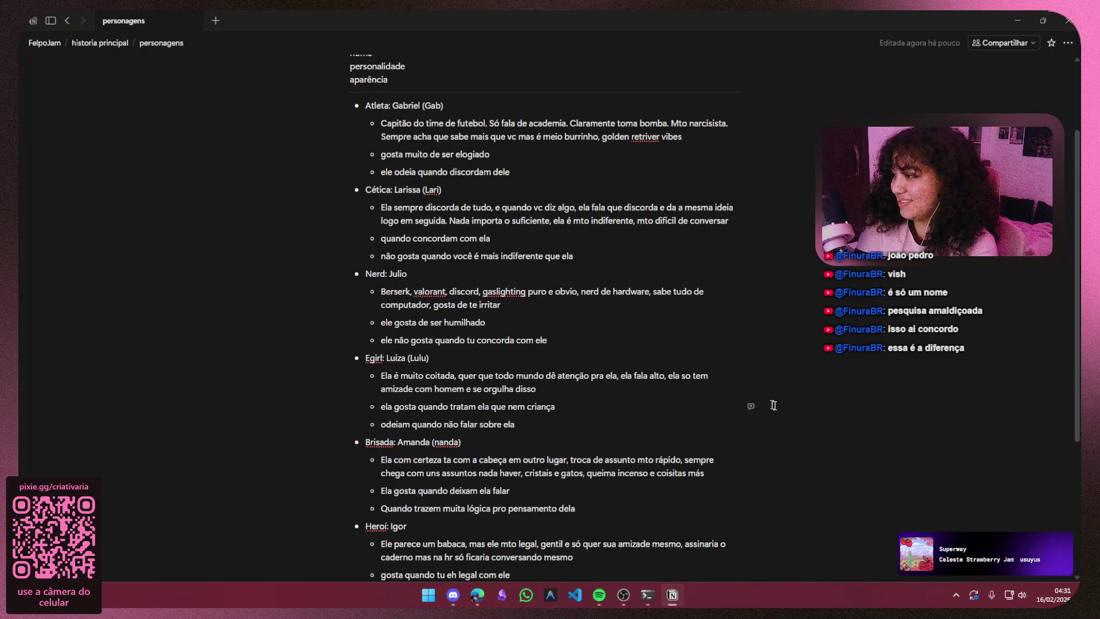
scroll(768, 403, "down", 2)
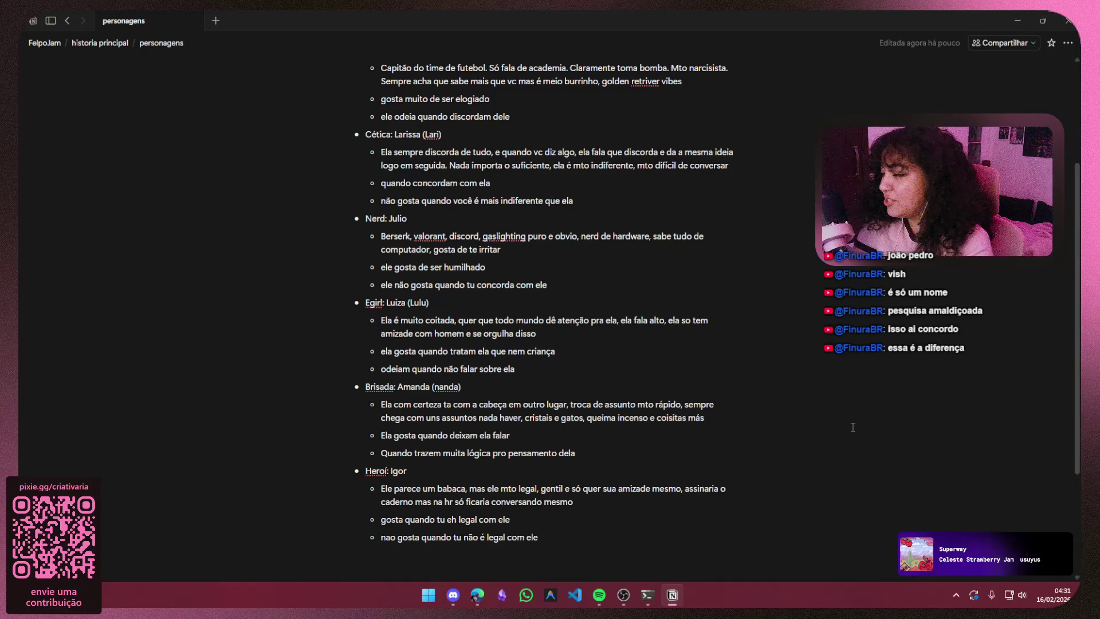
scroll(852, 427, "up", 1)
type("(o objetivo dele é te irritar")
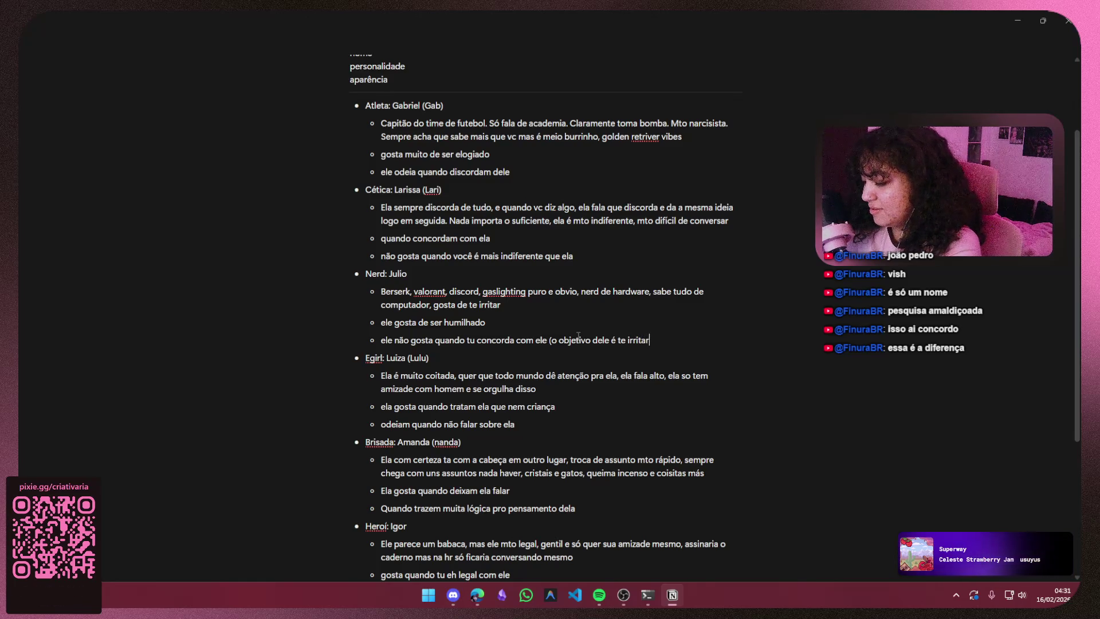
type(")")
scroll(592, 262, "down", 1)
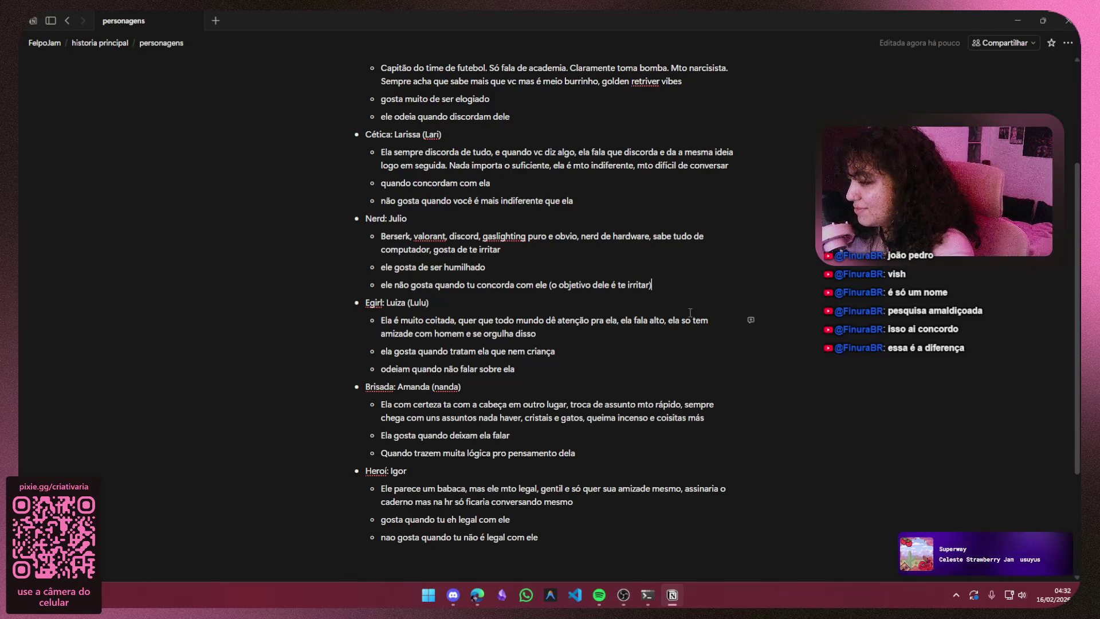
left_click(1016, 20)
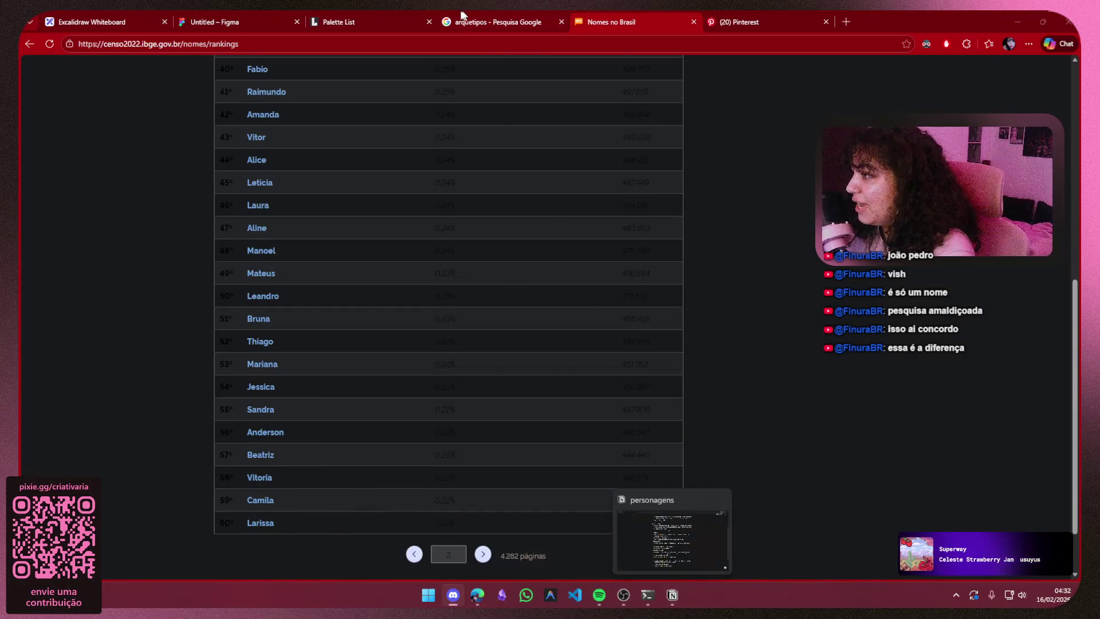
- Switch to the Figma moodboard and look over the Amanda and Luiza image groups
left_click(223, 22)
scroll(507, 387, "up", 3)
scroll(499, 374, "up", 5)
scroll(388, 334, "up", 3)
mouse_move(388, 335)
left_mouse_down()
mouse_move(407, 424)
mouse_move(422, 400)
left_mouse_up()
scroll(727, 327, "right", 5)
scroll(727, 327, "down", 1)
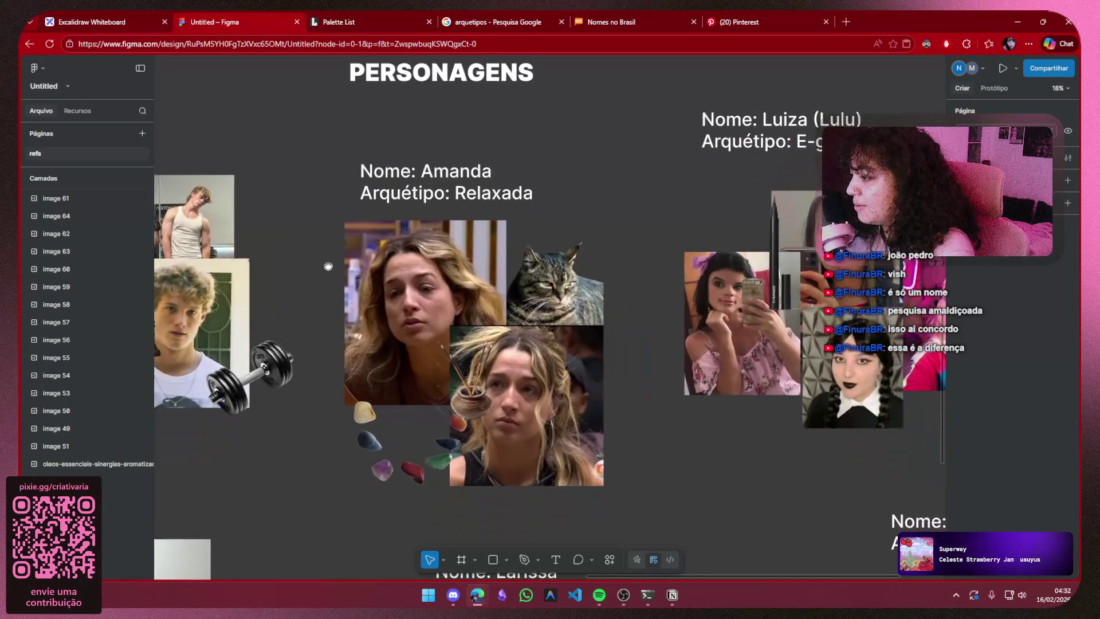
left_click_drag(332, 517, 637, 149)
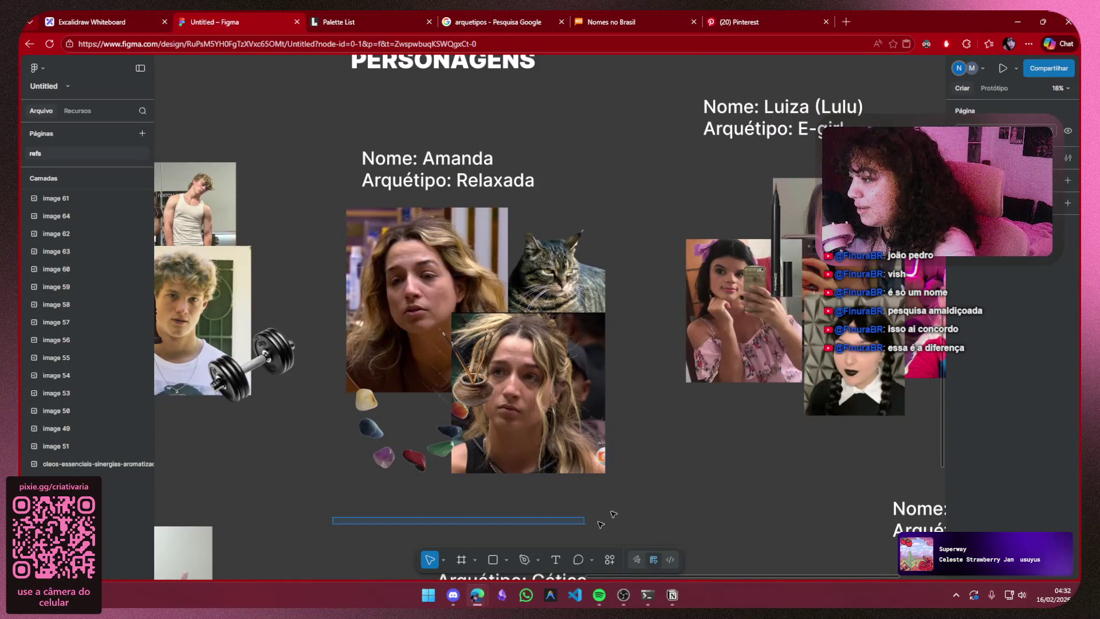
left_click(632, 259)
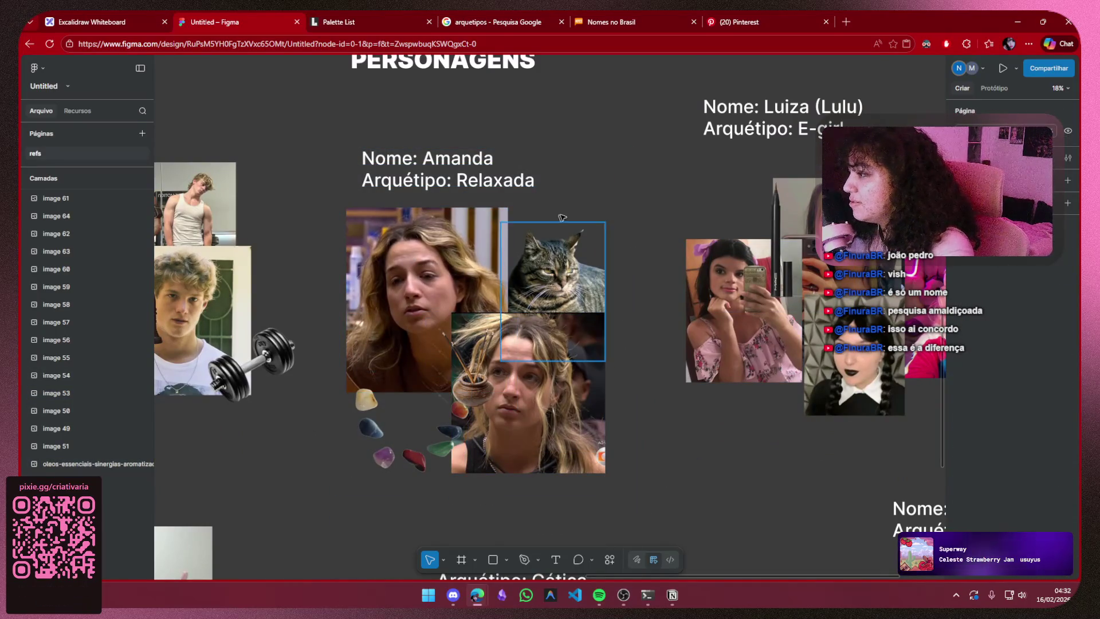
mouse_move(664, 164)
left_mouse_down()
mouse_move(368, 172)
mouse_move(336, 184)
left_mouse_up()
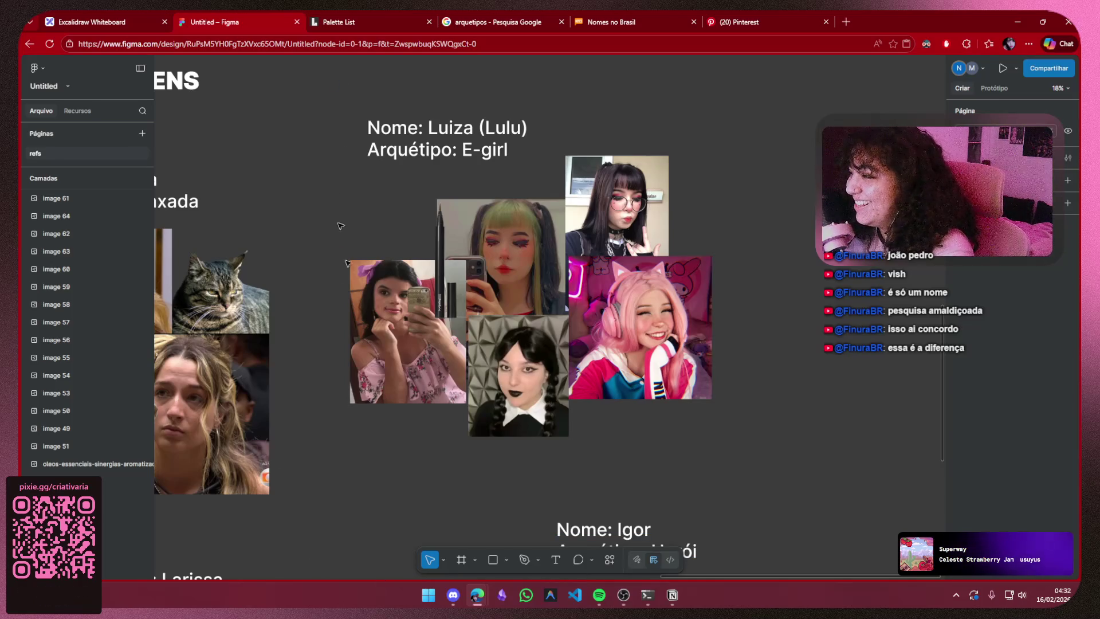
left_click_drag(336, 191, 651, 459)
left_click(332, 521)
left_click_drag(332, 521, 382, 539)
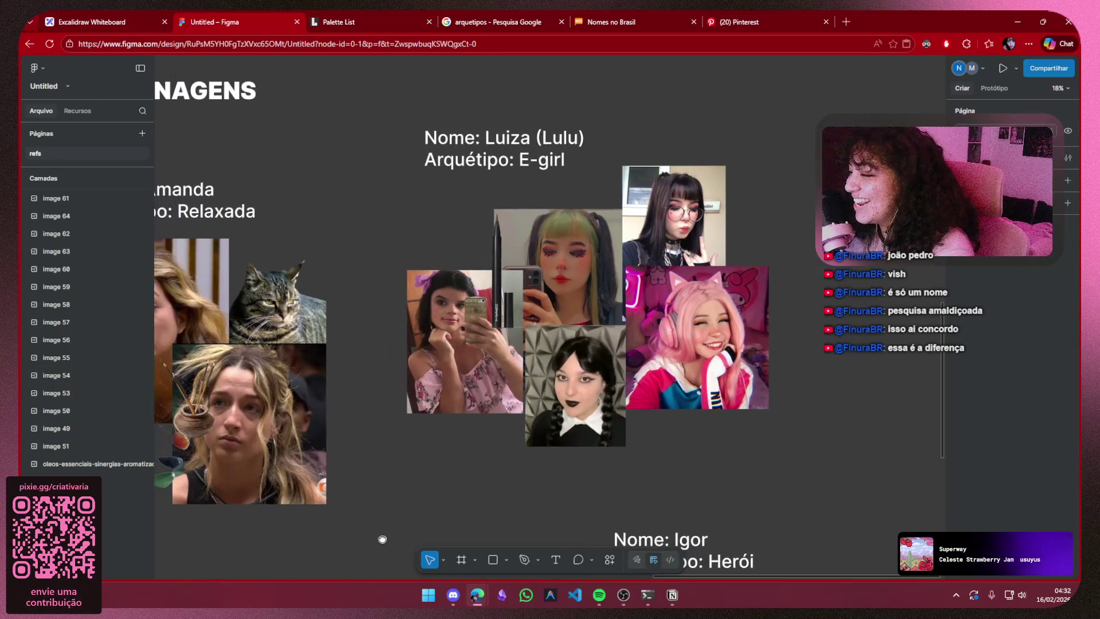
scroll(382, 539, "left", 10)
scroll(786, 456, "left", 4)
scroll(621, 215, "down", 4)
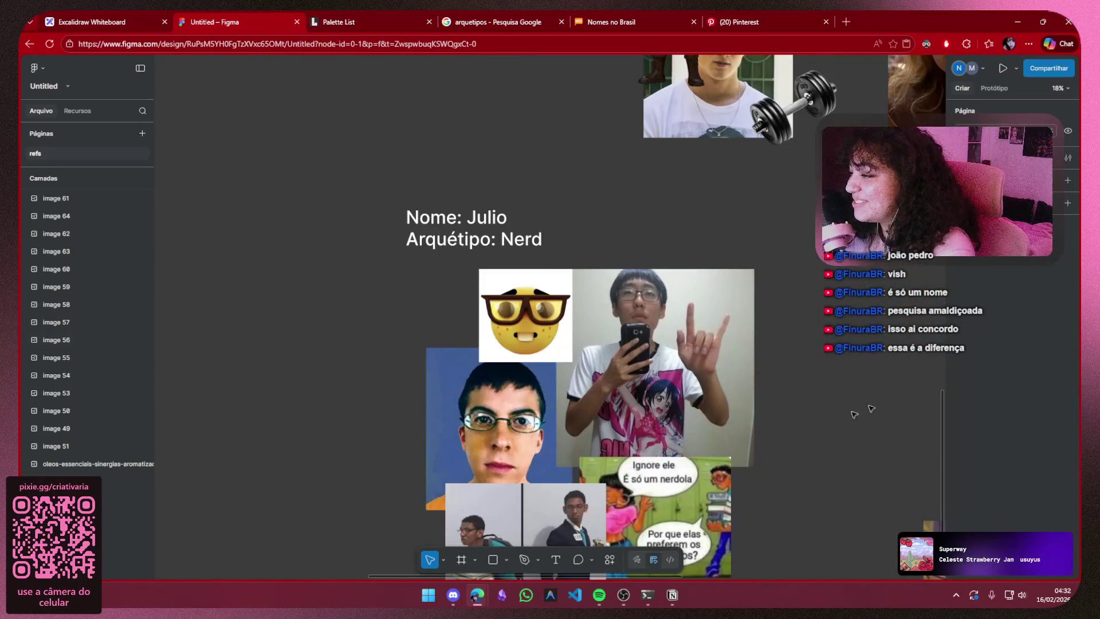
scroll(816, 447, "down", 3)
scroll(805, 466, "down", 1)
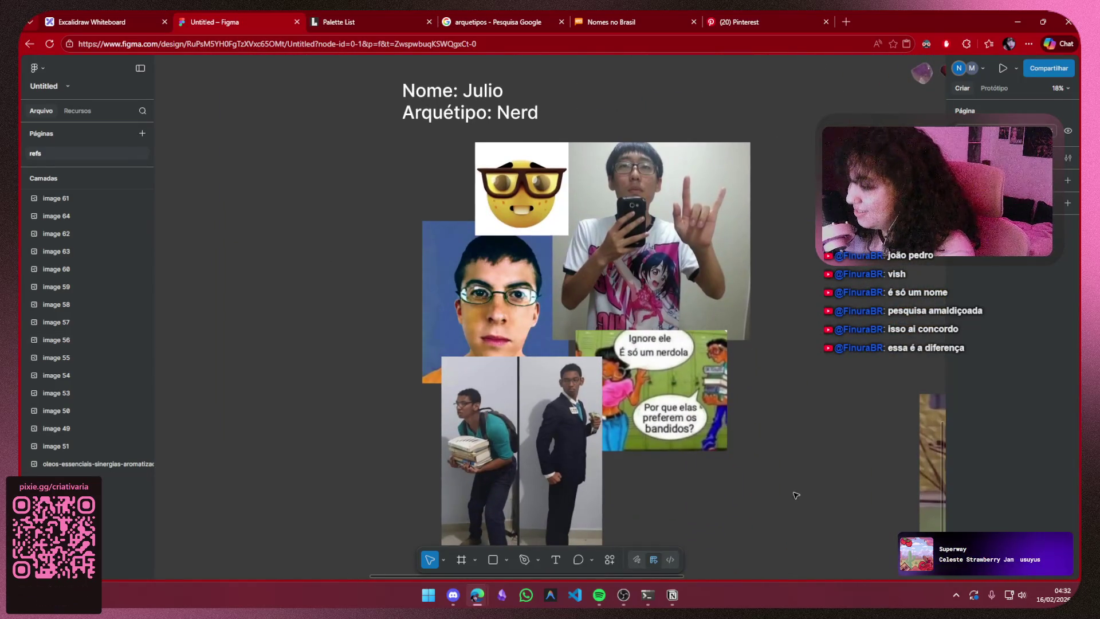
scroll(422, 417, "right", 5)
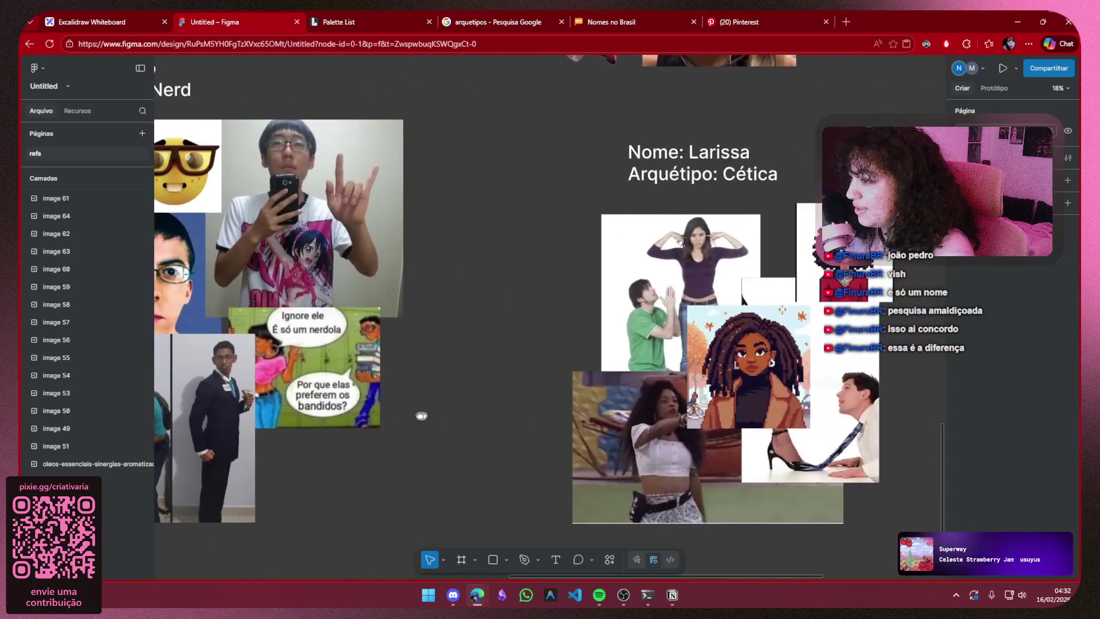
scroll(183, 401, "right", 5)
scroll(236, 385, "left", 1)
scroll(237, 385, "up", 2, "ctrl")
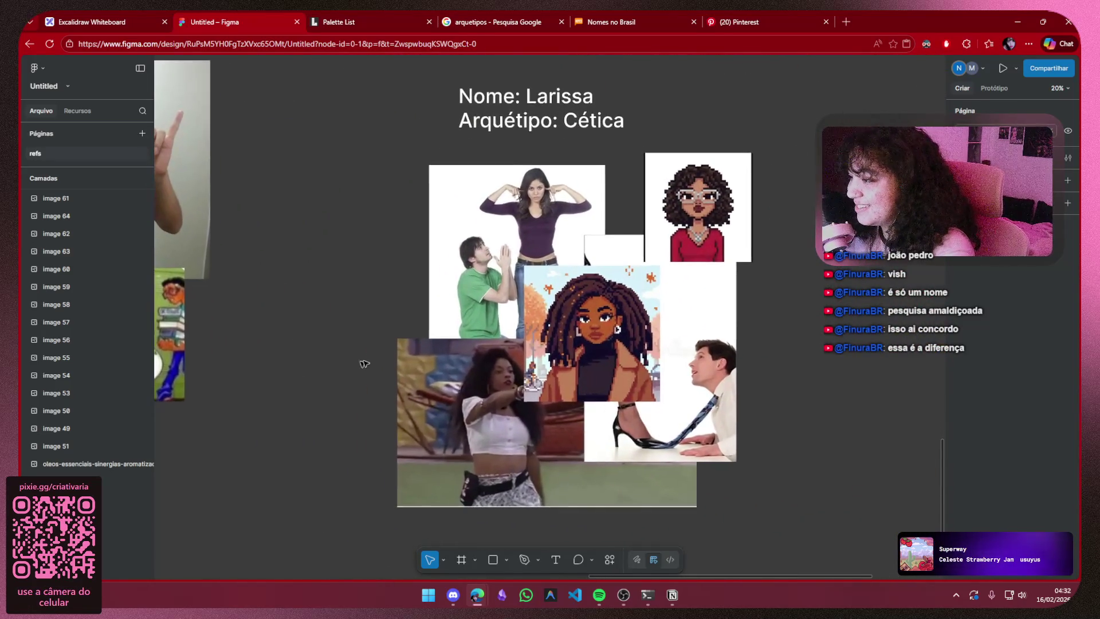
- Drag Larissa's Cética images into a tighter overlapping collage, then bring the whole PERSONAGENS board into view
left_click_drag(357, 378, 317, 373)
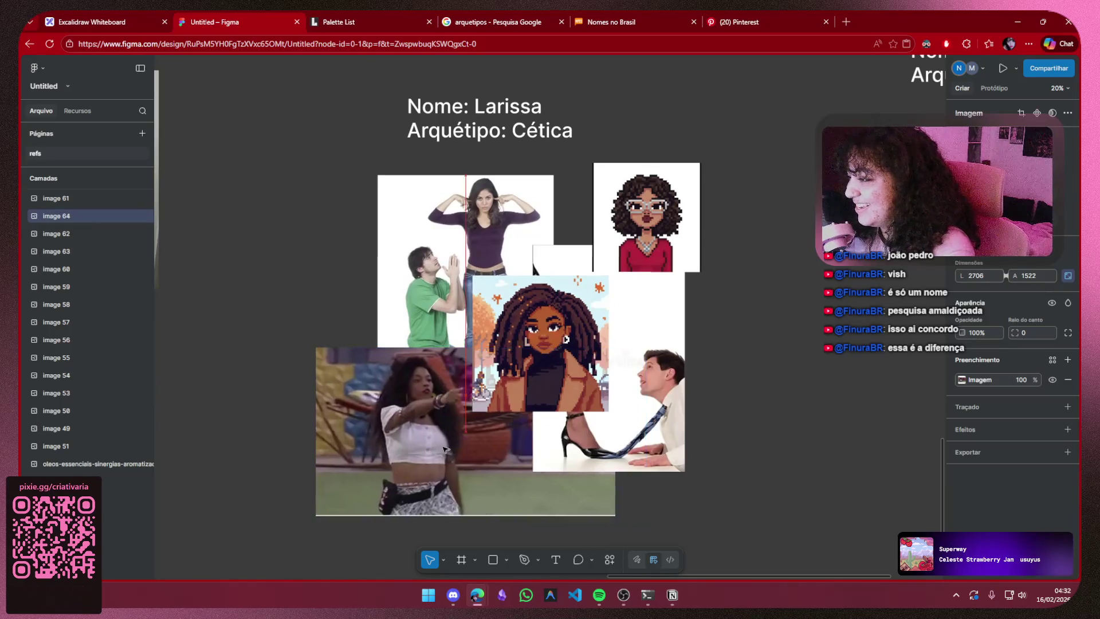
mouse_move(664, 423)
left_mouse_down()
mouse_move(739, 451)
mouse_move(730, 413)
mouse_move(708, 423)
left_mouse_up()
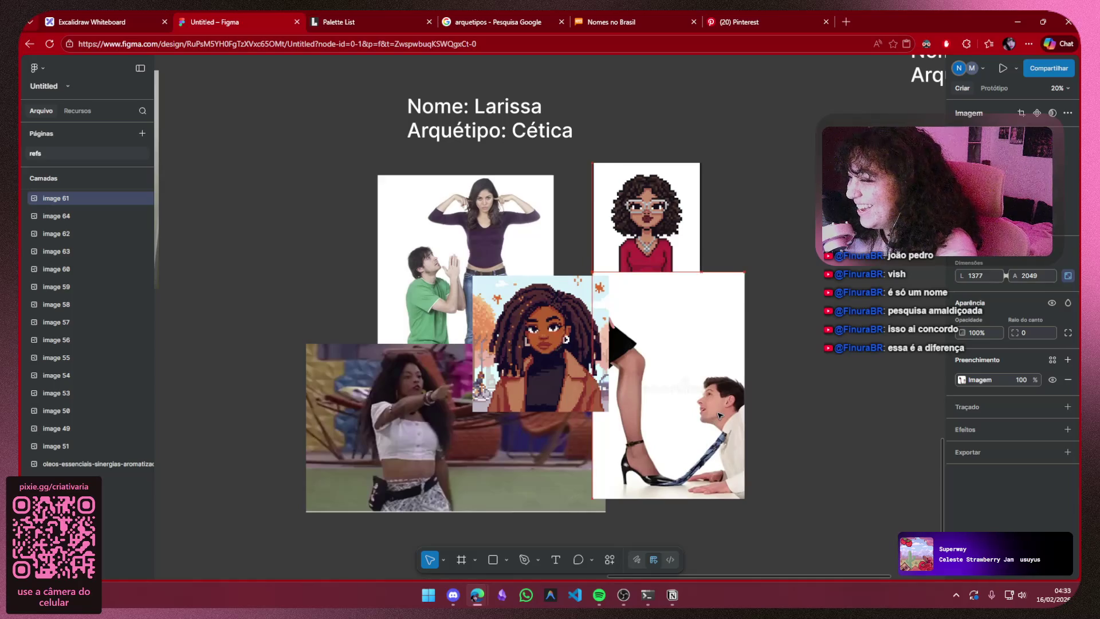
left_click_drag(458, 221, 437, 210)
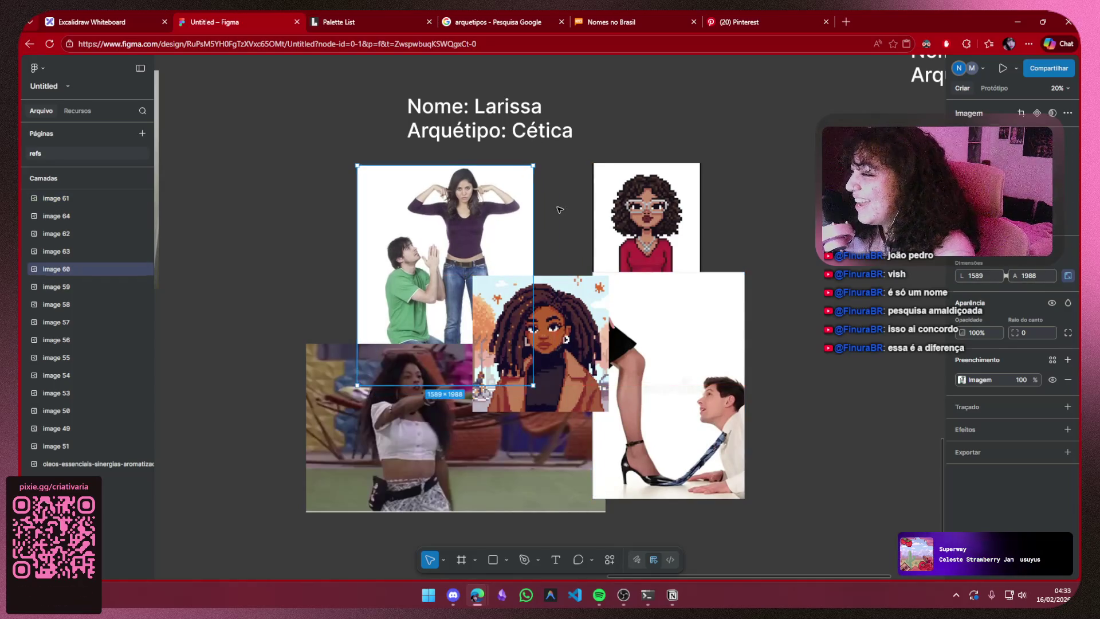
left_click_drag(647, 204, 585, 215)
left_click(690, 195)
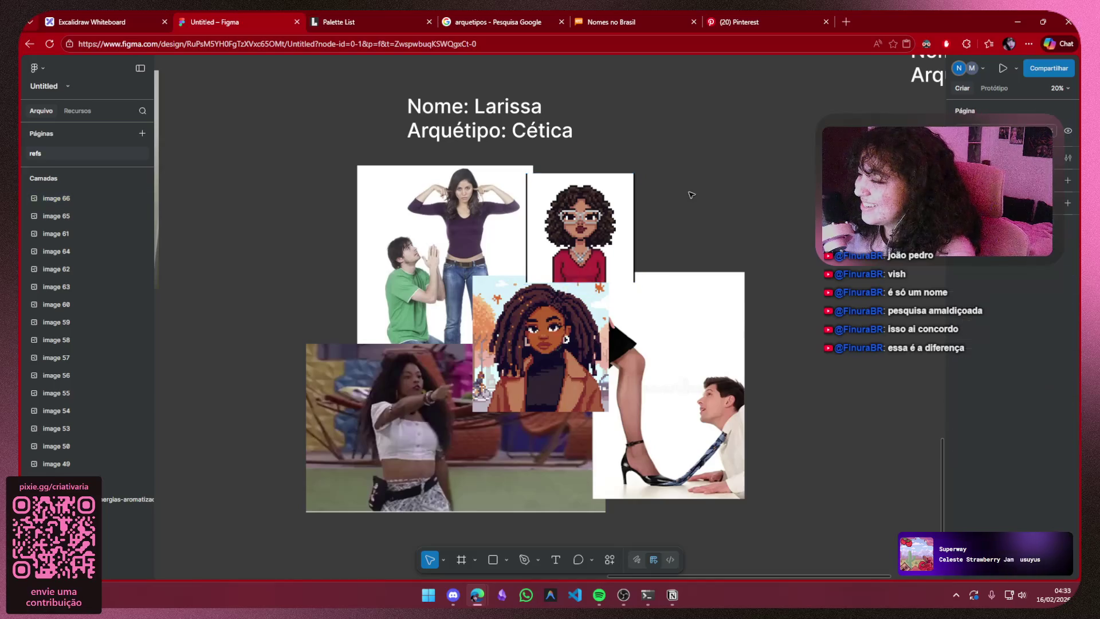
mouse_move(853, 273)
left_mouse_down()
mouse_move(722, 300)
mouse_move(391, 327)
left_mouse_up()
scroll(500, 300, "down", 3)
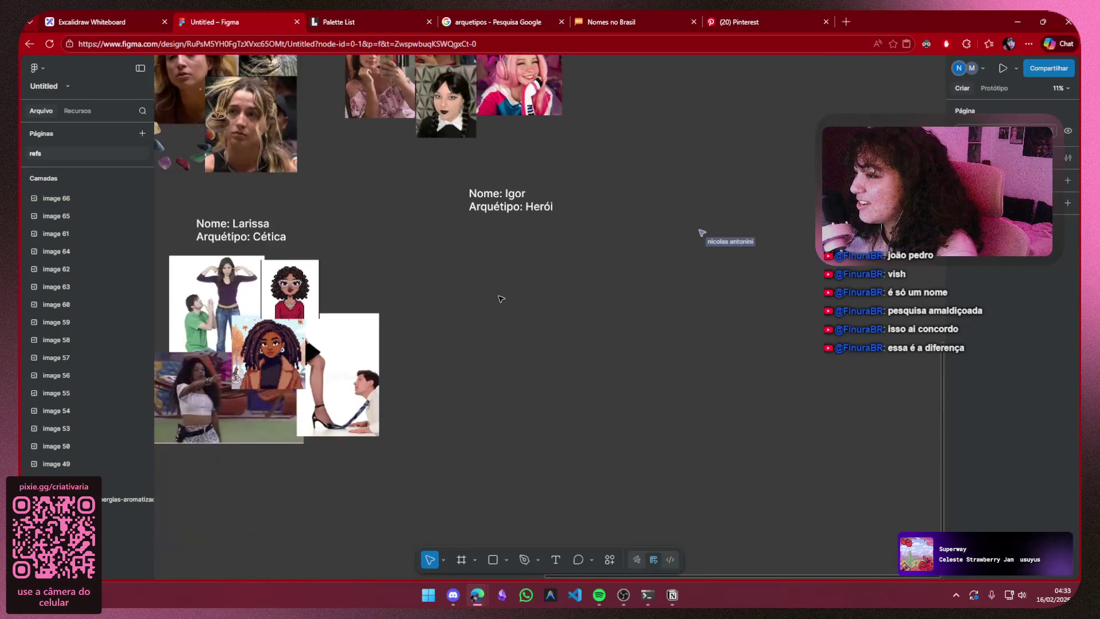
scroll(479, 312, "down", 3)
left_click_drag(479, 312, 627, 357)
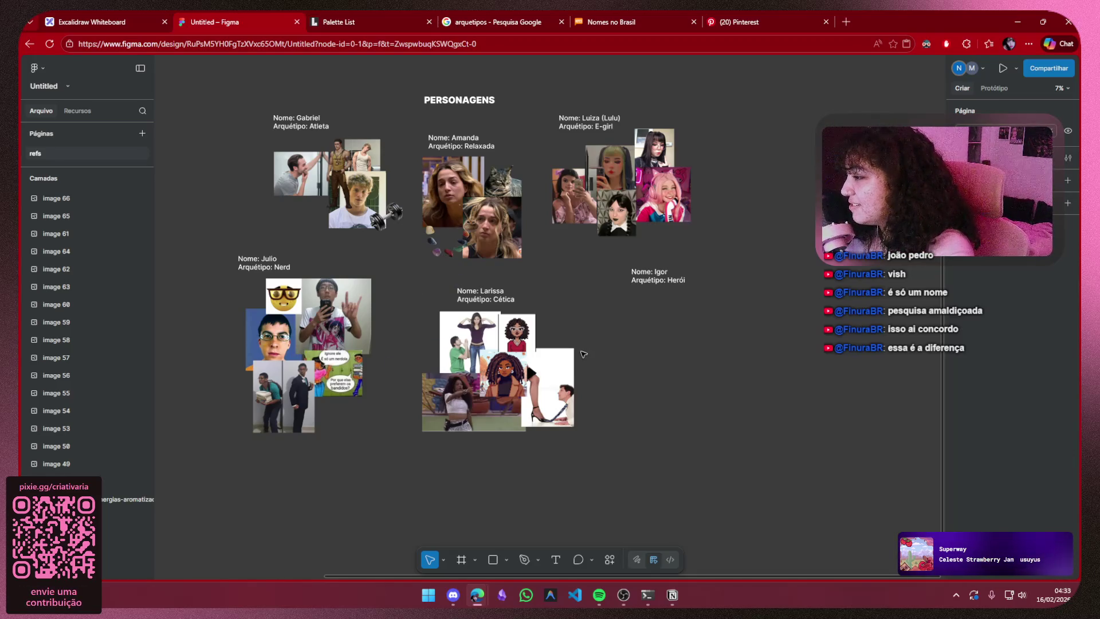
scroll(583, 353, "down", 1)
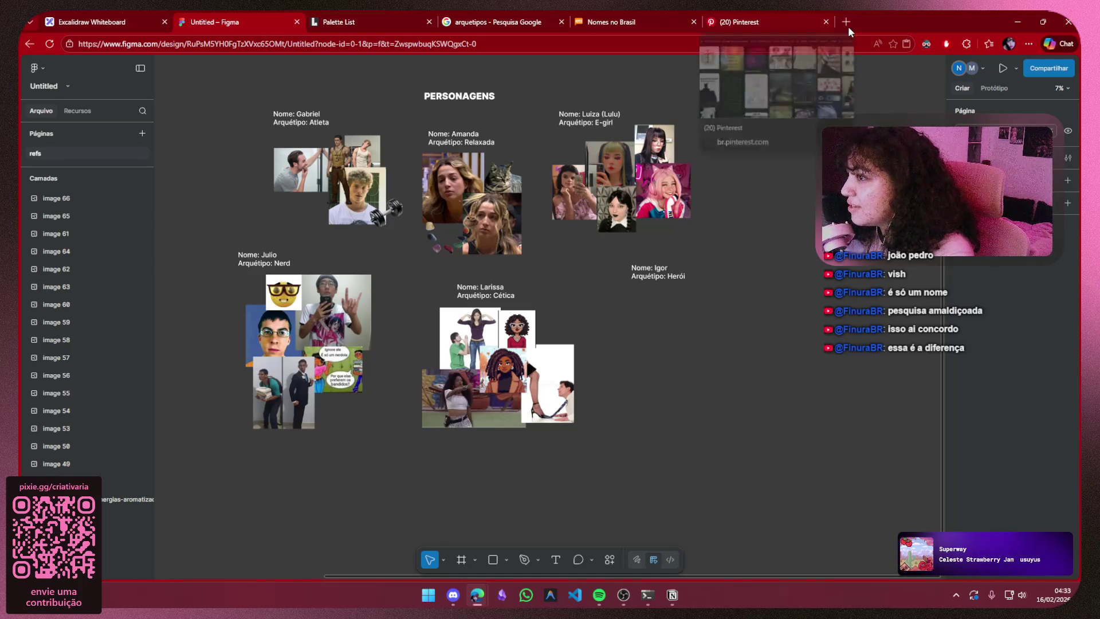
- Open a new blank Edge tab with Ctrl+T
key("ctrl+t")
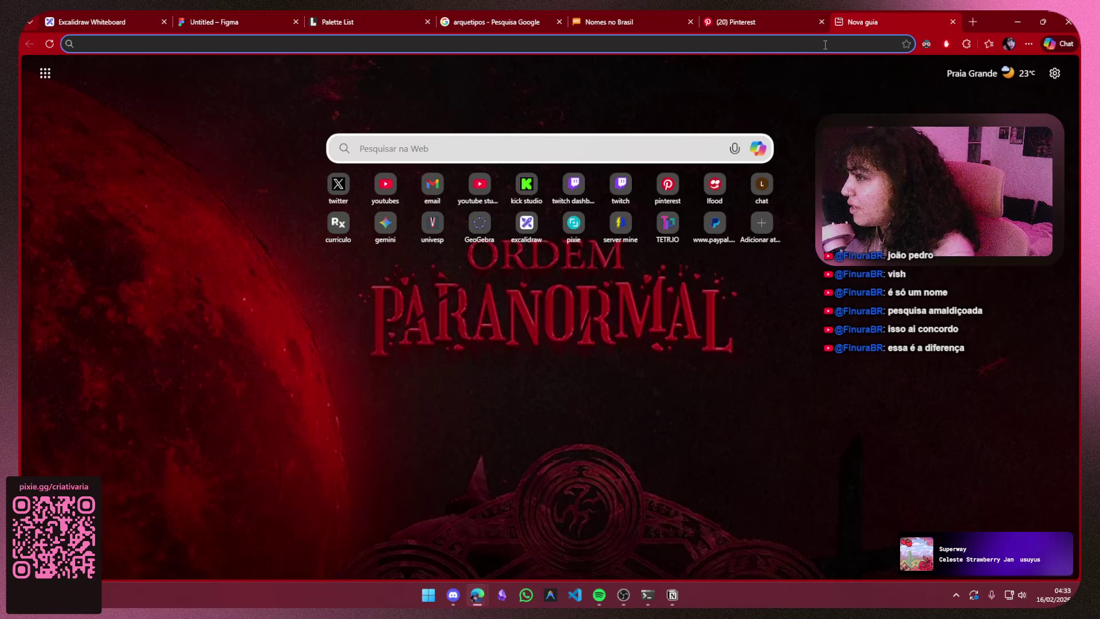
- After glancing at Figma and other tabs, run a Google search for 'natal macabro personagens' in the new tab
left_click(754, 24)
left_click(623, 26)
left_click(344, 26)
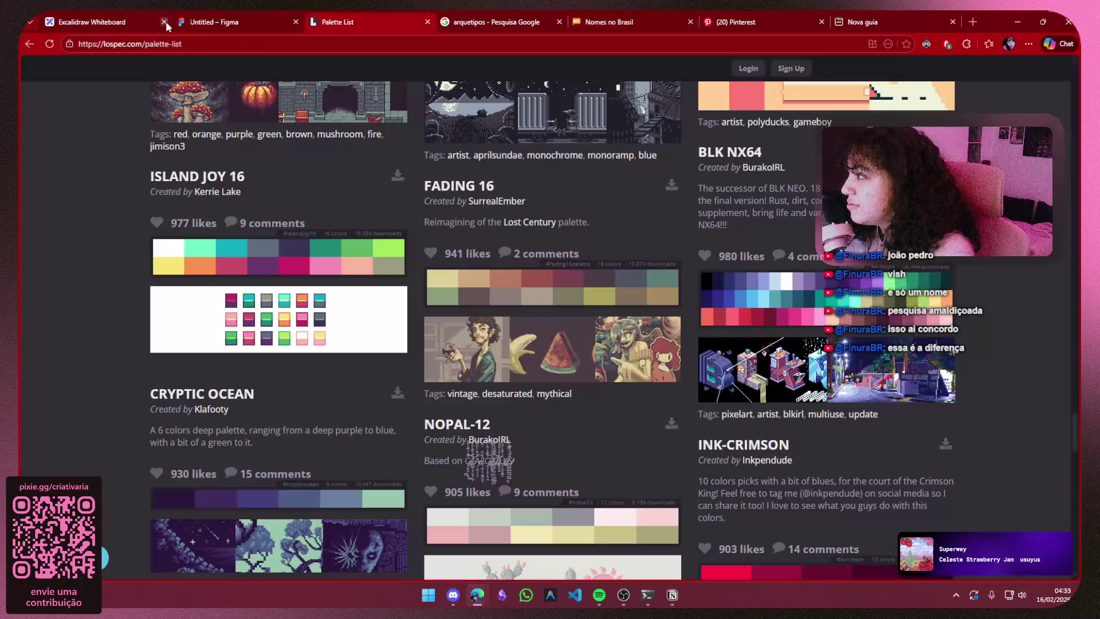
left_click(229, 16)
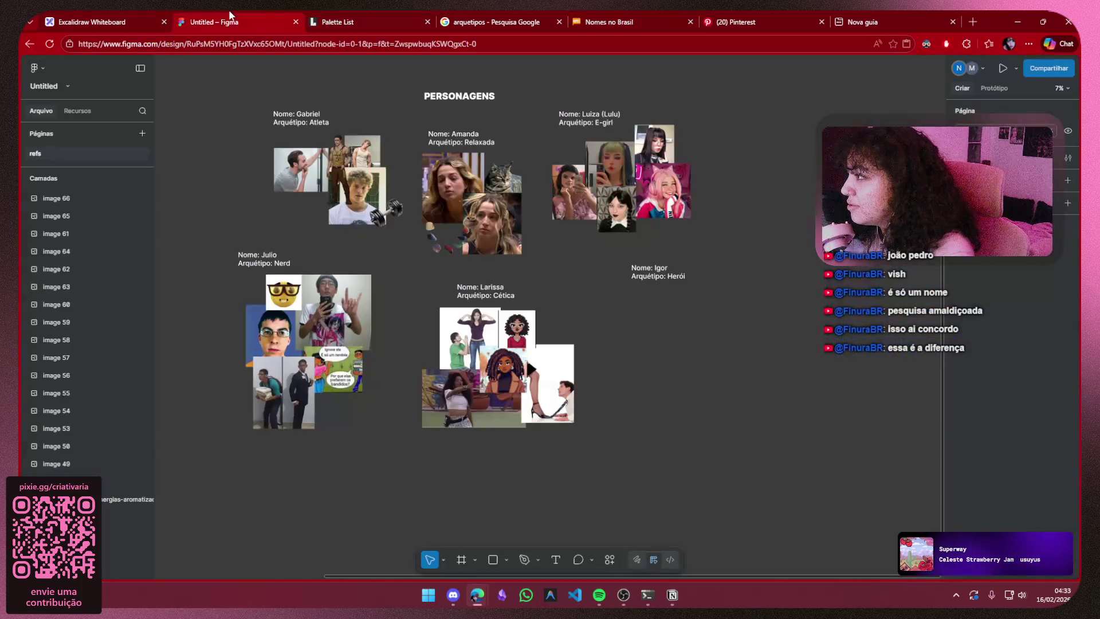
left_click(894, 17)
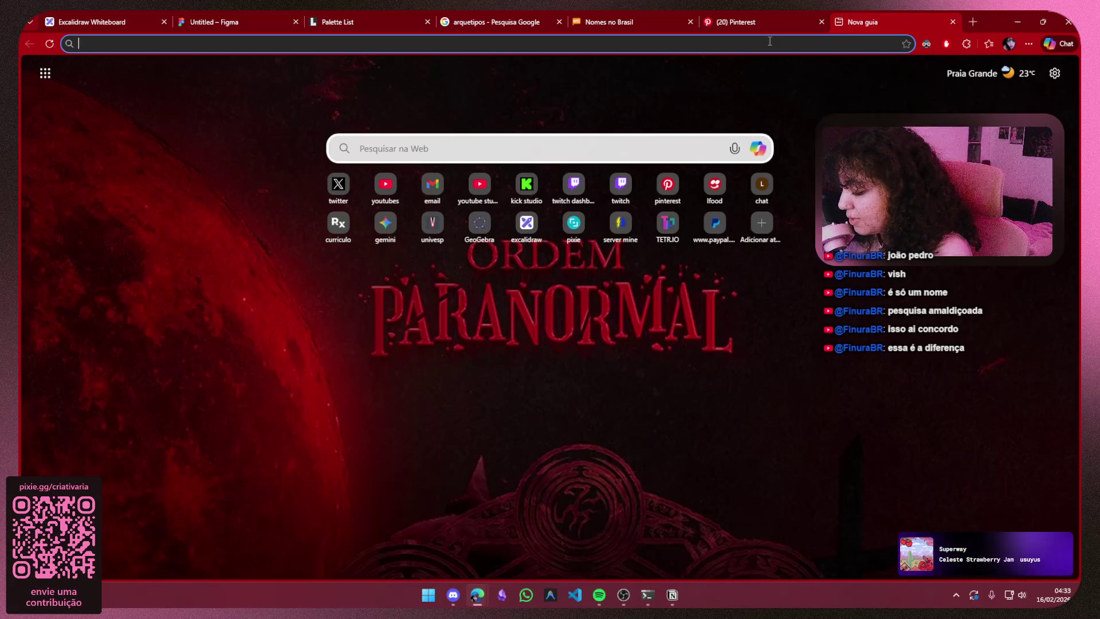
type("na")
type("tal mac")
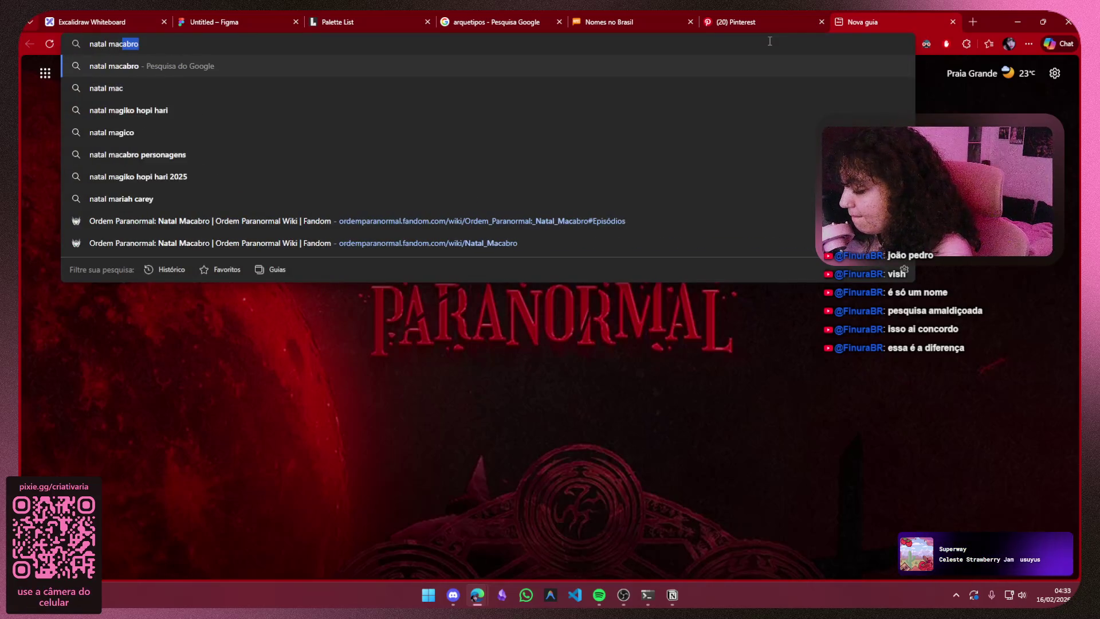
type("ac")
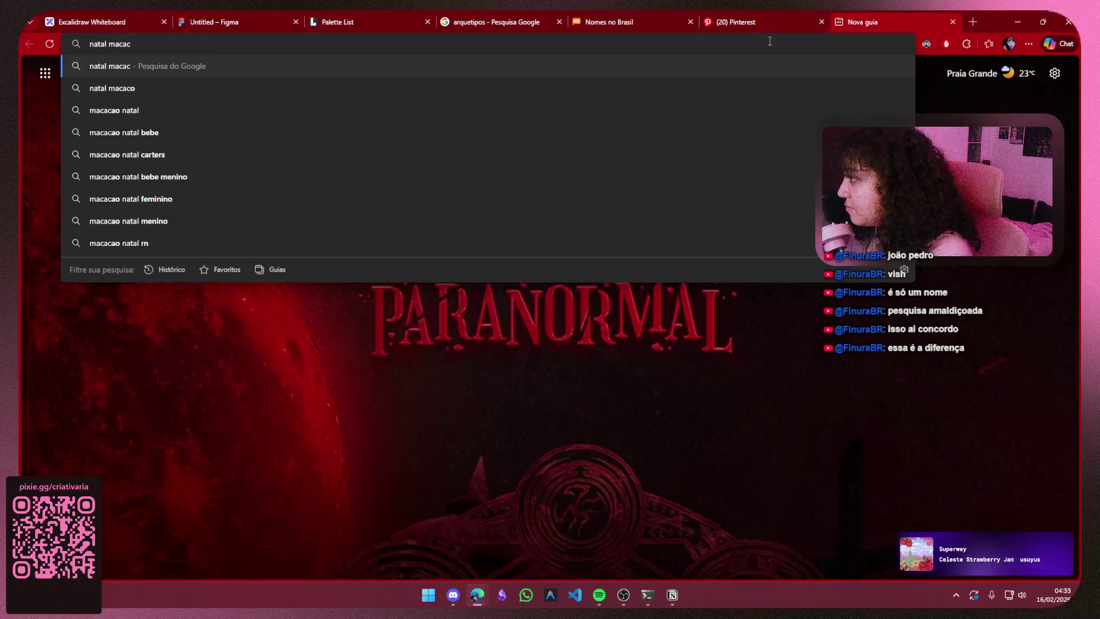
key("BackSpace")
type("bro")
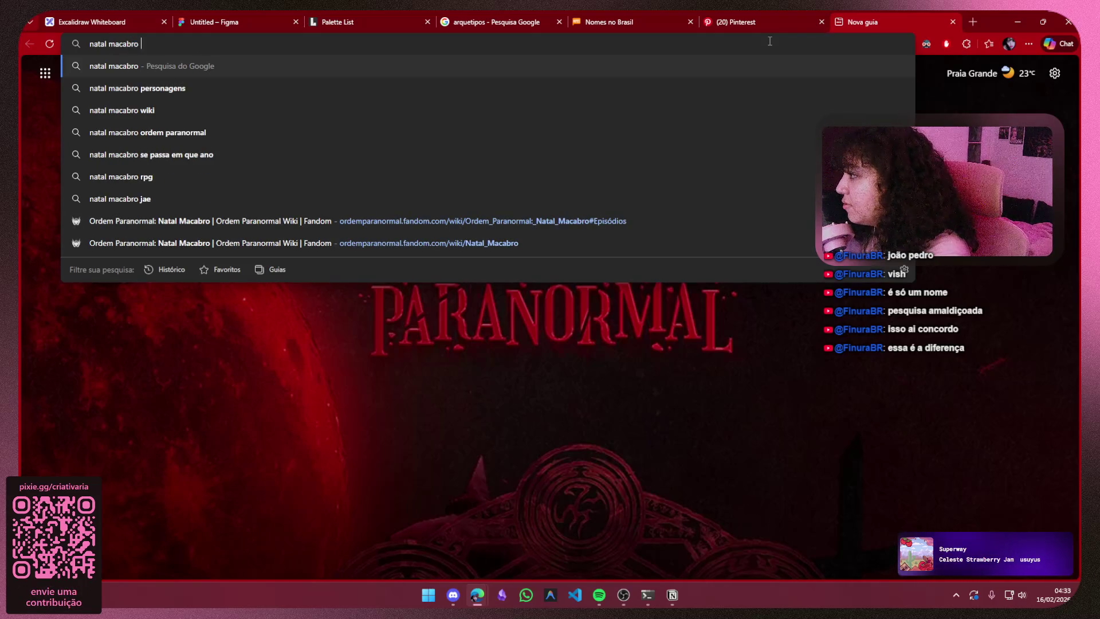
key("Down")
key("Return")
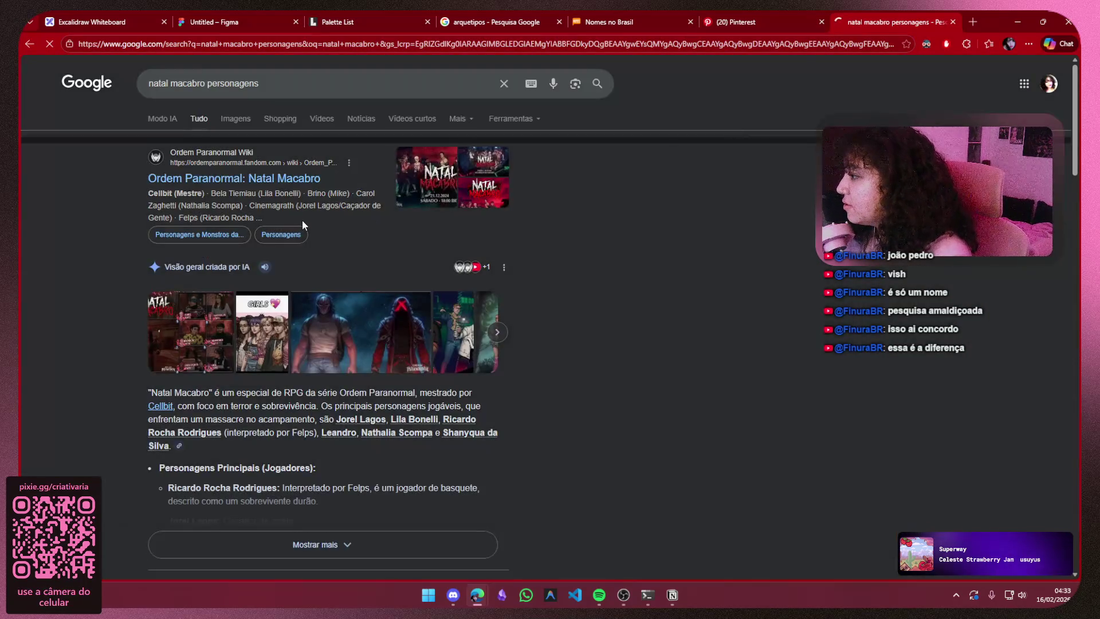
- Browse the Natal Macabro wiki's Personagens list and land on Breno L. Nojard's page
left_click(288, 177)
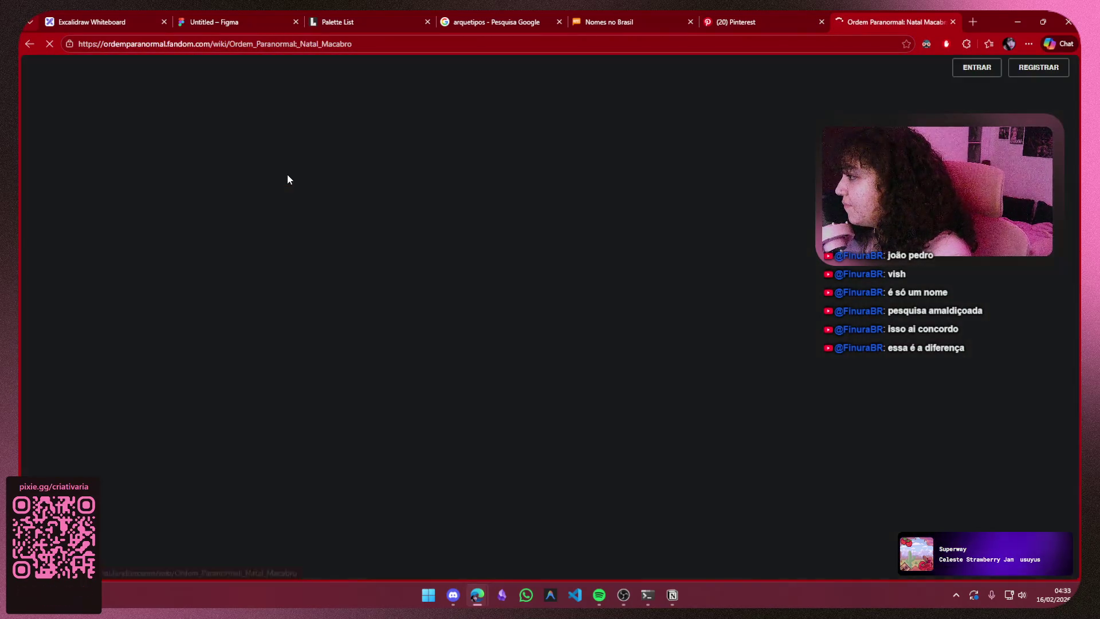
scroll(731, 251, "down", 4)
scroll(753, 211, "down", 3)
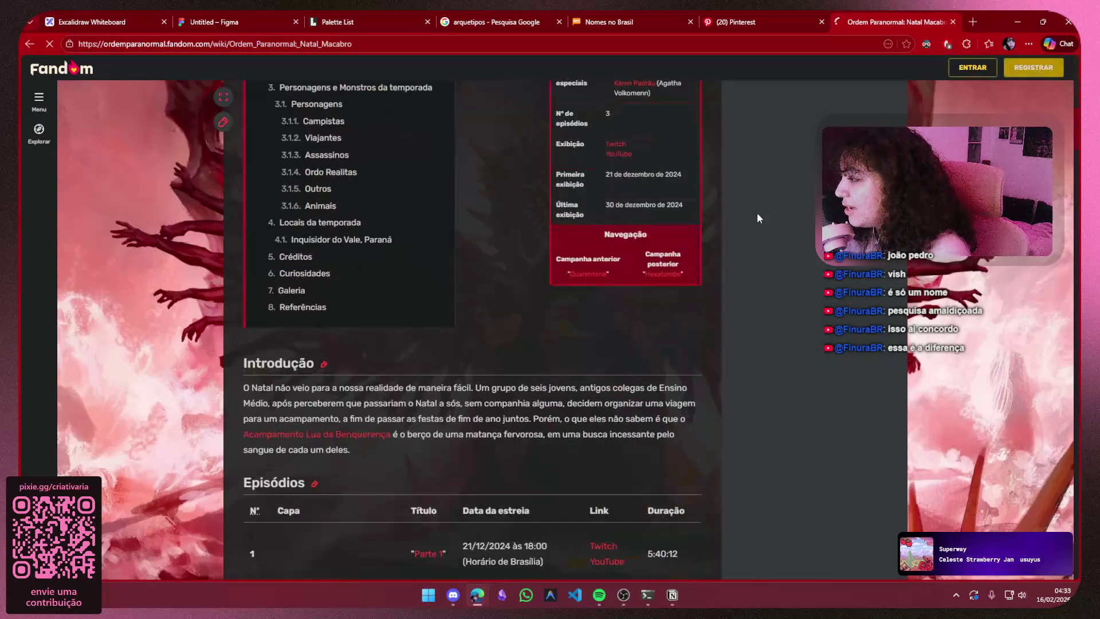
scroll(418, 210, "up", 1)
left_click(313, 154)
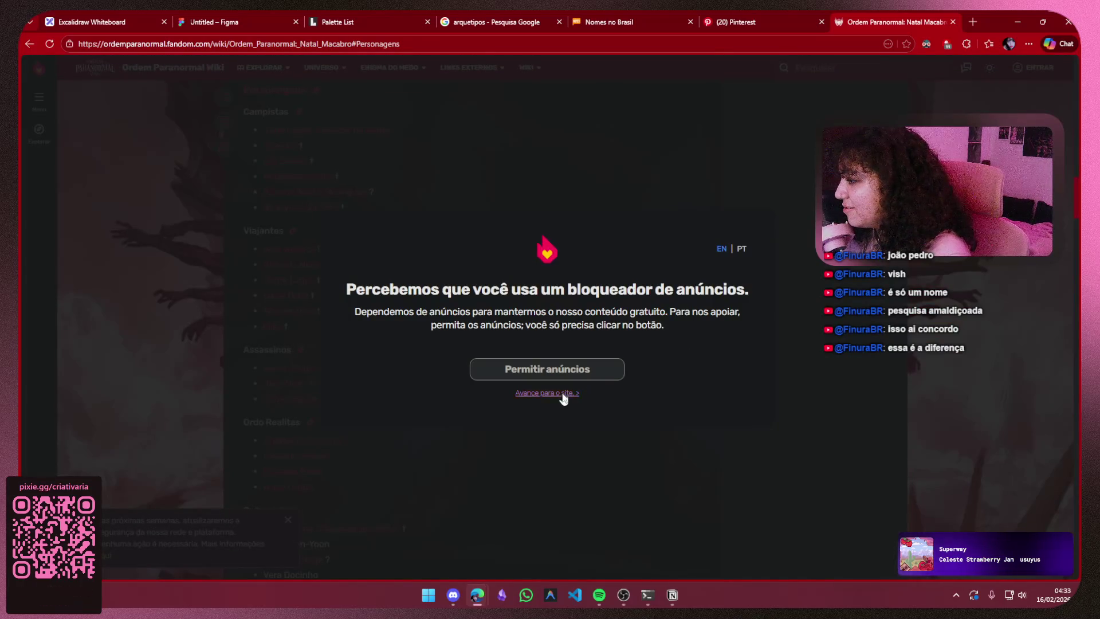
left_click(562, 395)
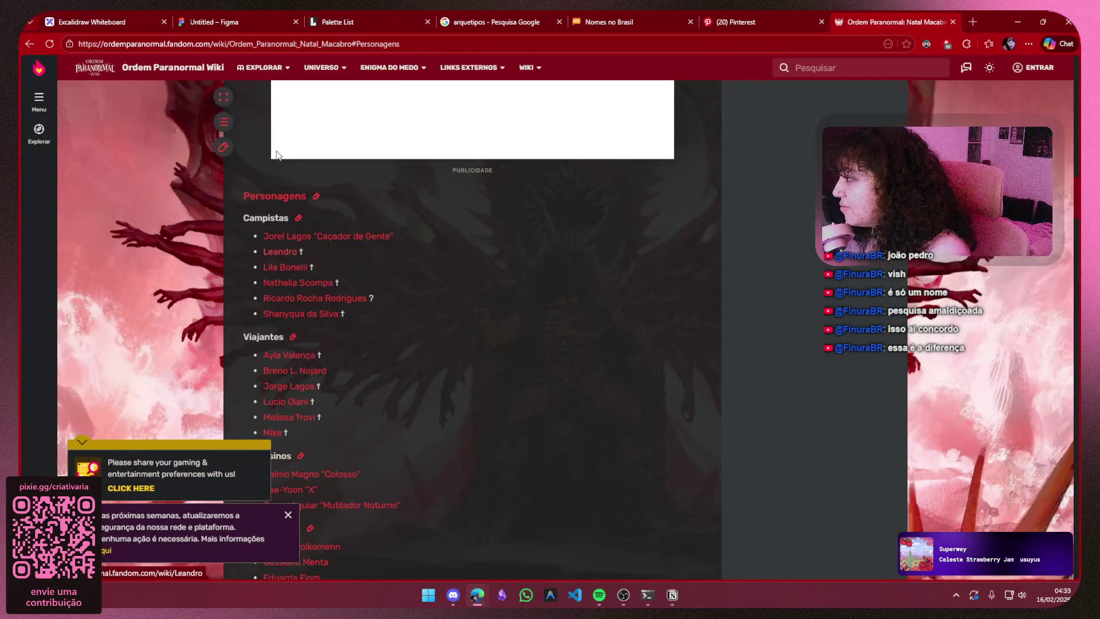
scroll(395, 262, "down", 2)
scroll(334, 279, "up", 1)
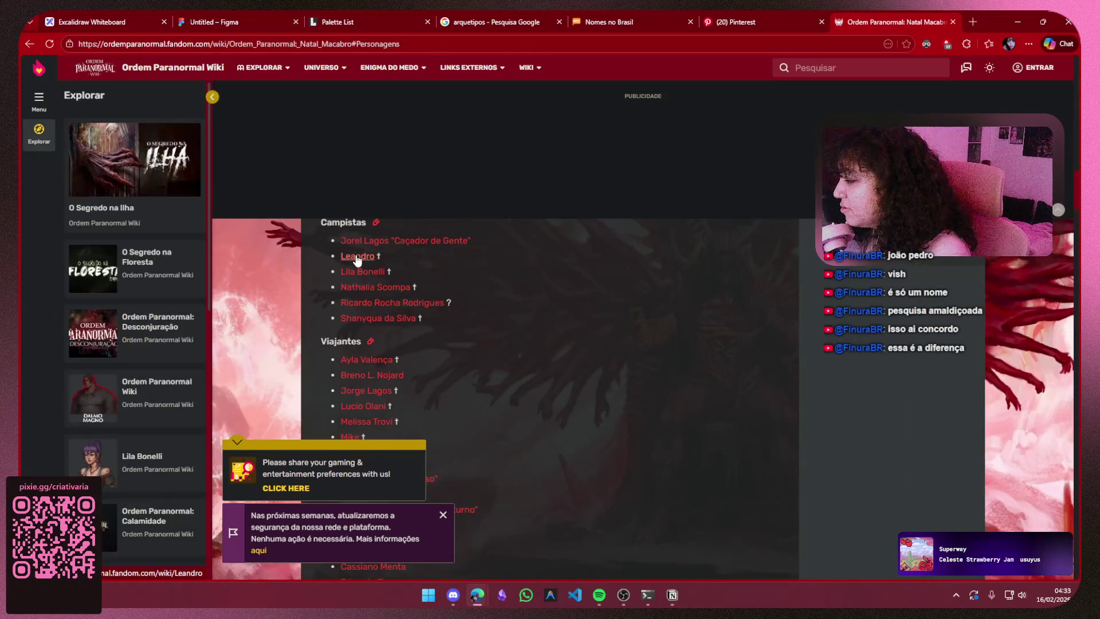
left_click(357, 257)
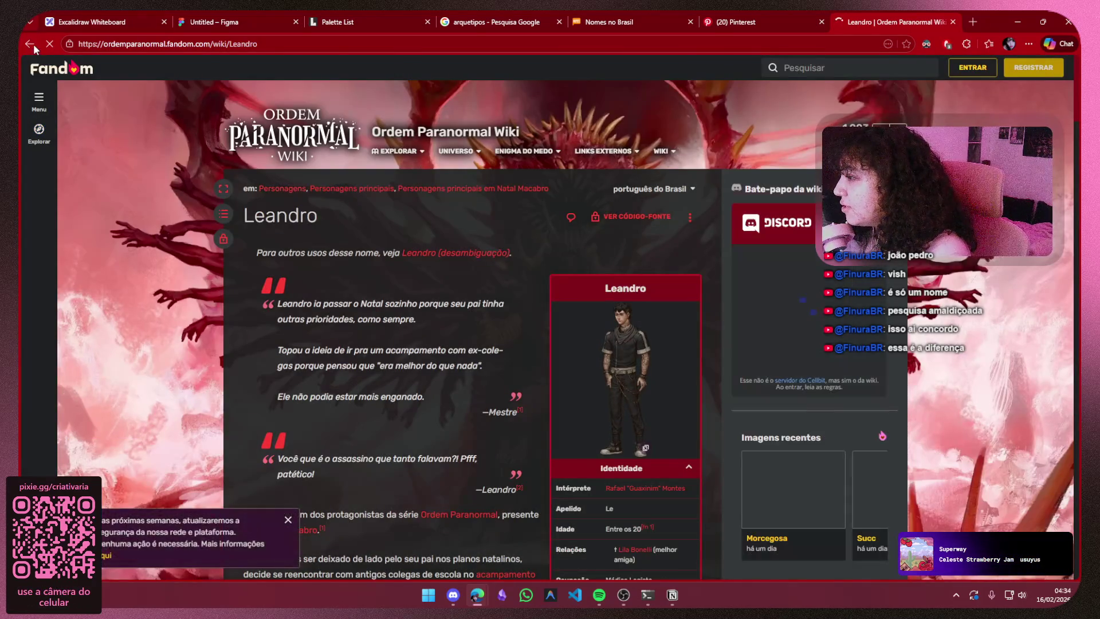
left_click(33, 44)
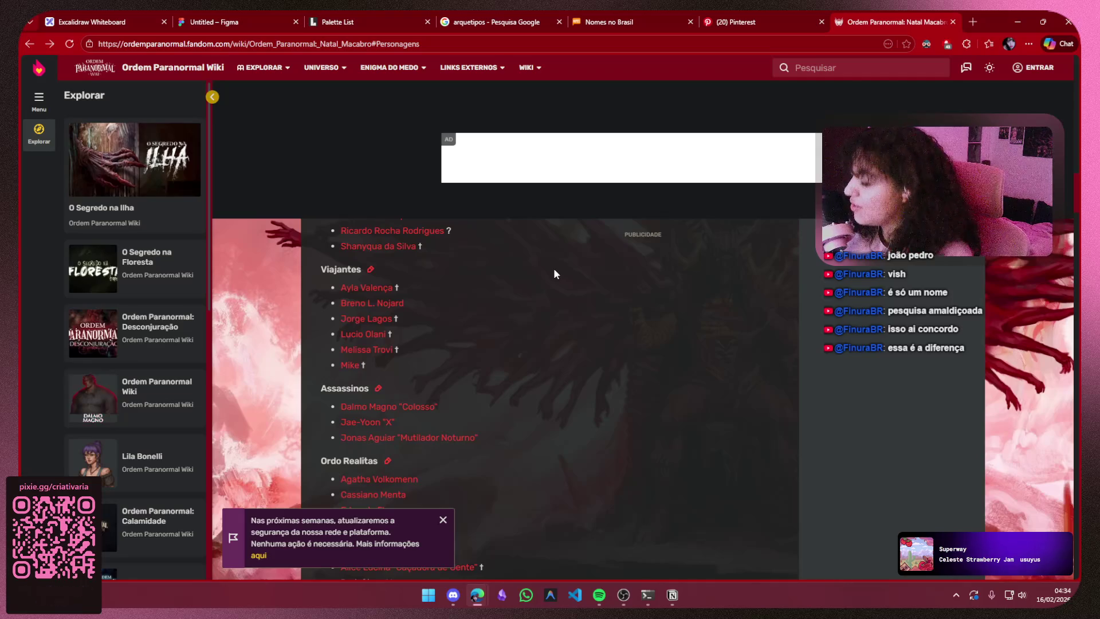
left_click(389, 309)
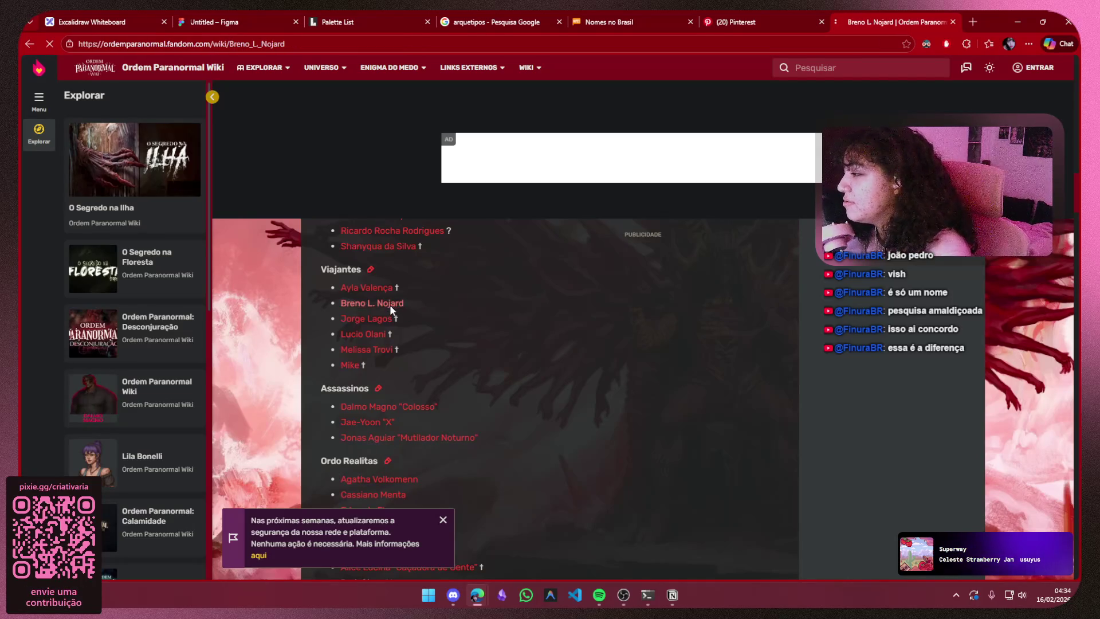
- Copy Breno's full-size character art and paste it onto the Figma moodboard
left_click(640, 359)
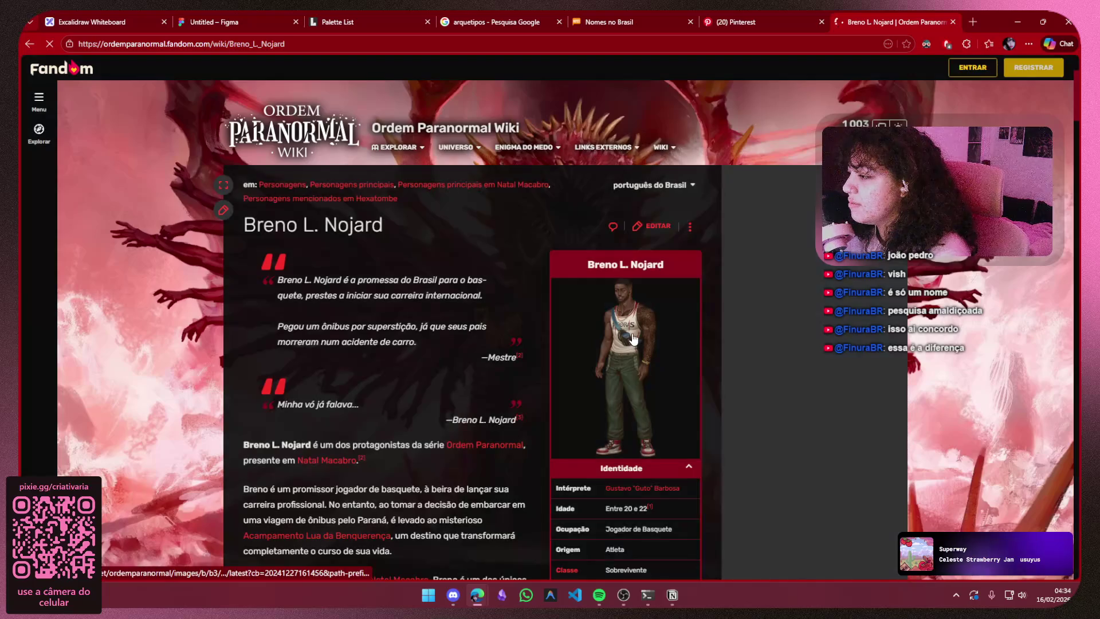
right_click(547, 279)
left_click(569, 306)
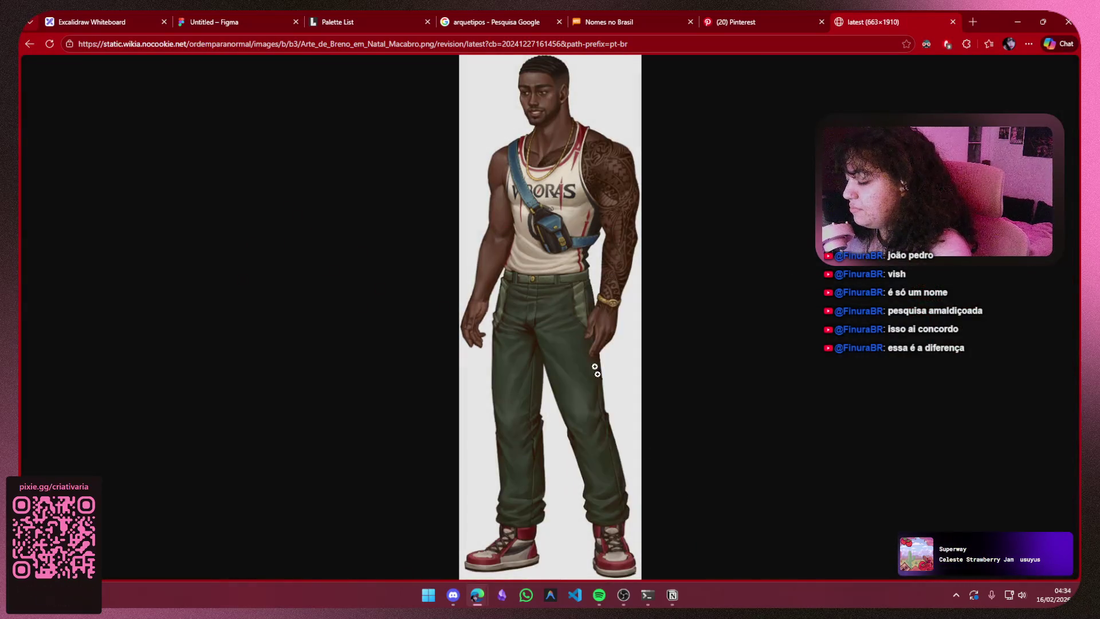
left_click(670, 595)
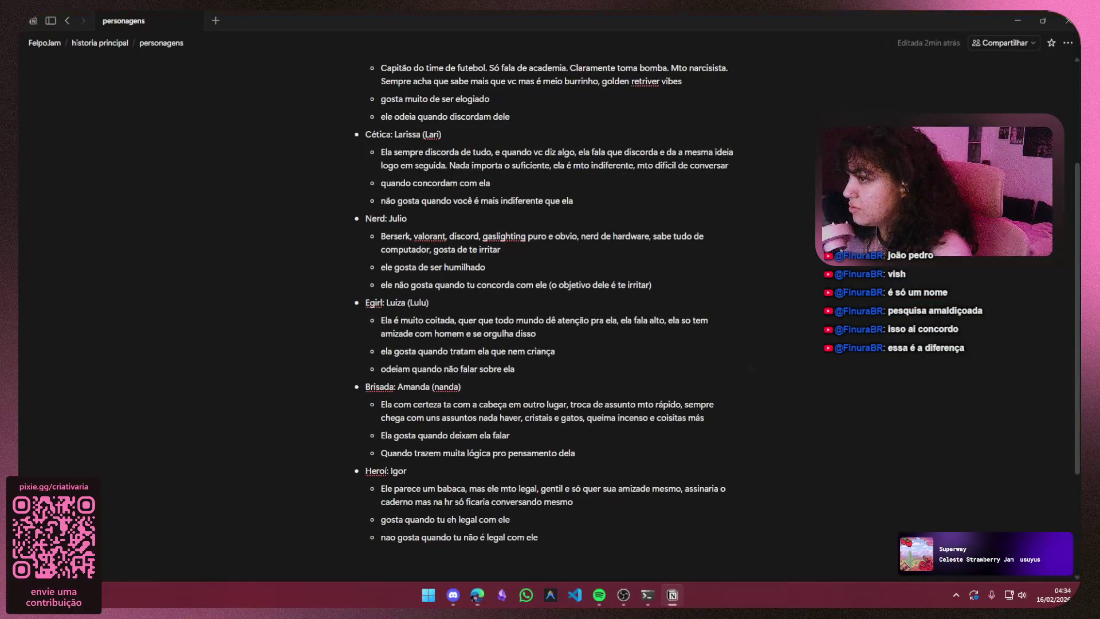
left_click(1017, 20)
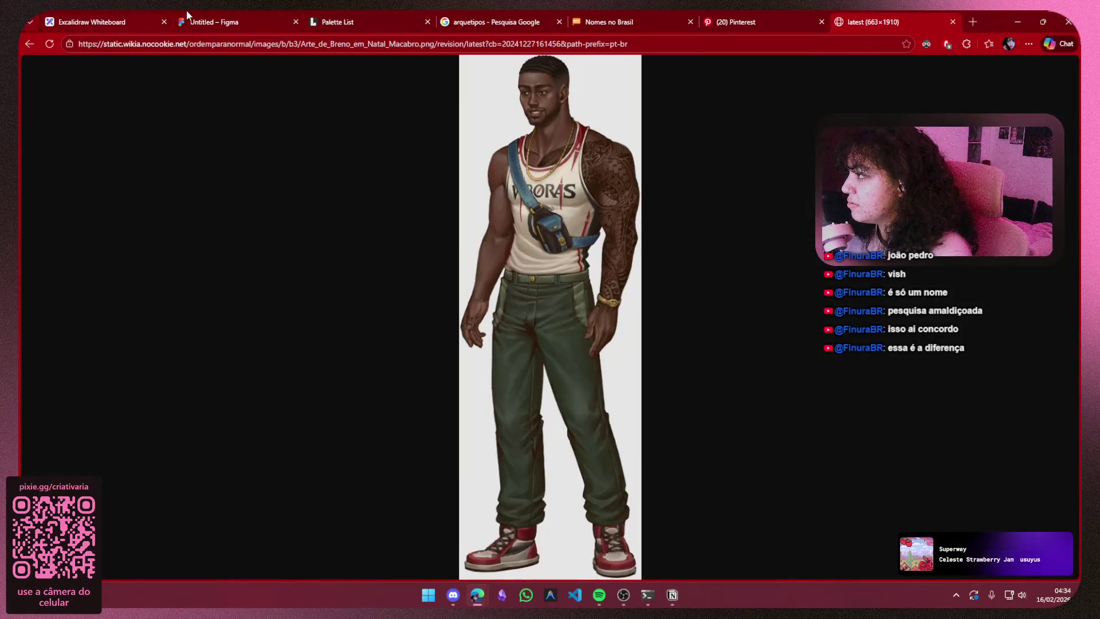
left_click(186, 18)
key("ctrl+v")
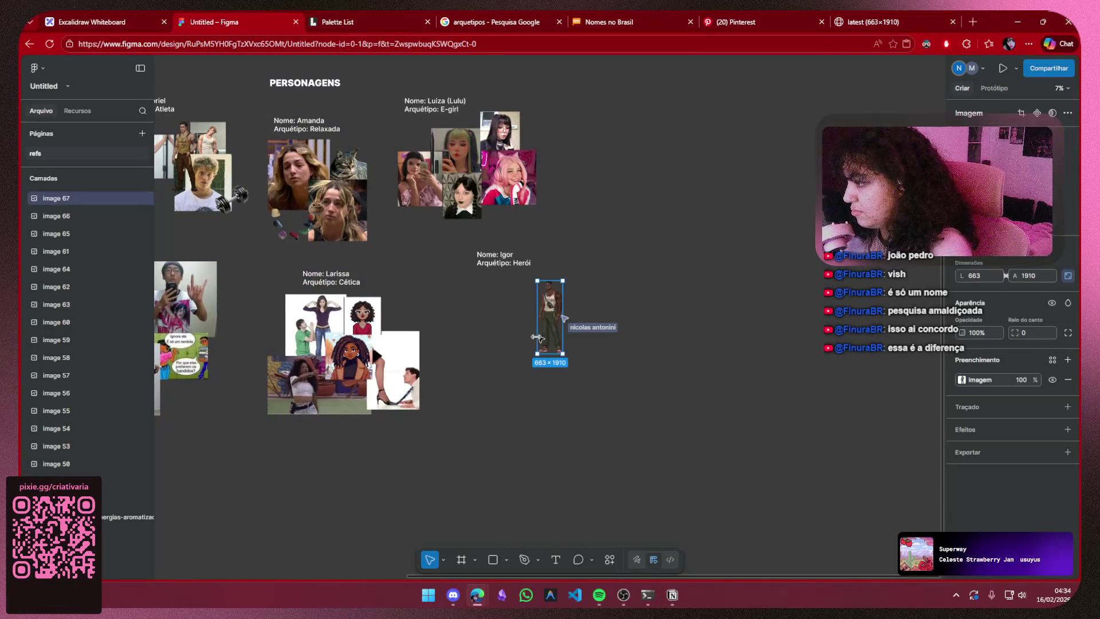
- Place Breno's art under the Igor heading sized like the other references, then return to his wiki page
left_click_drag(541, 340, 499, 359)
left_click(615, 267)
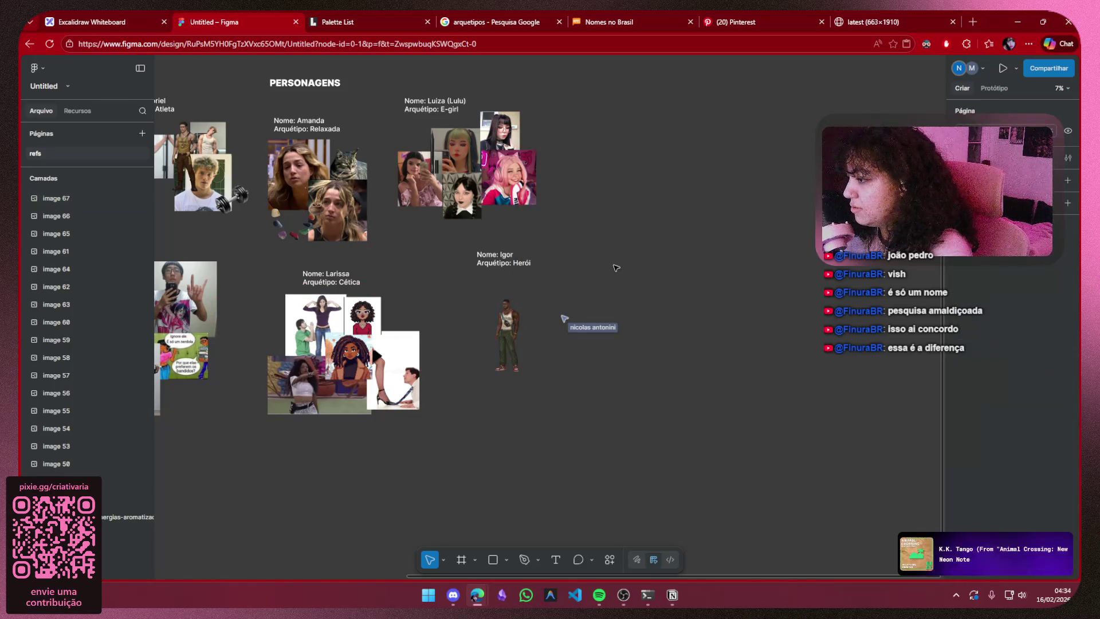
left_click(514, 361)
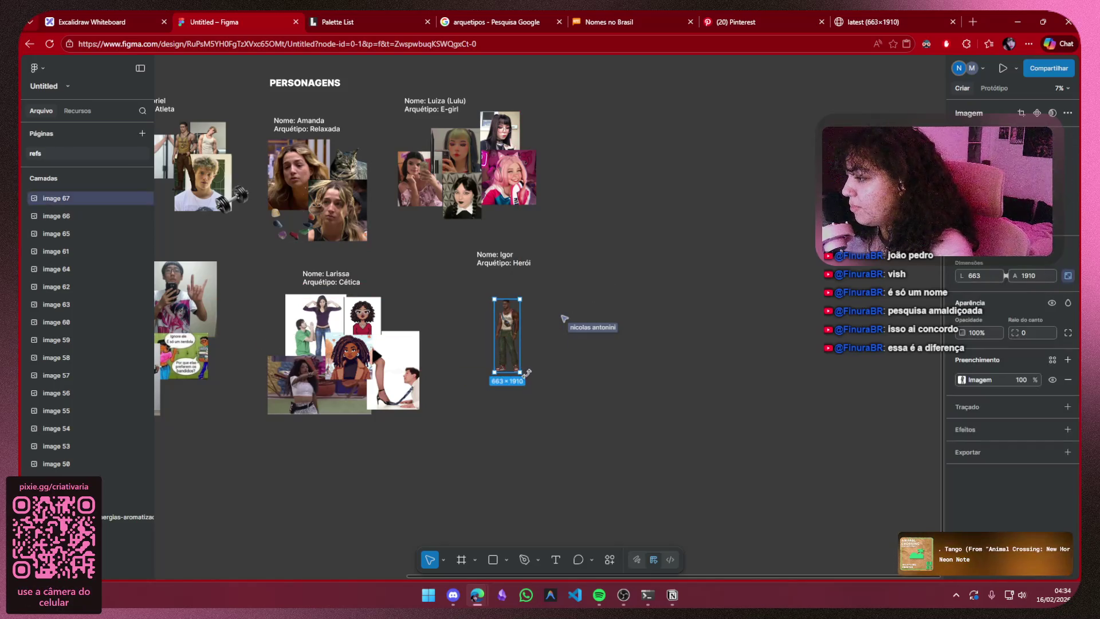
left_click_drag(522, 372, 565, 502)
left_click_drag(527, 392, 500, 371)
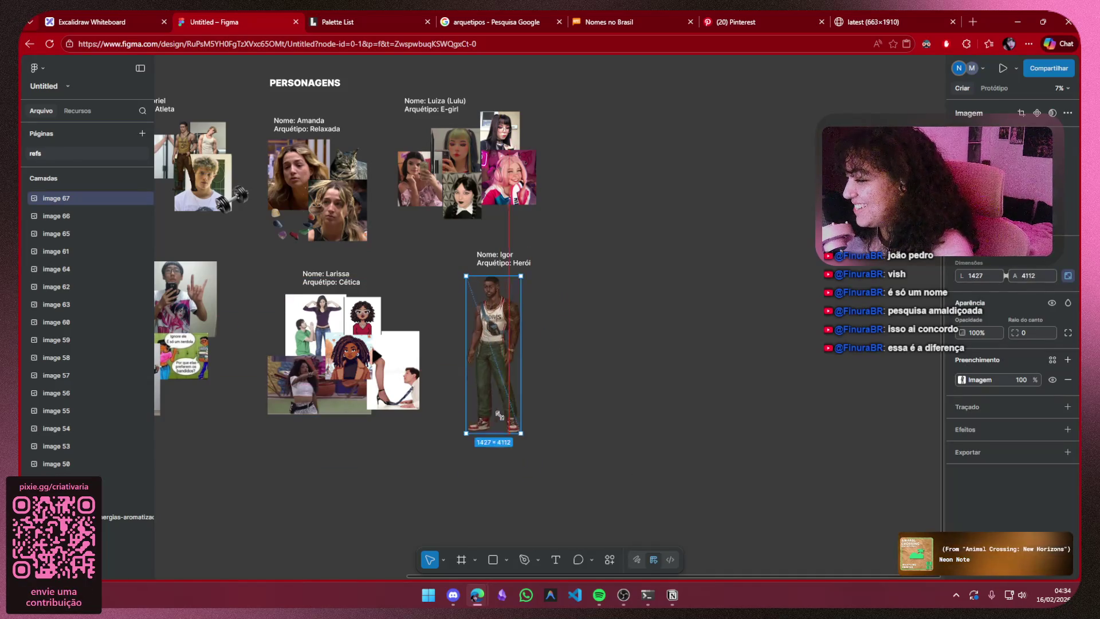
left_click_drag(531, 471, 509, 387)
left_click(597, 335)
scroll(597, 333, "left", 2)
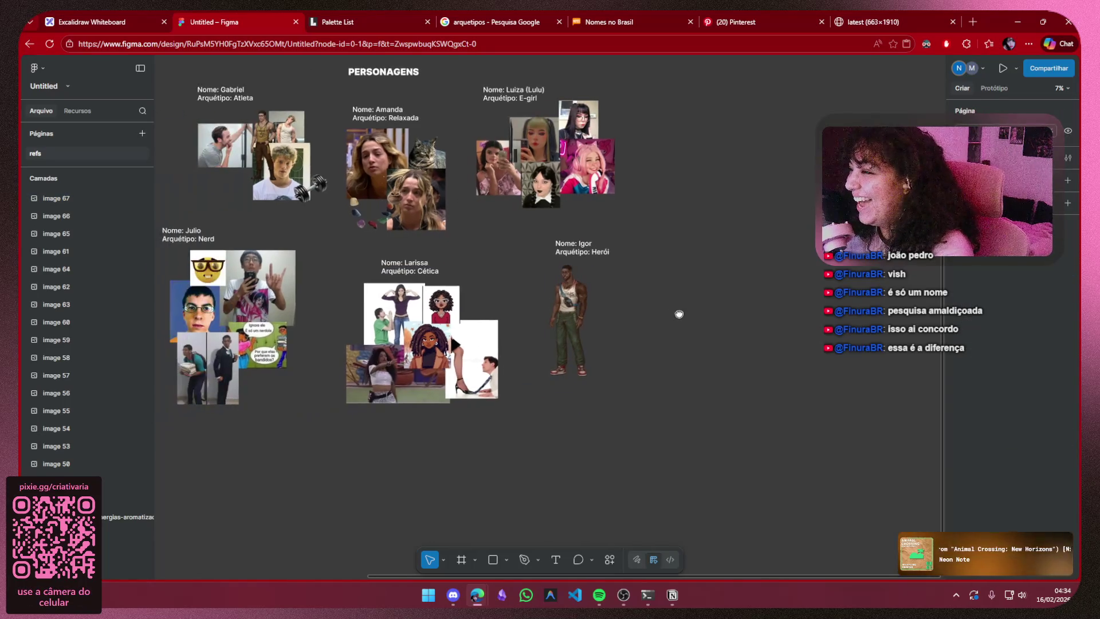
key("ctrl+9")
left_click(21, 36)
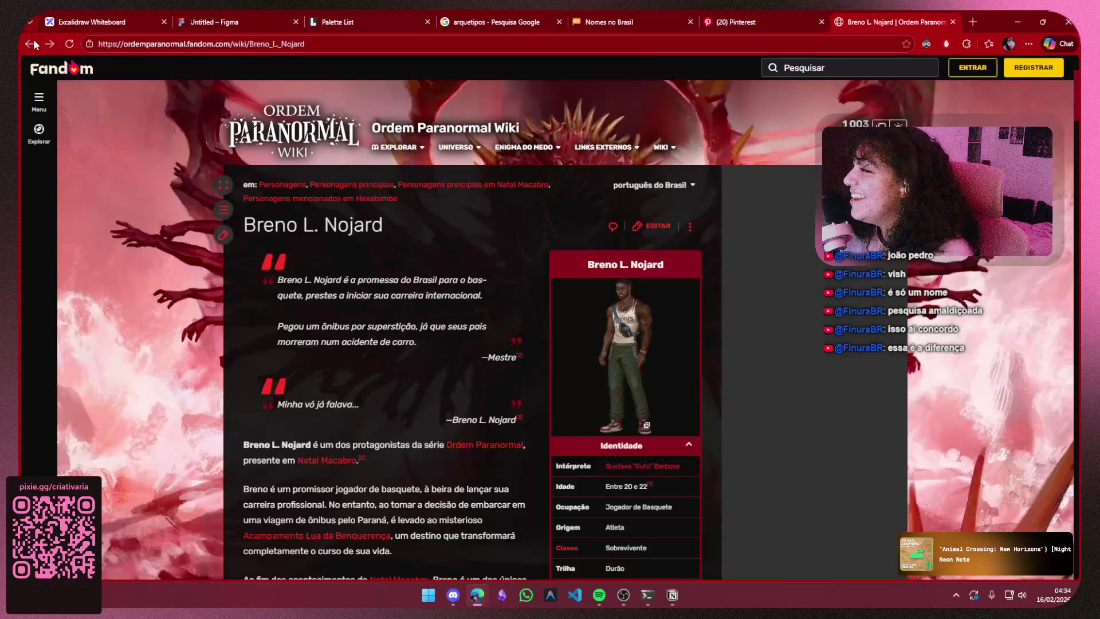
- Copy Leandro's full-size art from his wiki page and bring Figma back in front
left_click(28, 43)
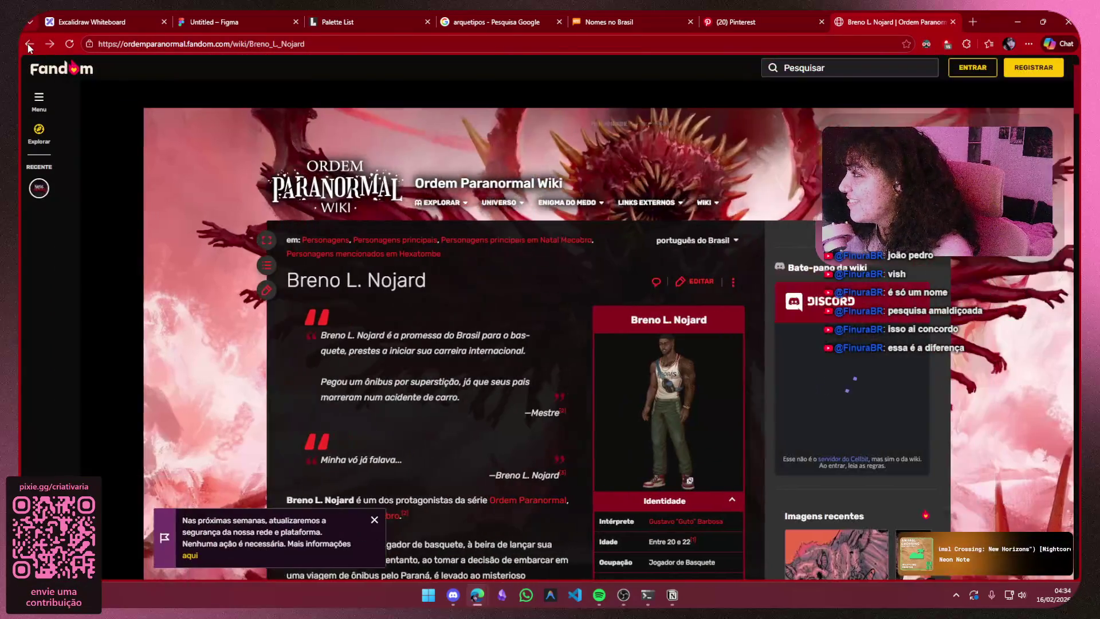
scroll(472, 366, "up", 2)
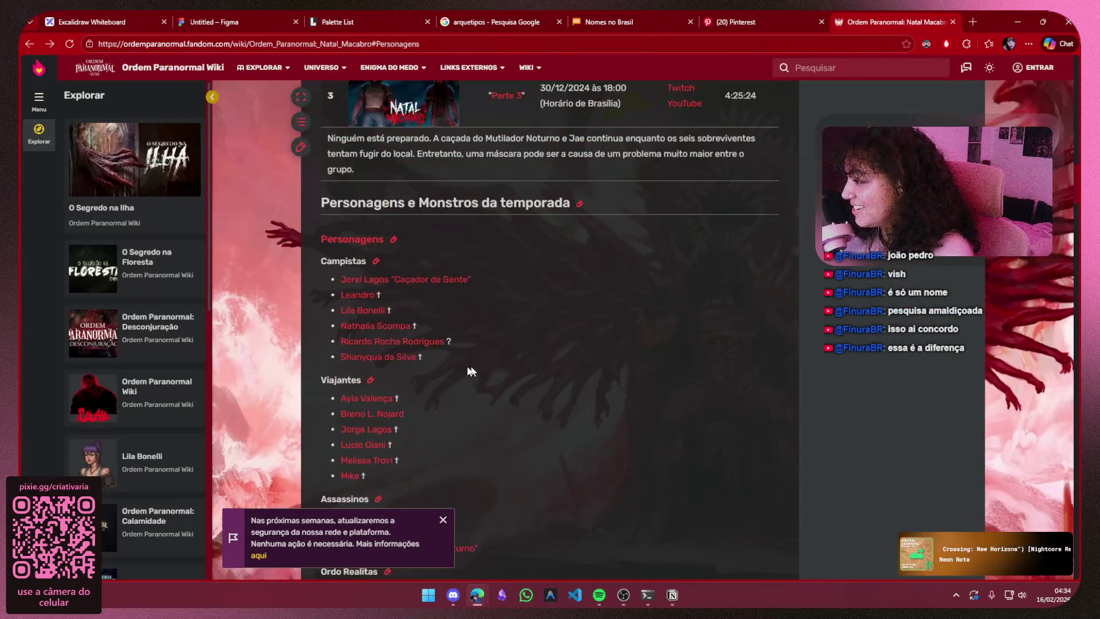
left_click(354, 308)
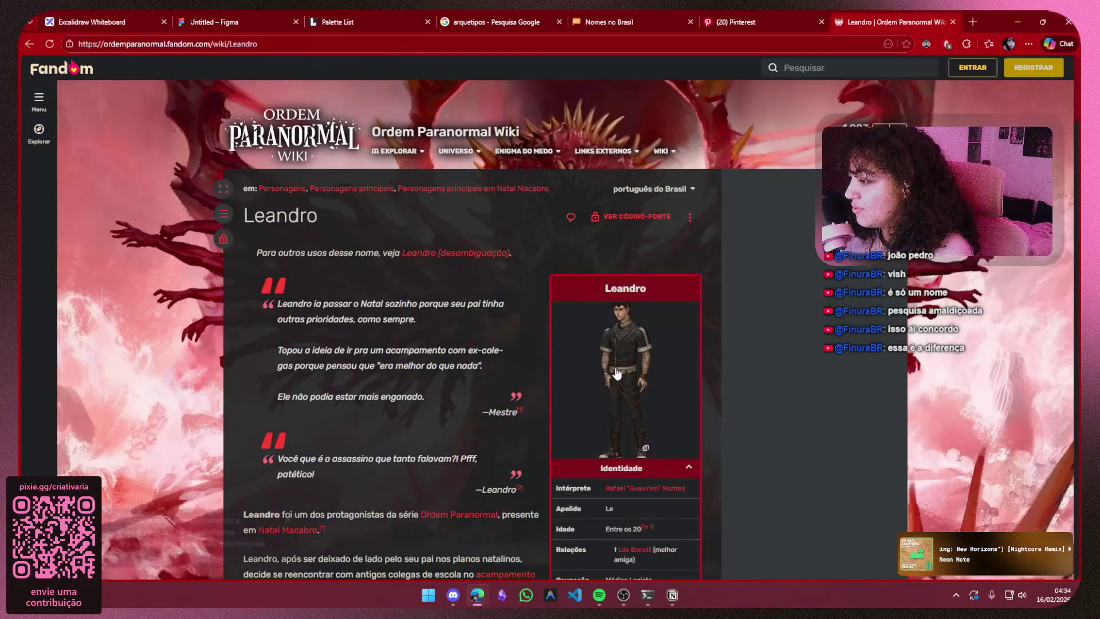
right_click(616, 373)
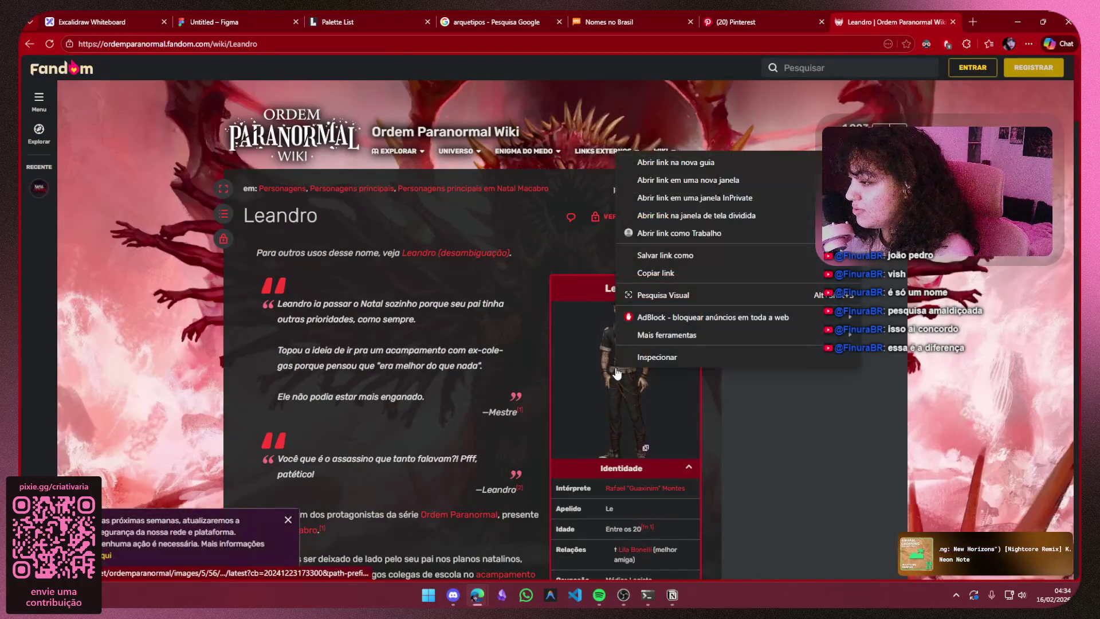
key("Escape")
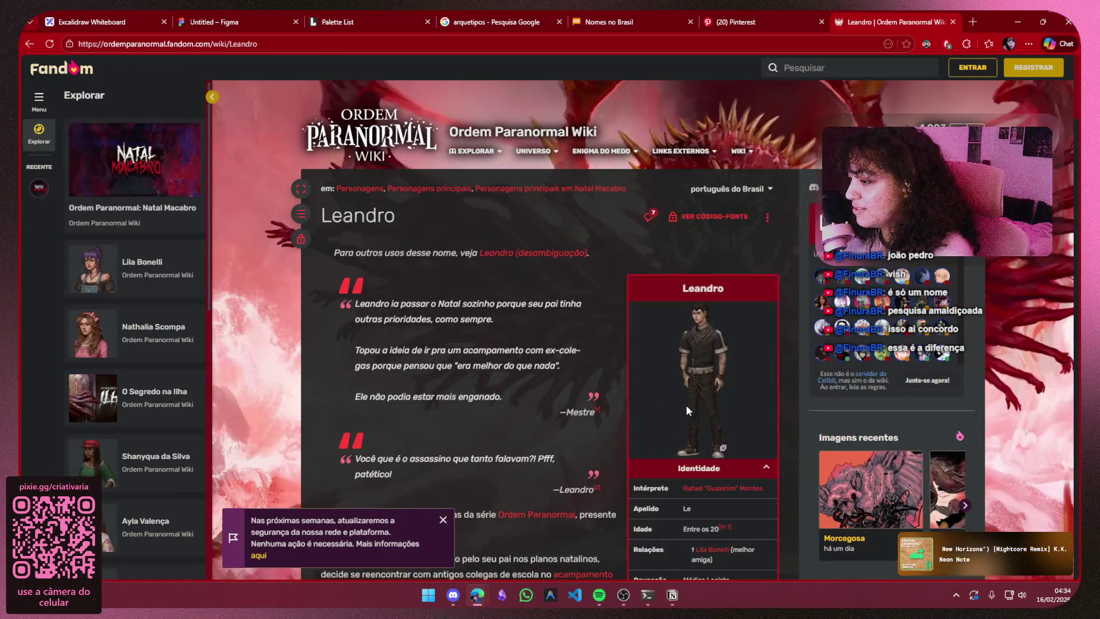
right_click(678, 391)
key("Escape")
left_click(691, 384)
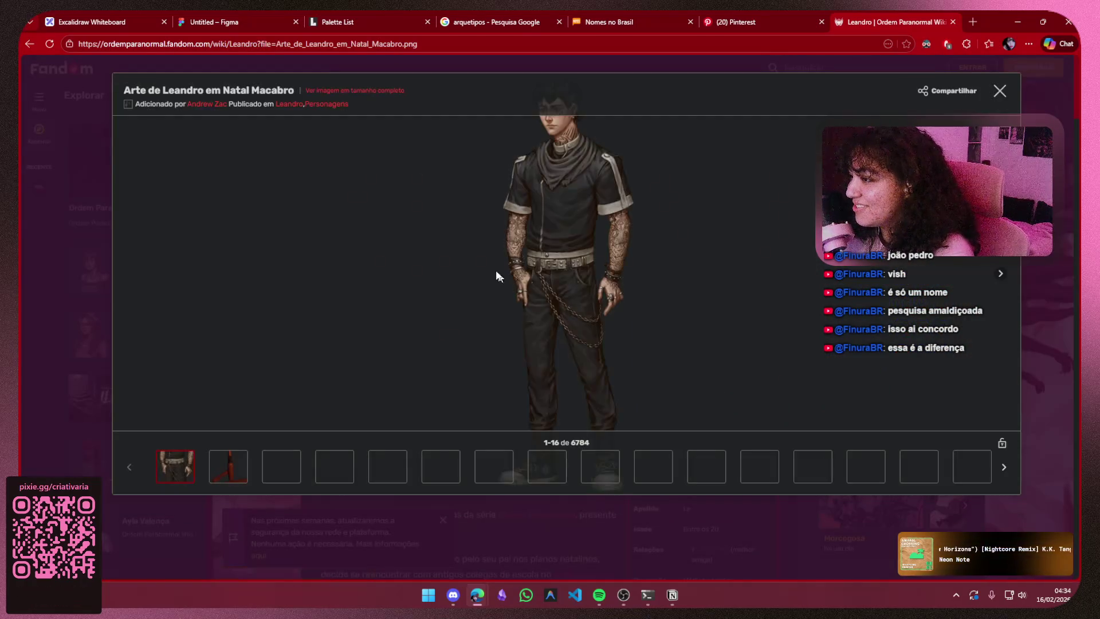
right_click(570, 240)
left_click(581, 278)
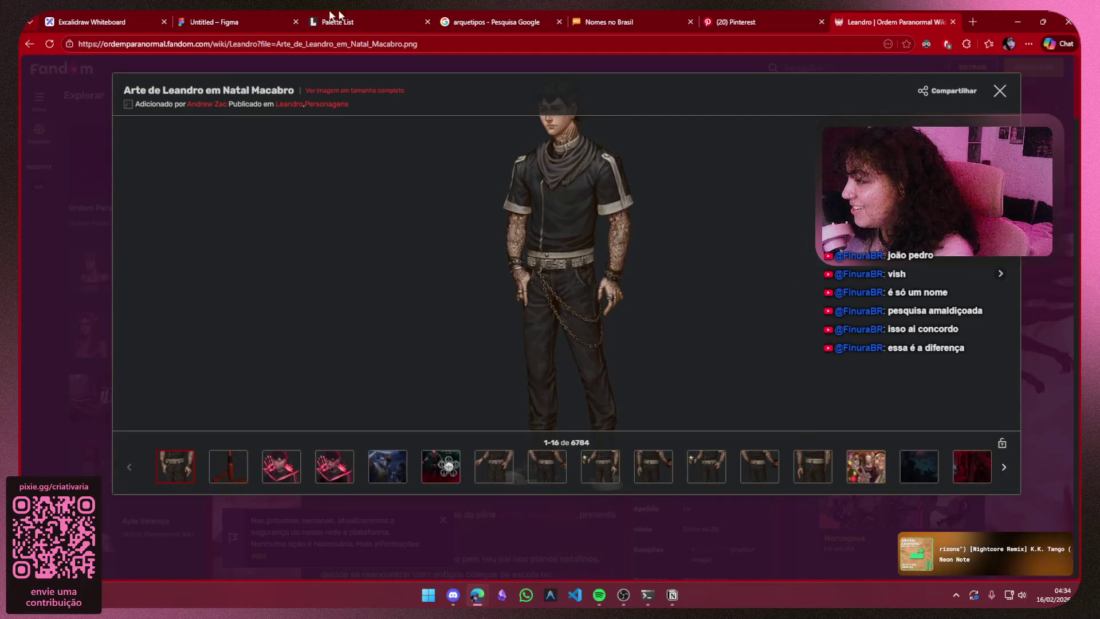
left_click(226, 21)
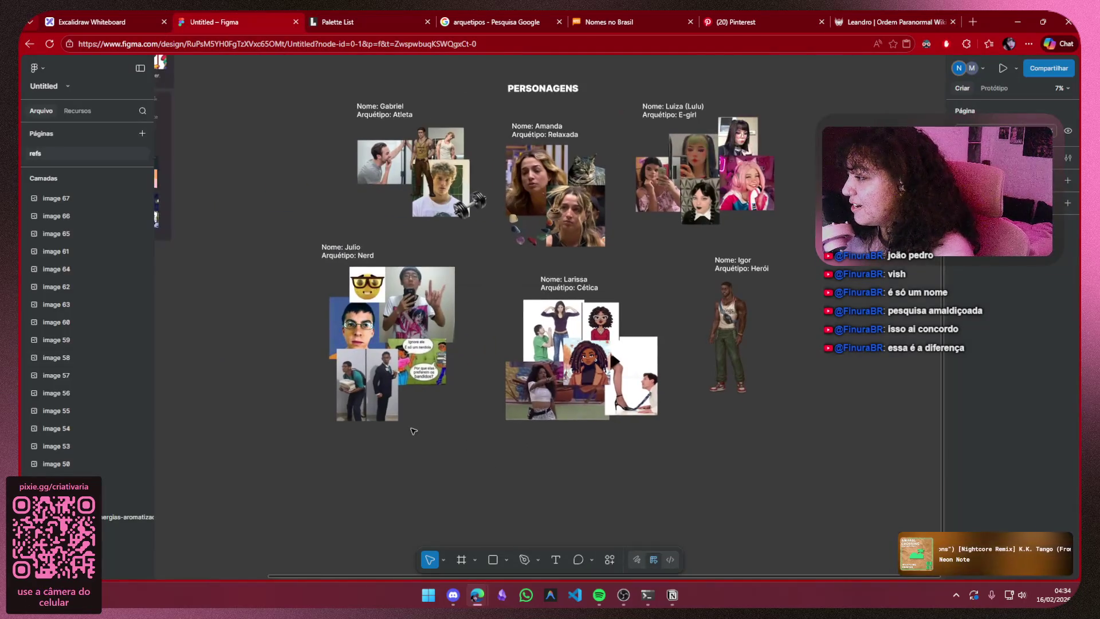
key("ctrl+v")
left_click_drag(531, 316, 404, 366)
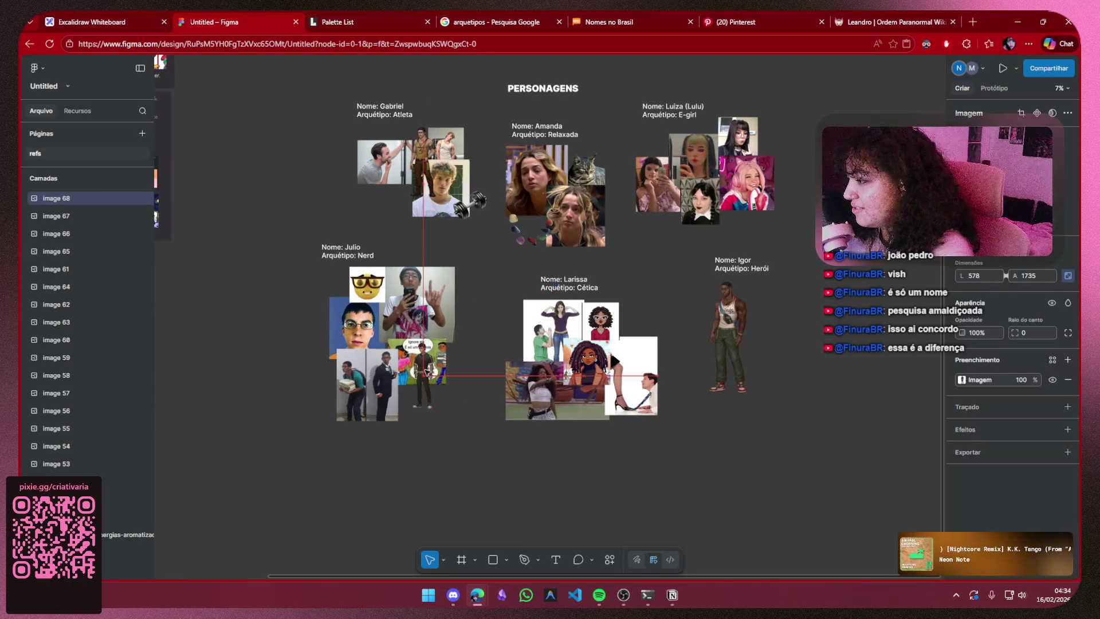
left_click_drag(434, 331, 469, 233)
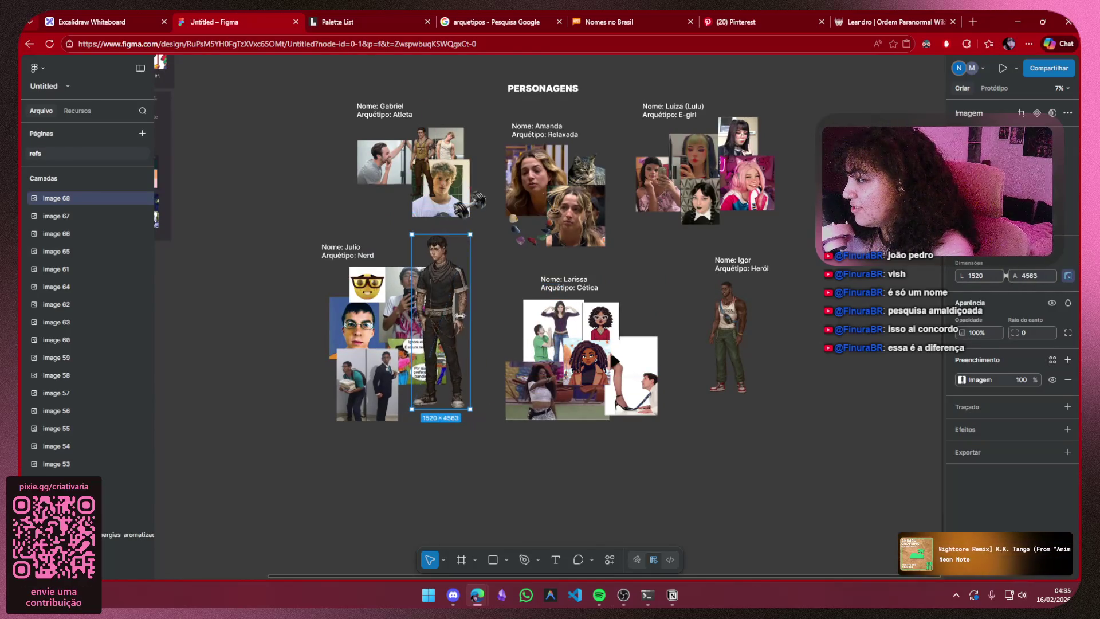
left_click_drag(451, 319, 470, 352)
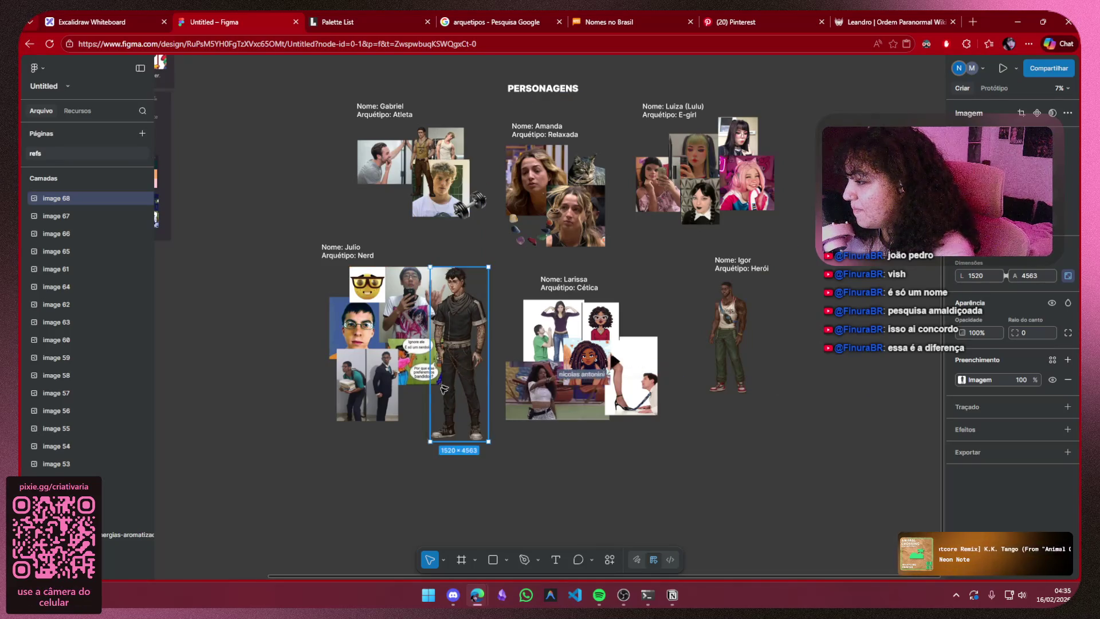
left_click(437, 497)
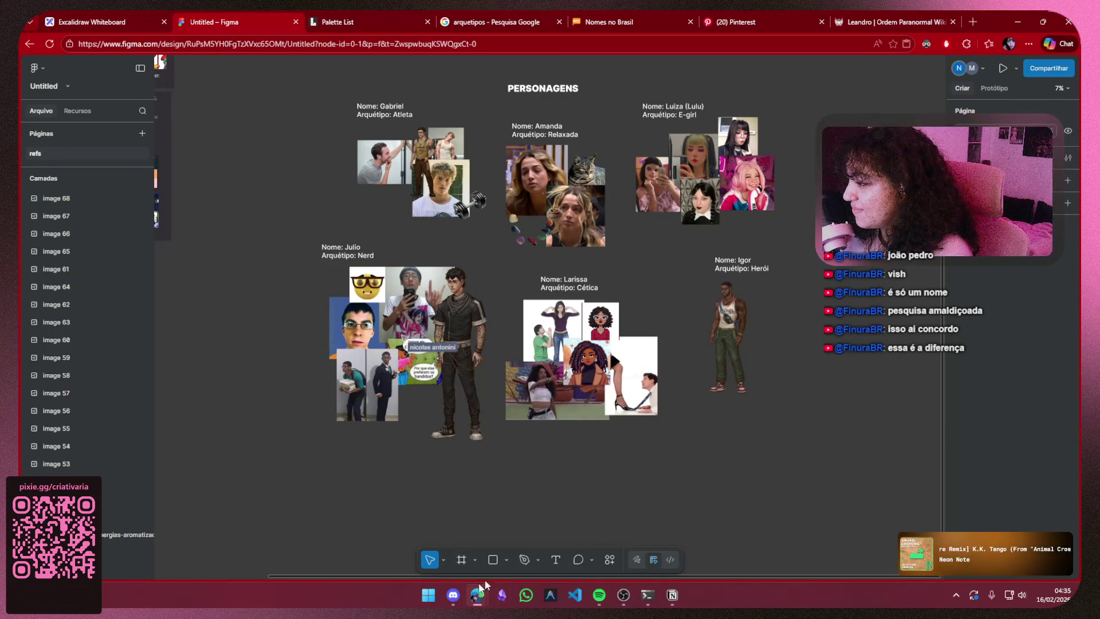
scroll(585, 495, "left", 2)
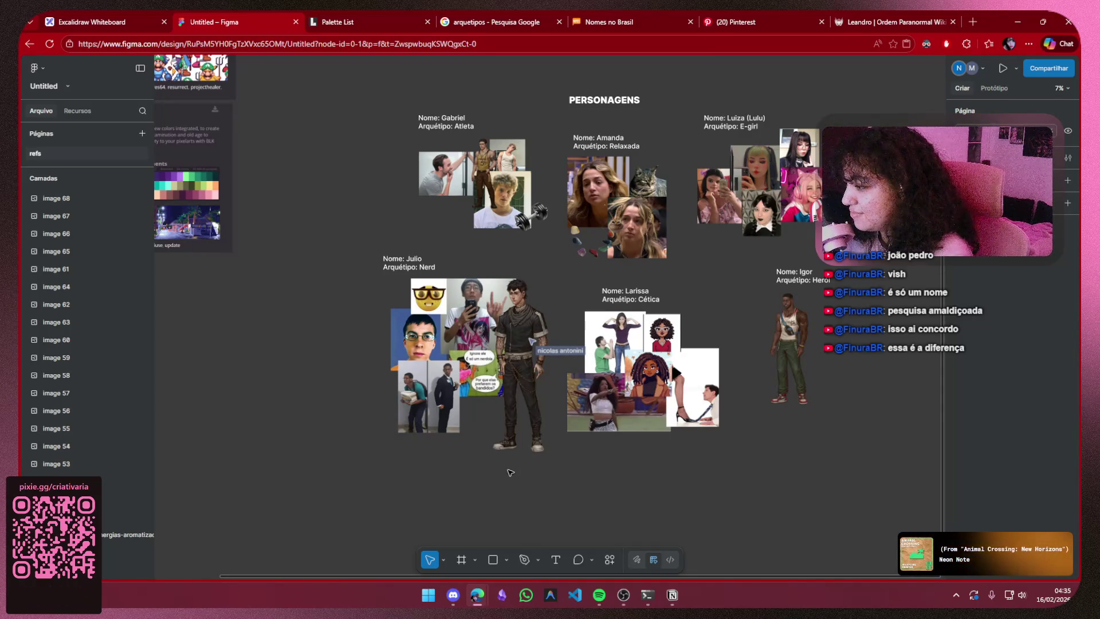
scroll(509, 471, "up", 2, "ctrl")
scroll(490, 447, "up", 2, "ctrl")
scroll(473, 419, "up", 2, "ctrl")
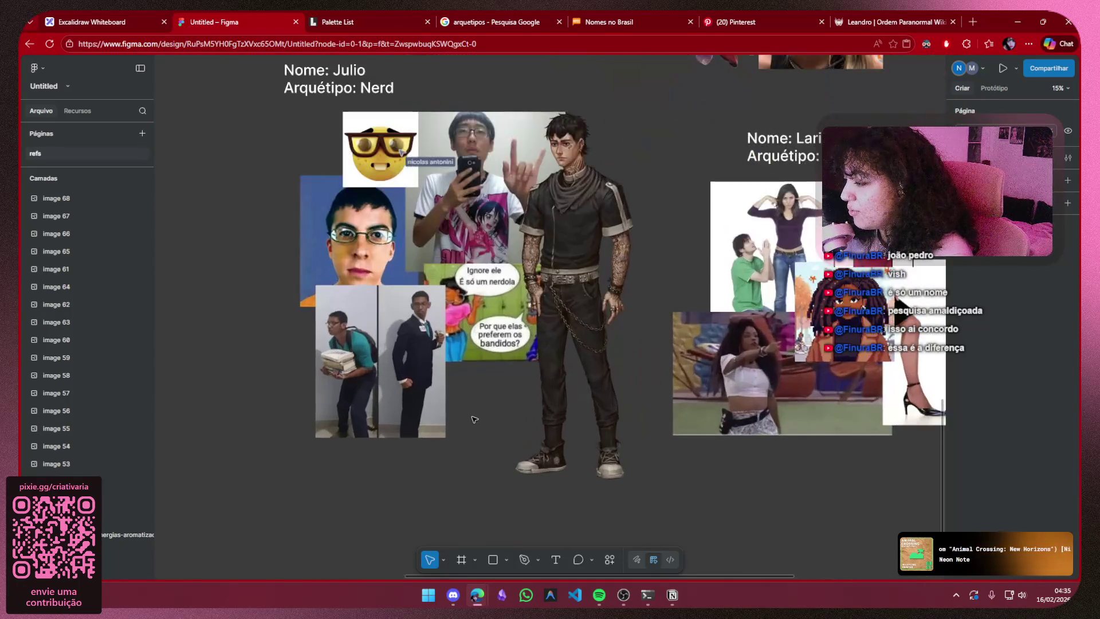
left_click_drag(473, 418, 472, 469)
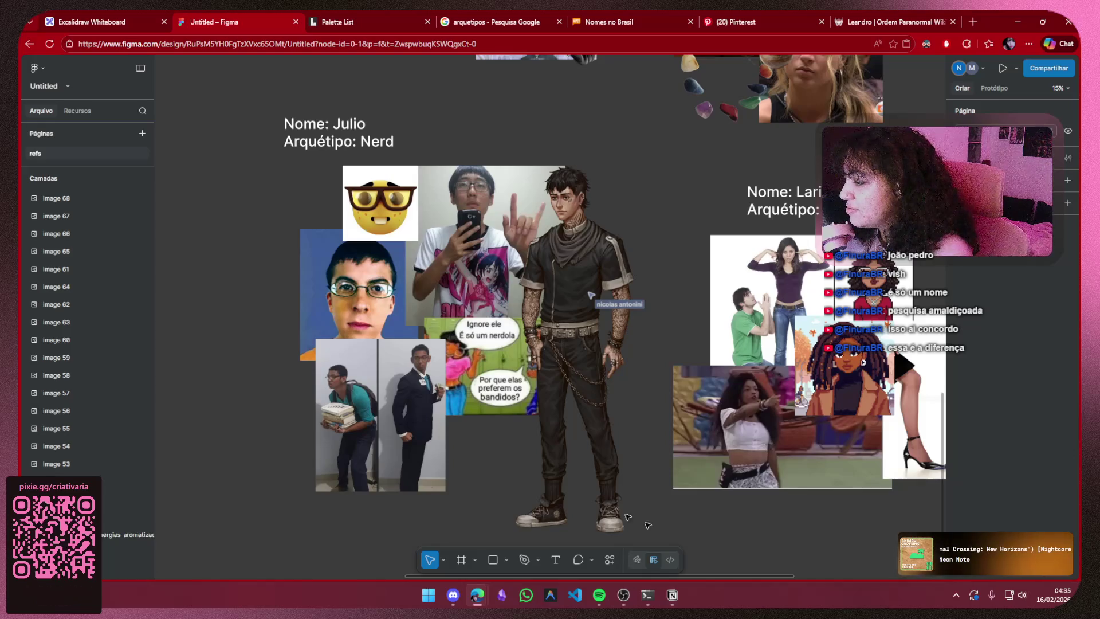
left_click(594, 466)
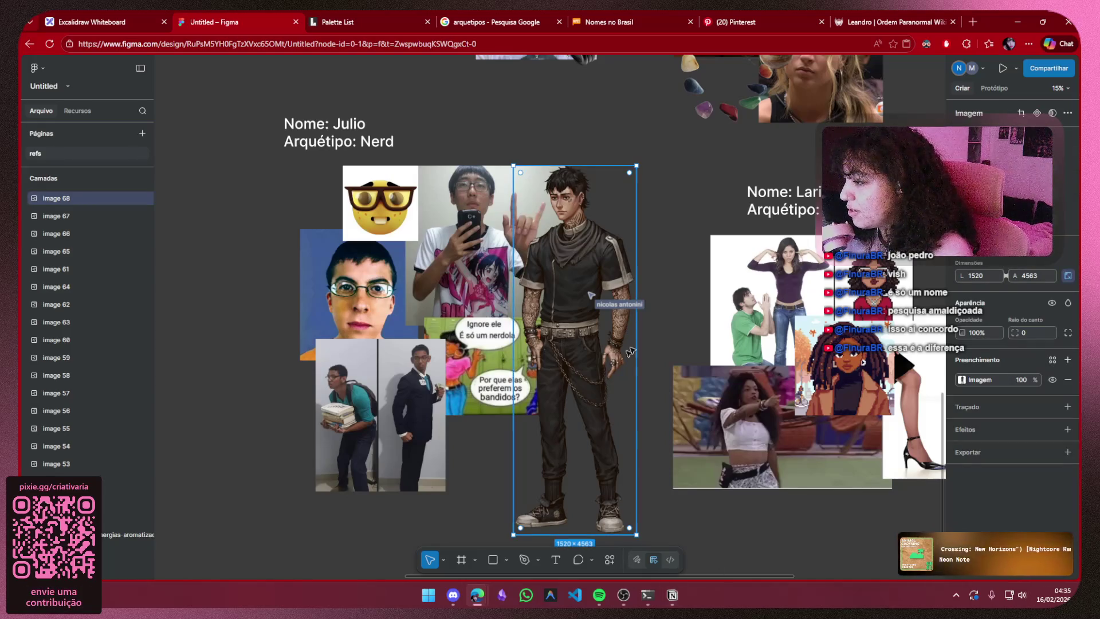
left_click_drag(677, 302, 677, 324)
mouse_move(373, 313)
left_mouse_down()
mouse_move(320, 318)
mouse_move(383, 315)
left_mouse_up()
left_click(614, 302)
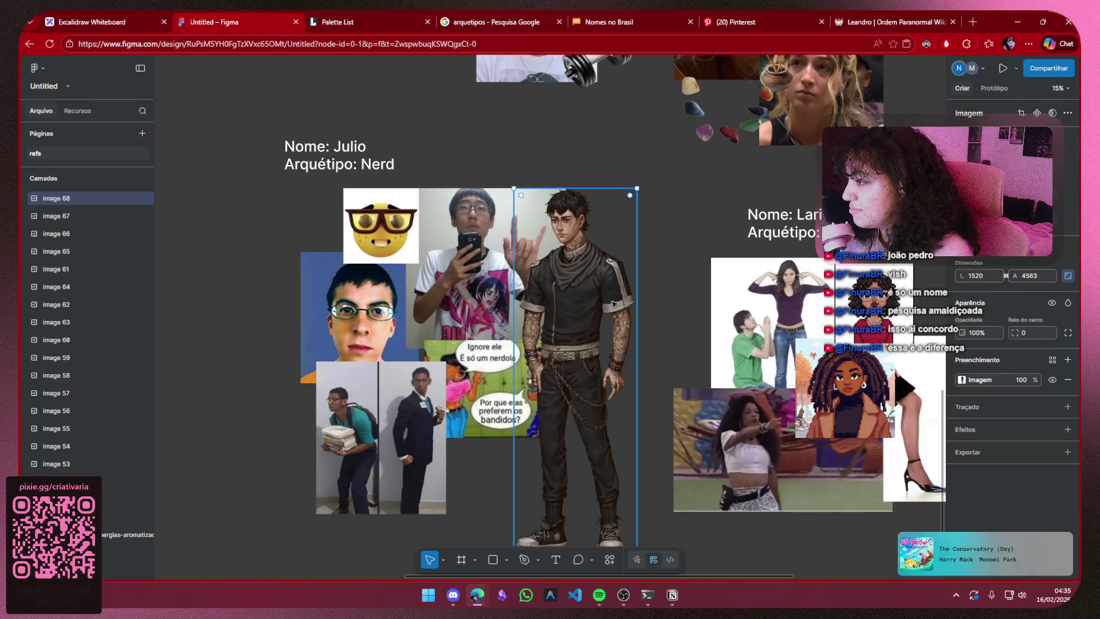
key("Delete")
scroll(610, 301, "down", 2)
scroll(610, 300, "down", 4)
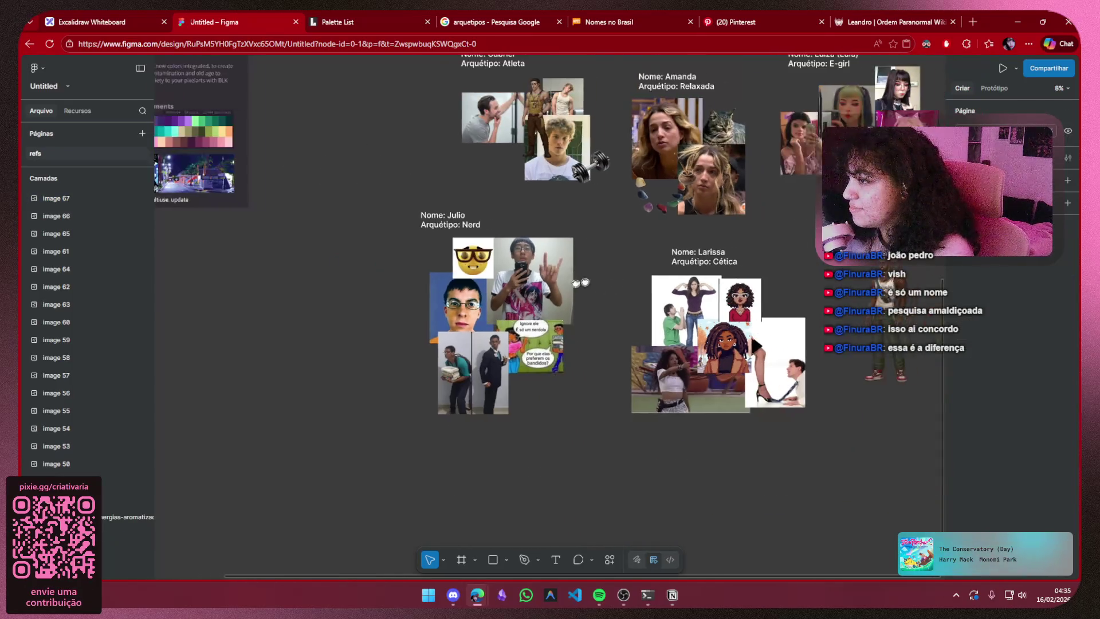
left_click_drag(625, 273, 412, 305)
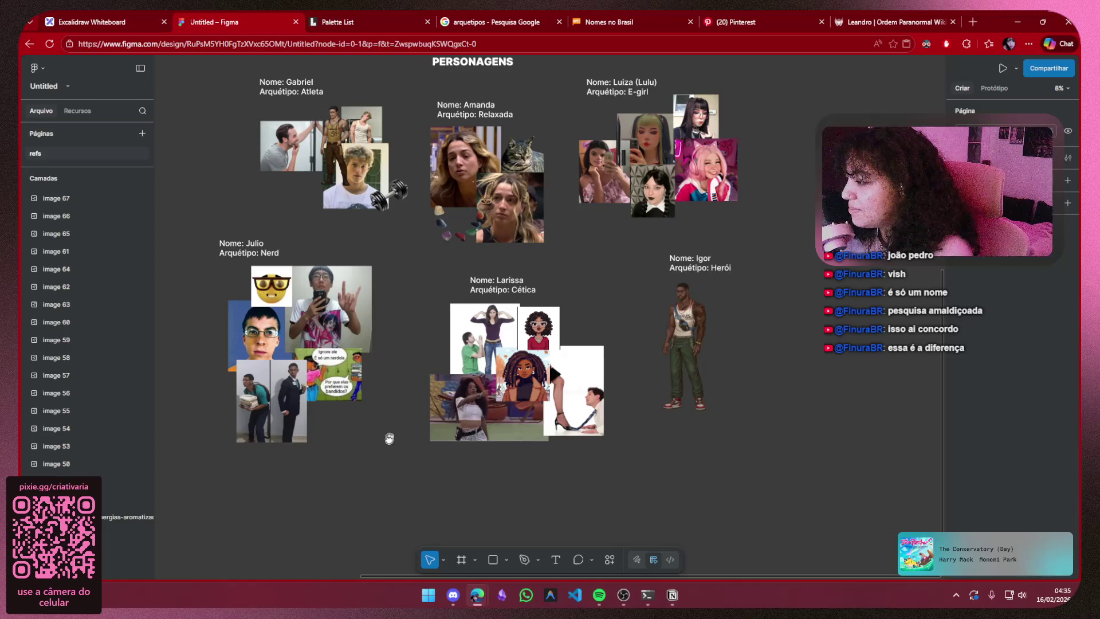
scroll(387, 435, "up", 1)
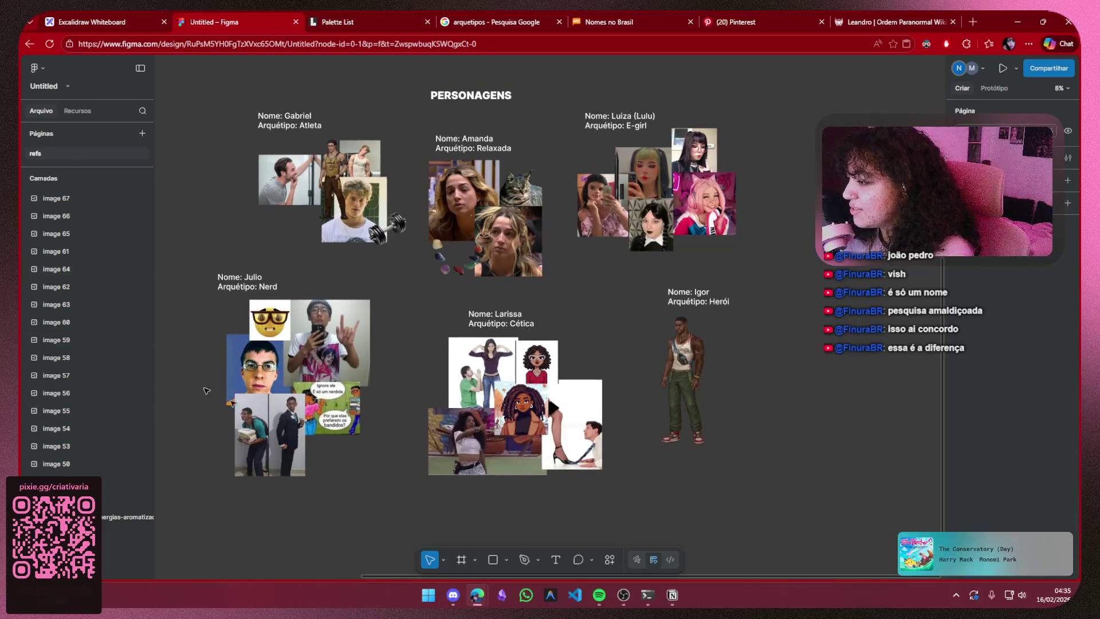
left_click(673, 596)
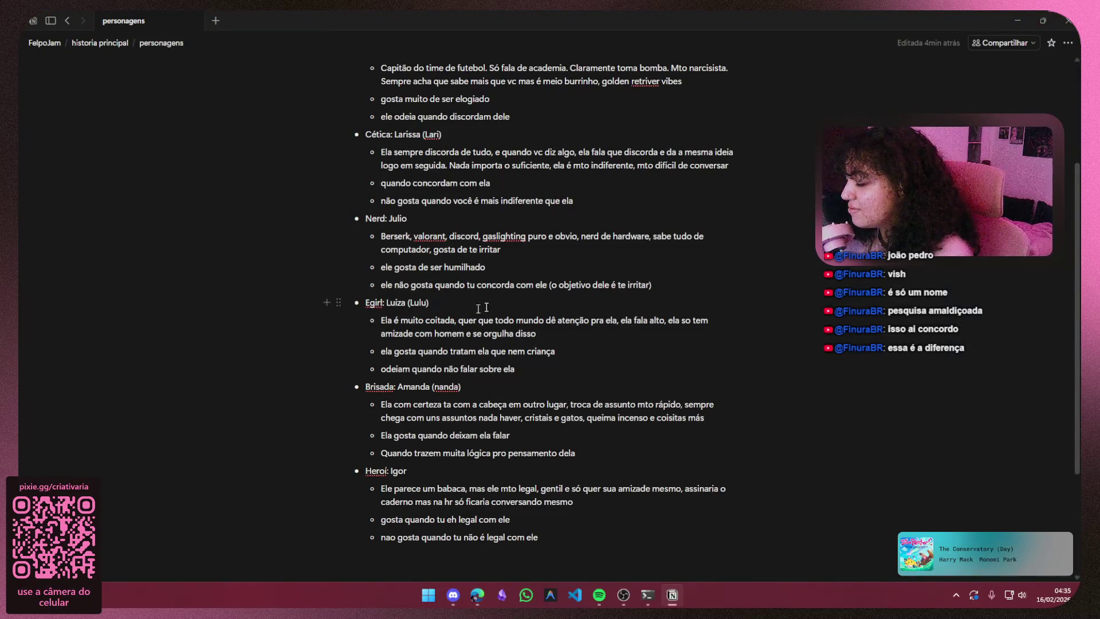
- Glance at Julio's notes in Notion, then nudge Igor's image slightly right in Figma
left_click(667, 287)
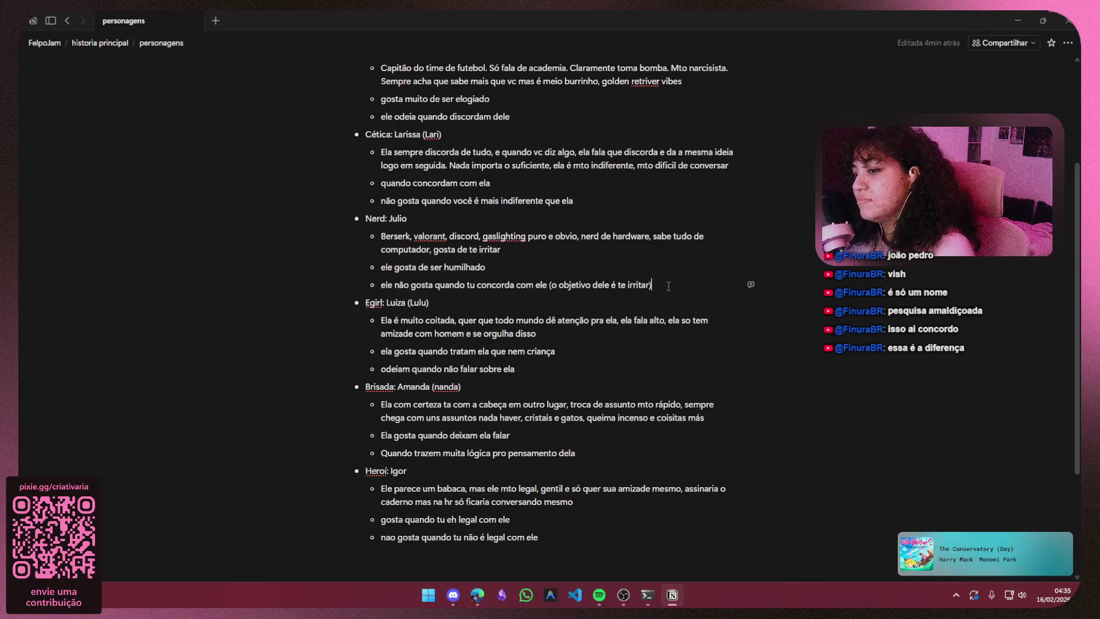
scroll(668, 286, "up", 2)
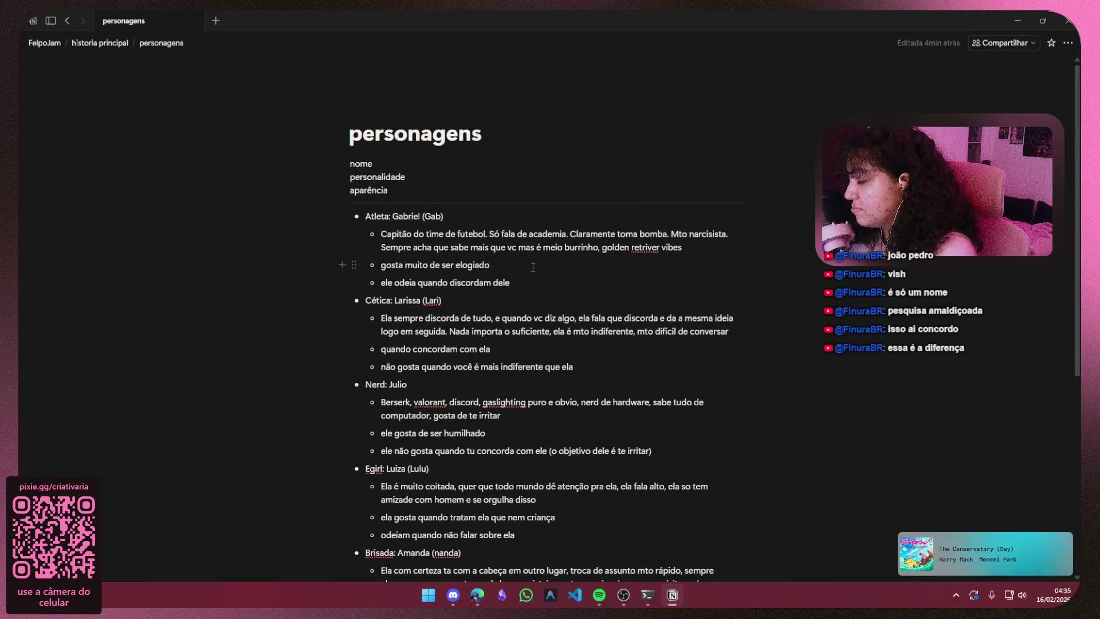
scroll(533, 268, "down", 3)
scroll(536, 309, "up", 3)
scroll(537, 312, "down", 3)
scroll(601, 290, "up", 1)
scroll(732, 242, "up", 1)
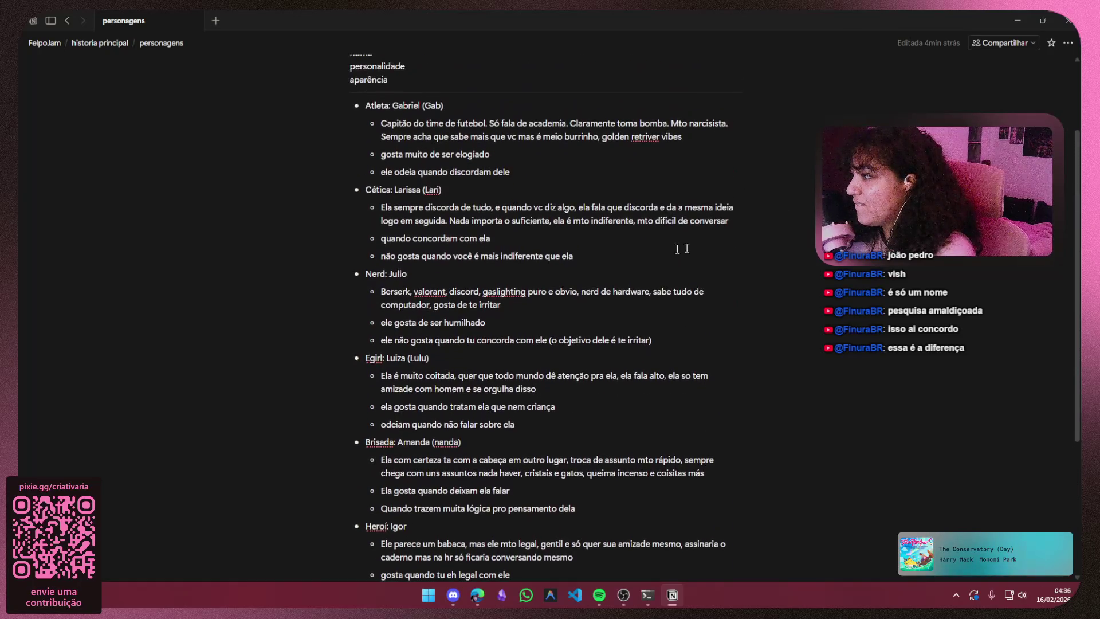
key("alt+Tab")
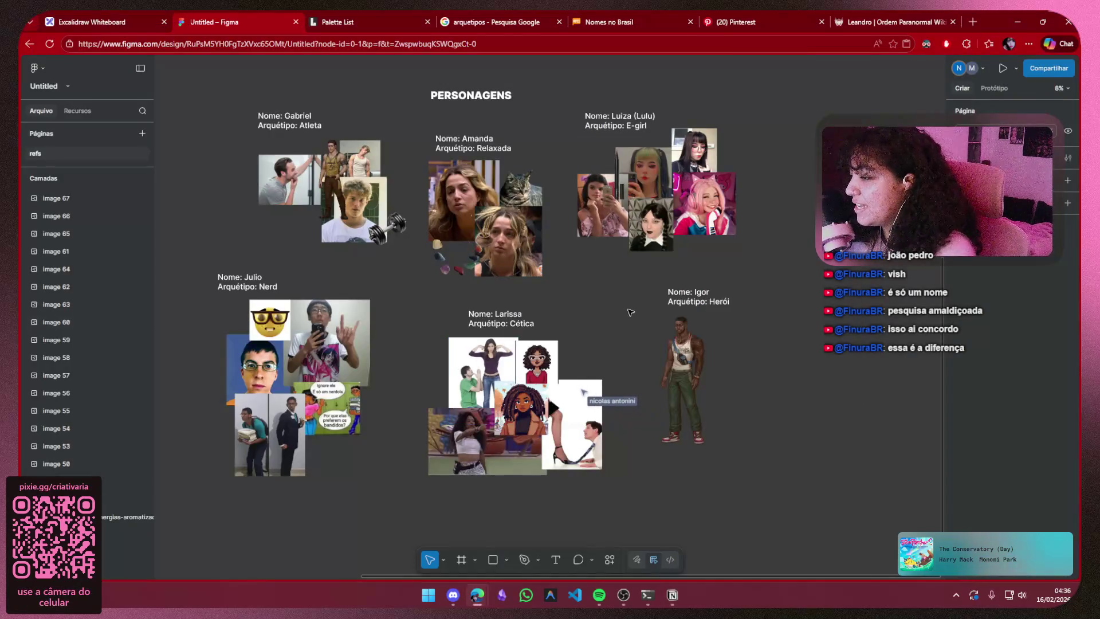
left_click_drag(602, 310, 585, 311)
left_click_drag(667, 344, 685, 344)
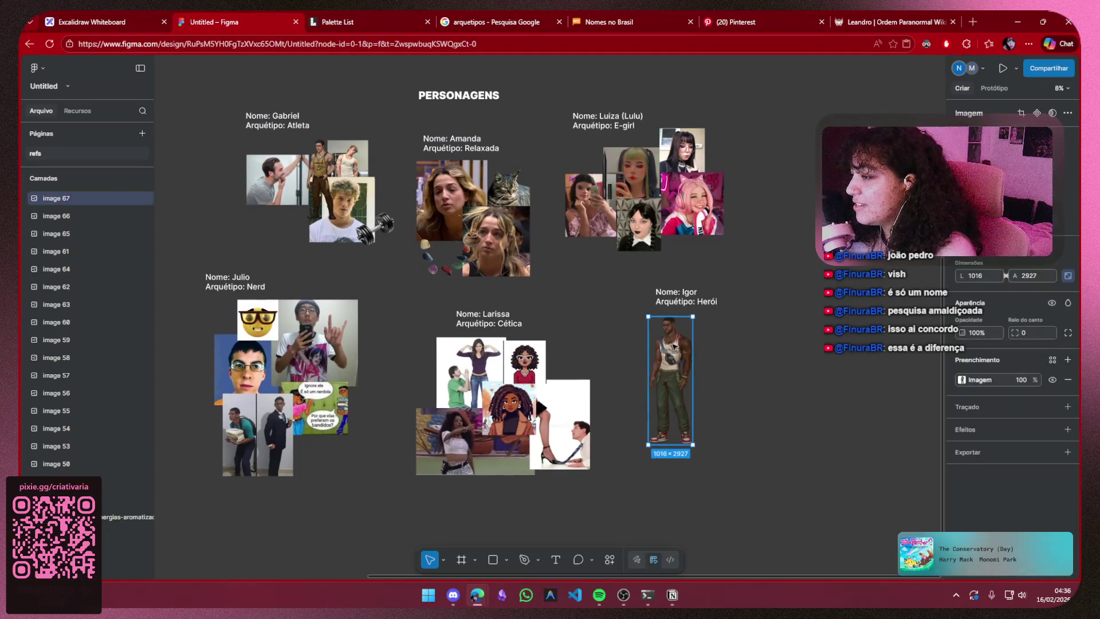
- Nudge Igor's image back to the left and deselect it
left_click(780, 334)
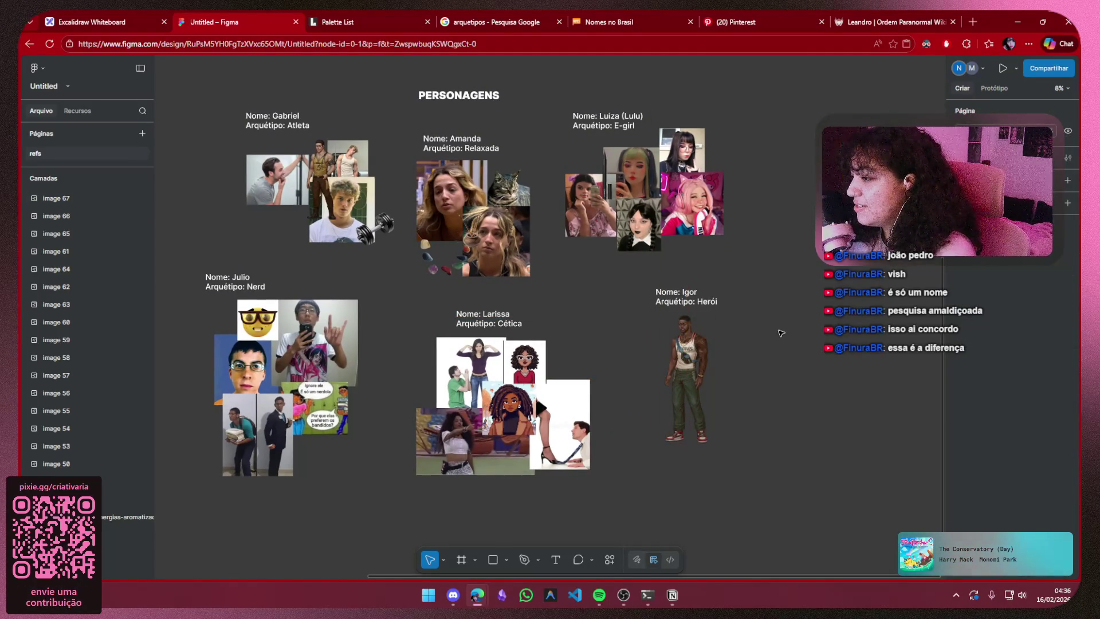
left_click_drag(685, 350, 663, 350)
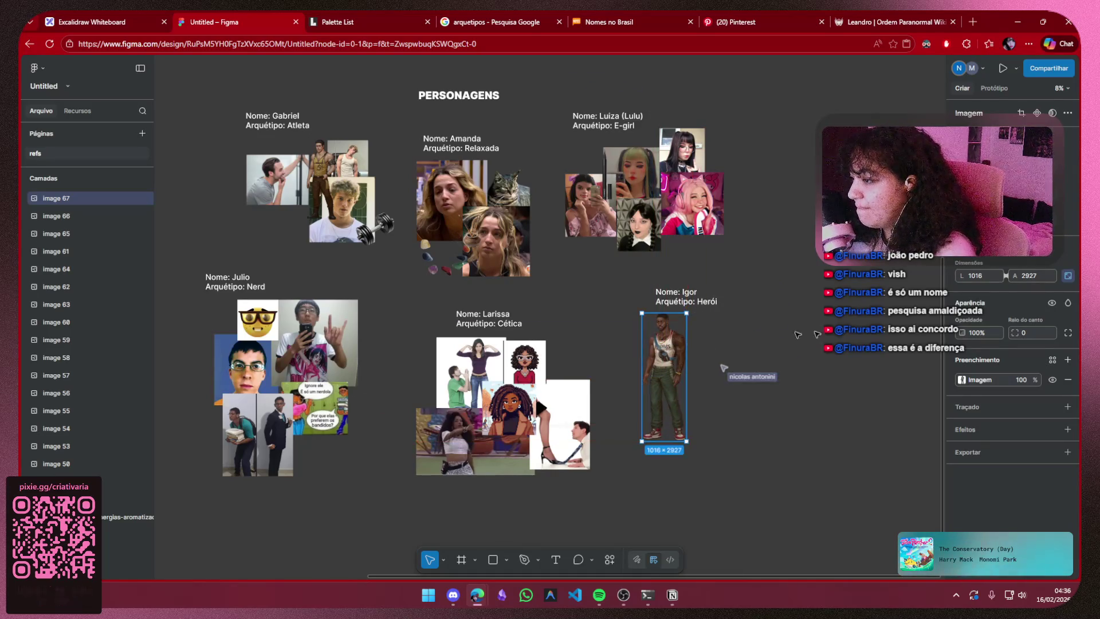
left_click(775, 337)
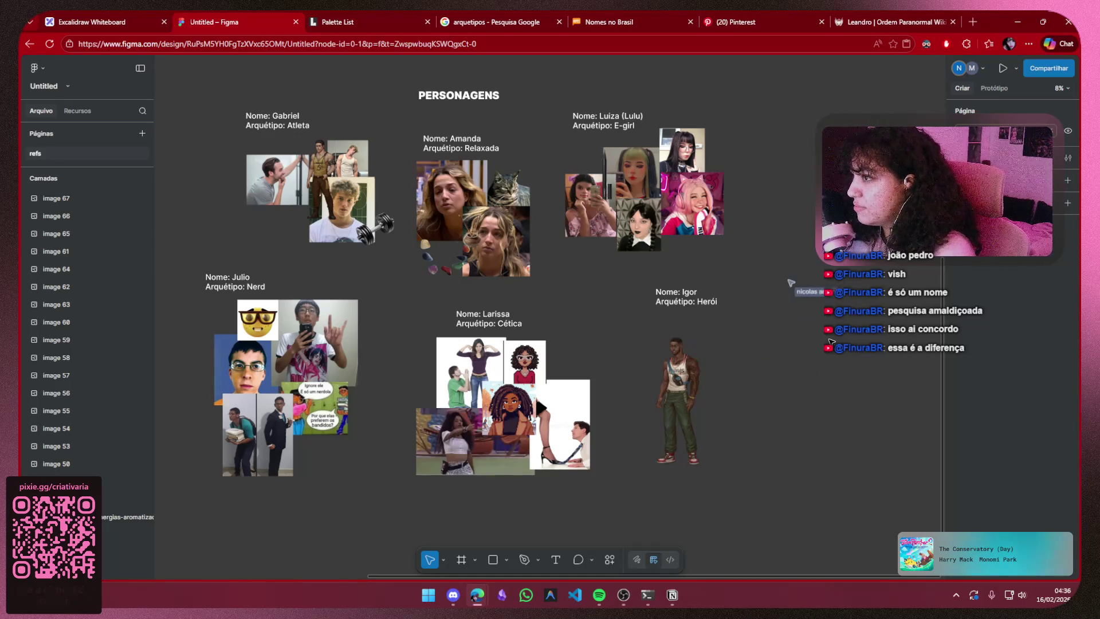
- Close the Leandro wiki, Pinterest, Nomes no Brasil and Palette List tabs
left_click(891, 17)
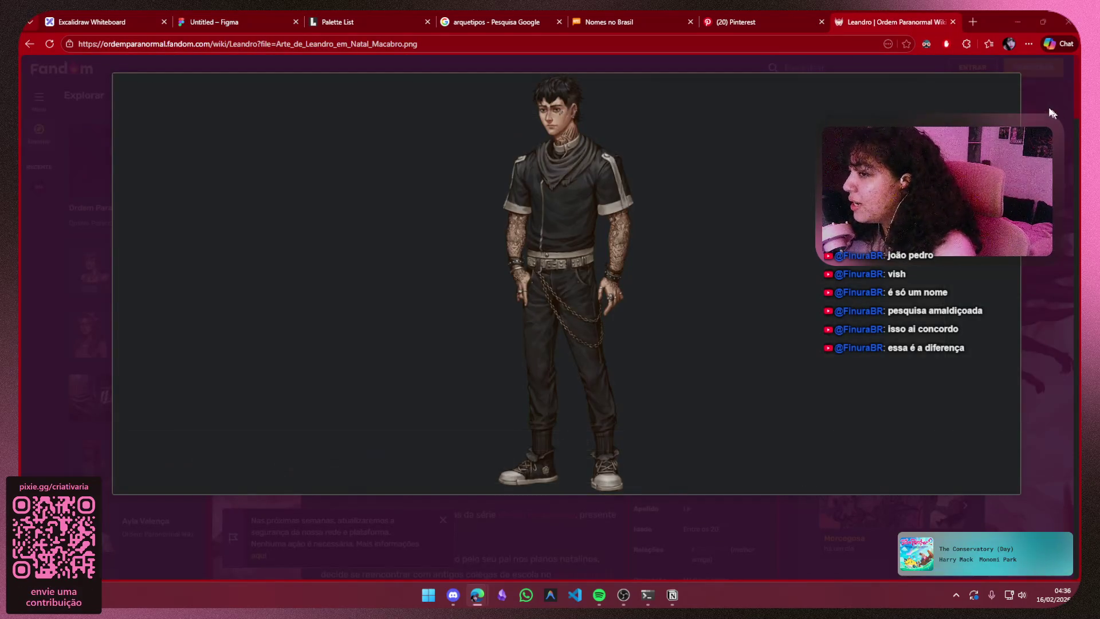
left_click(988, 88)
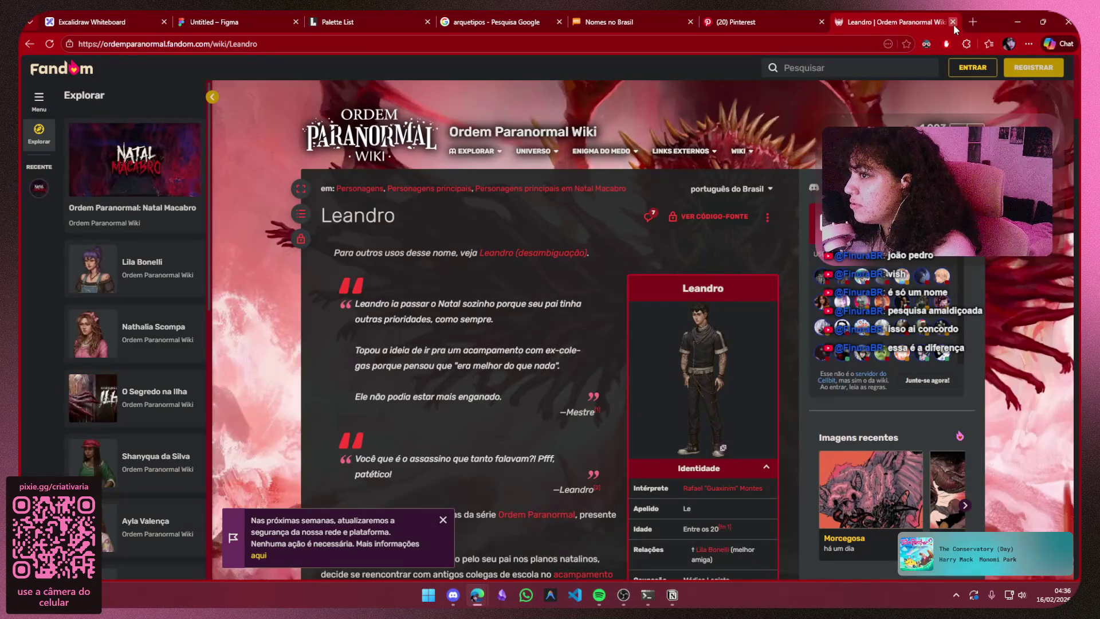
left_click(952, 22)
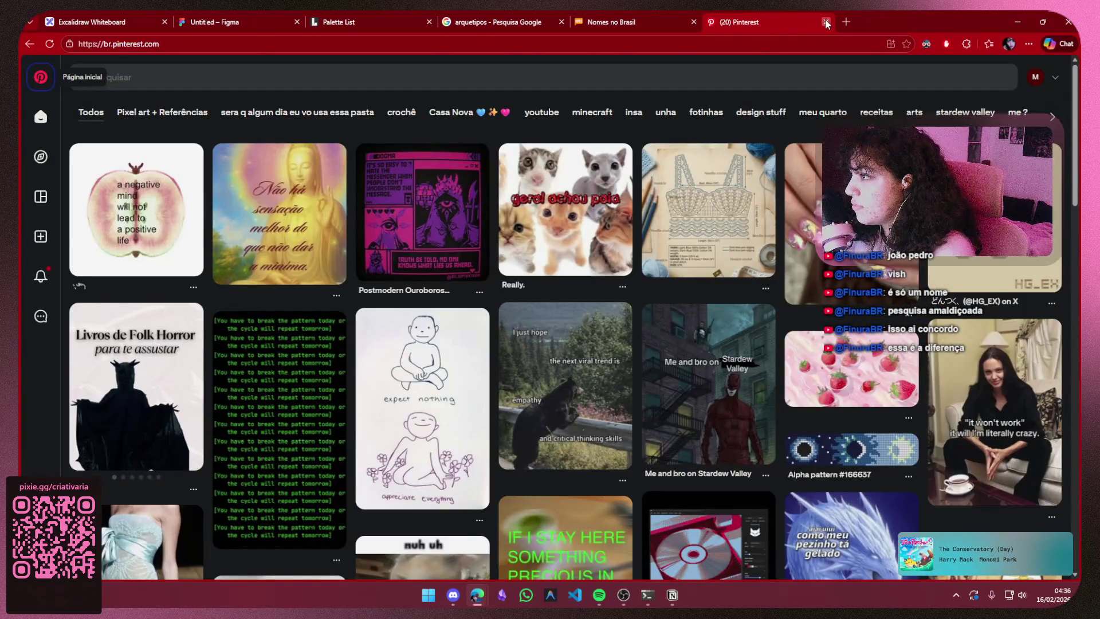
left_click(826, 21)
left_click(344, 21)
left_click(219, 21)
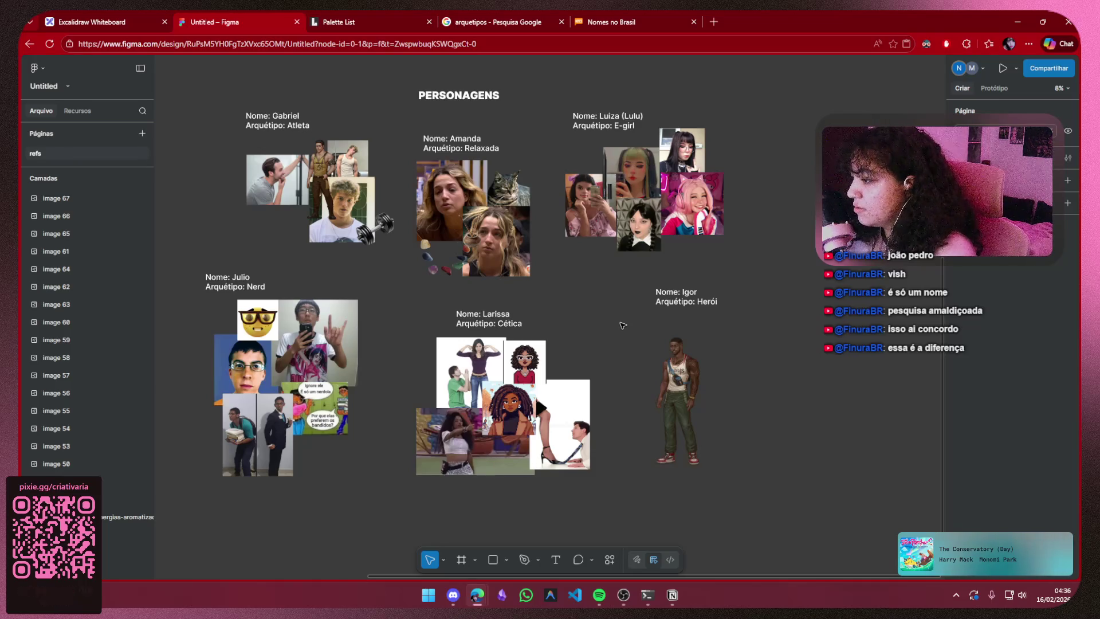
scroll(623, 325, "left", 5)
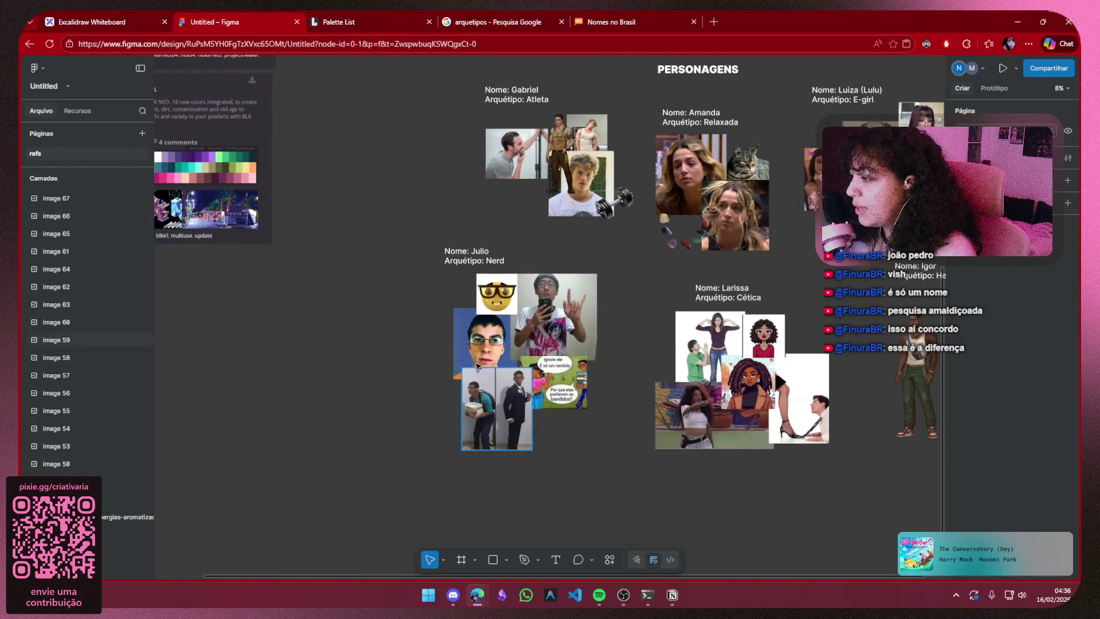
- Reposition the glasses picture in Julio's collage and shift Igor's image left
mouse_move(477, 369)
left_mouse_down()
mouse_move(412, 352)
mouse_move(487, 350)
left_mouse_up()
scroll(602, 387, "right", 4)
left_click(761, 353)
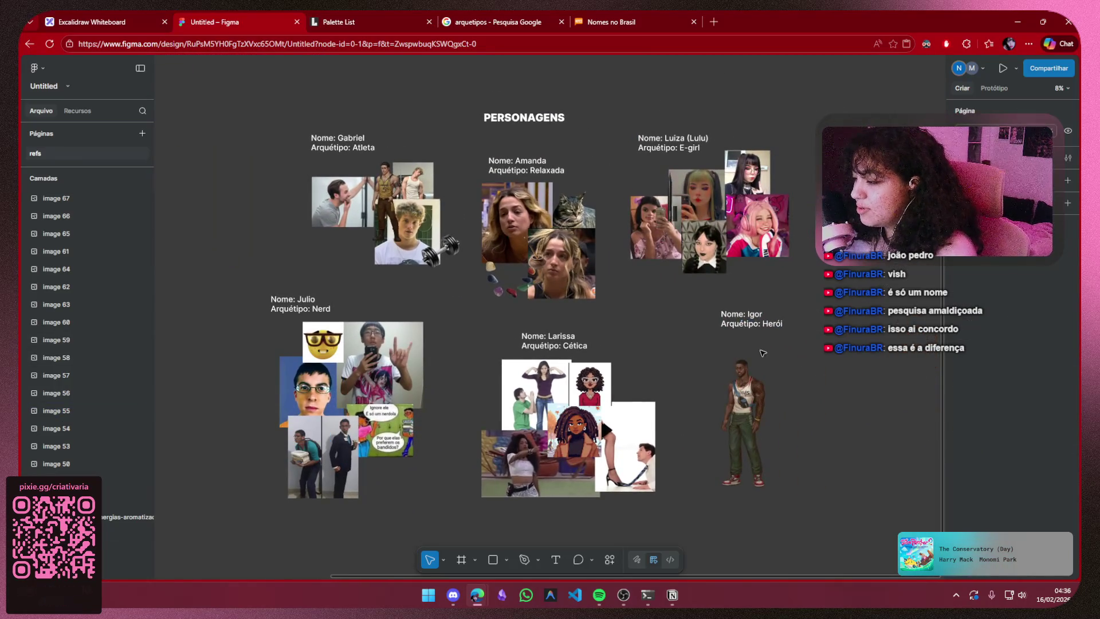
scroll(762, 354, "down", 2)
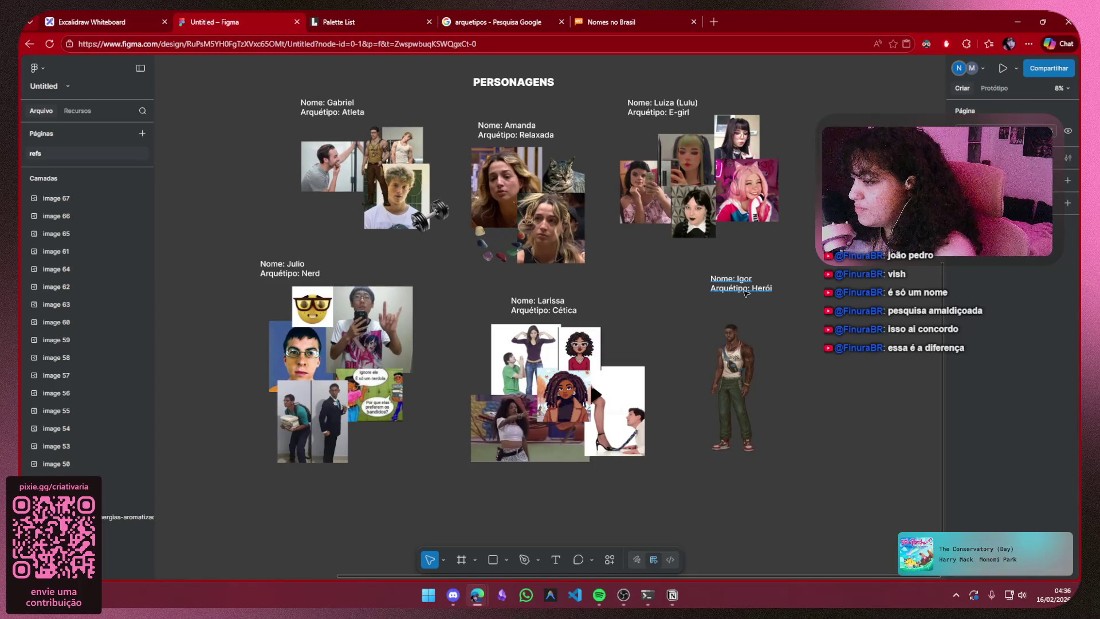
left_click_drag(738, 363, 713, 358)
- Undo an accidental enlargement of Gabriel's middle image, then start a new browser tab
left_click(376, 176)
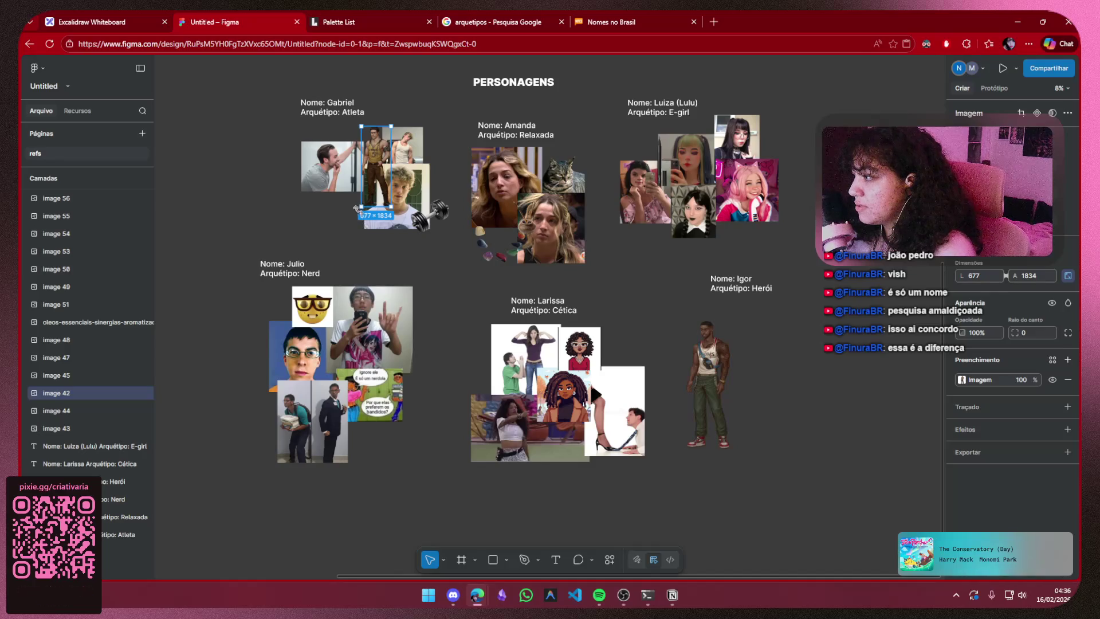
left_click_drag(358, 209, 551, 268)
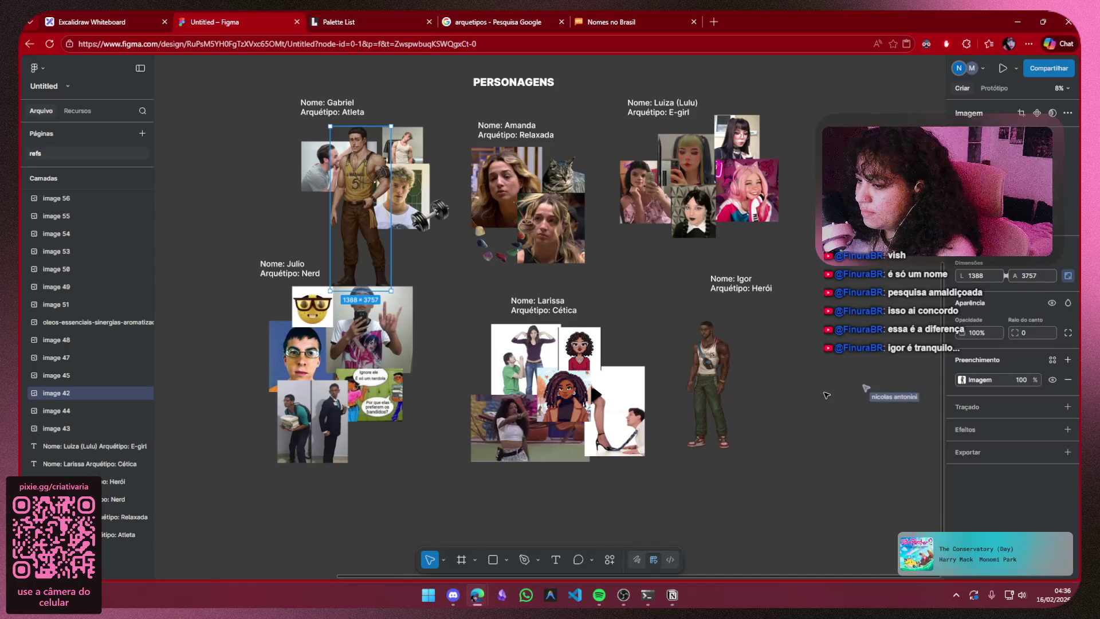
key("ctrl+z")
key("ctrl+z")
key("ctrl+z")
key("ctrl+z")
key("ctrl+z")
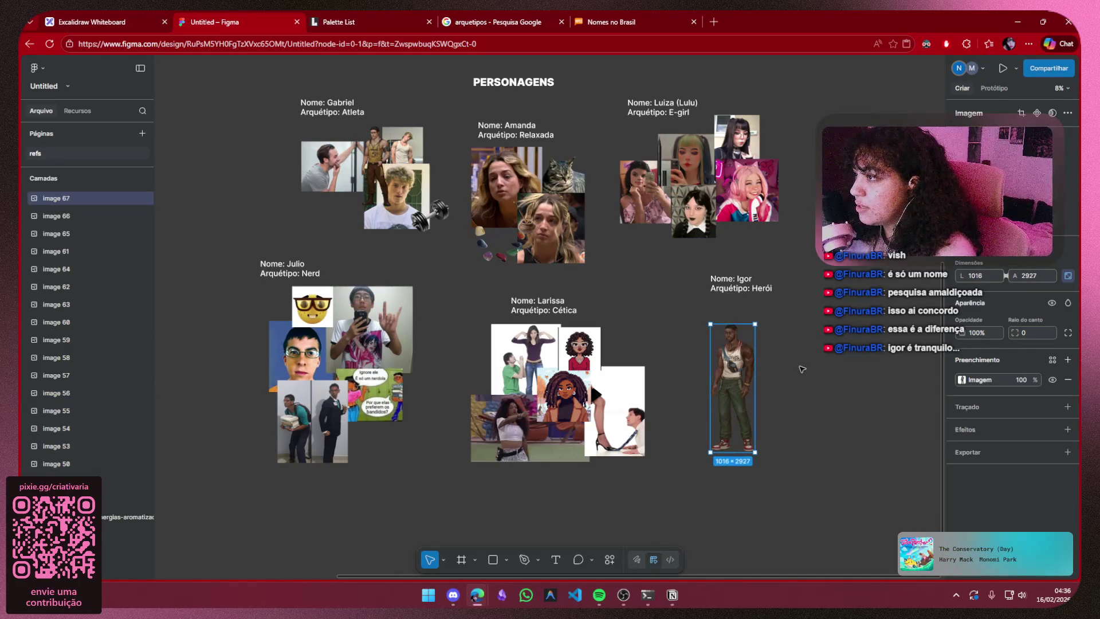
left_click(710, 22)
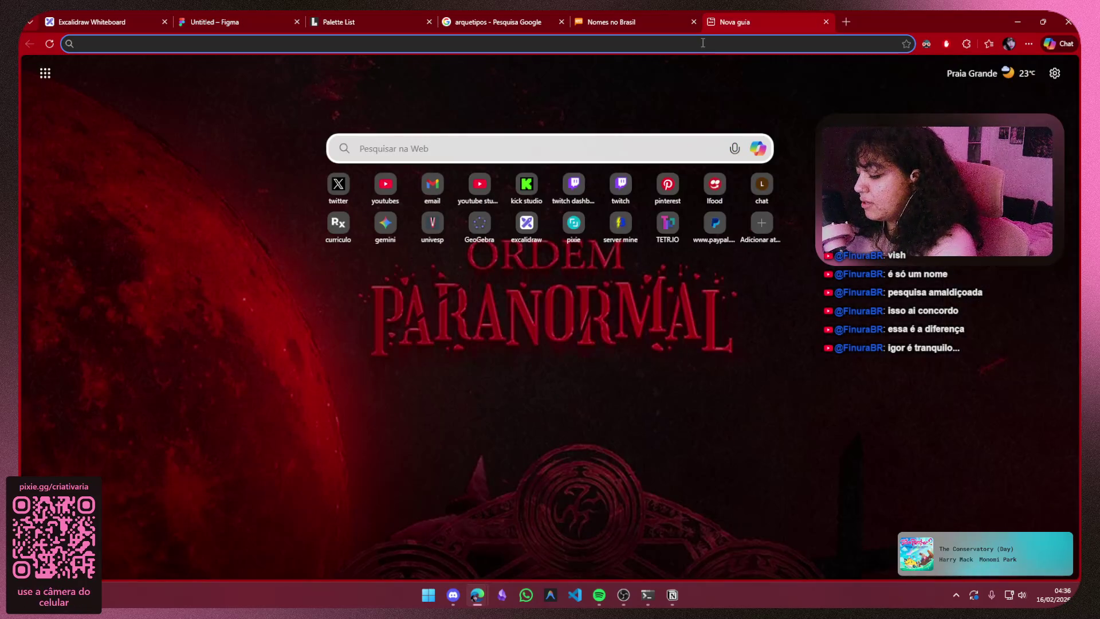
type("meme")
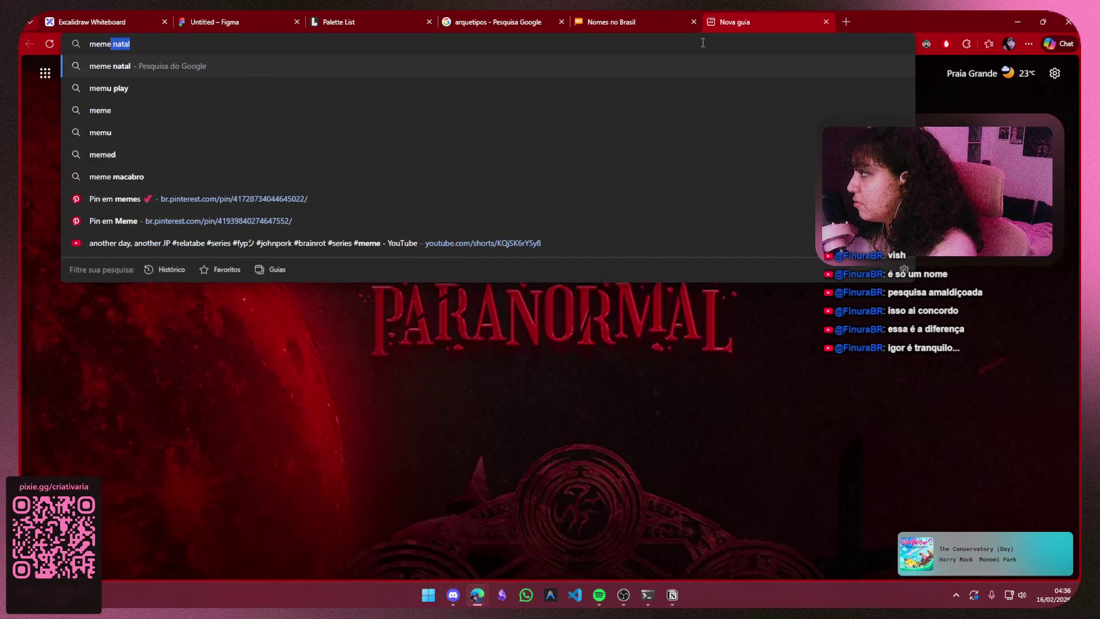
type(" cara tranq")
- Search 'meme cara tranquilo' and copy the Reddit Chill Guy image, returning to Figma
key("BackSpace")
type("uilo")
key("Return")
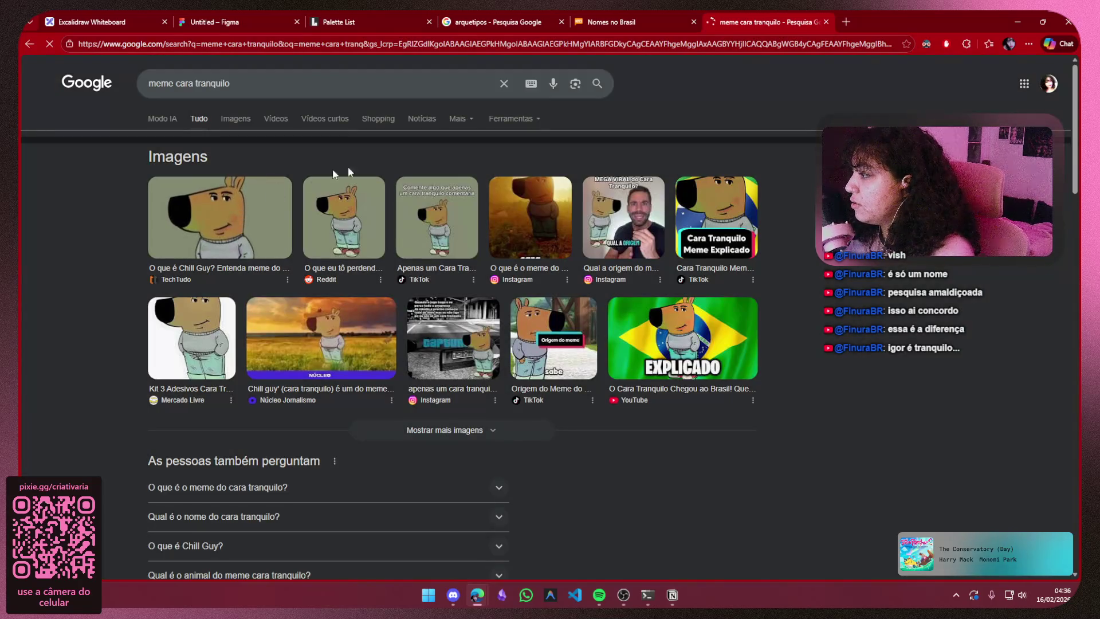
left_click(342, 202)
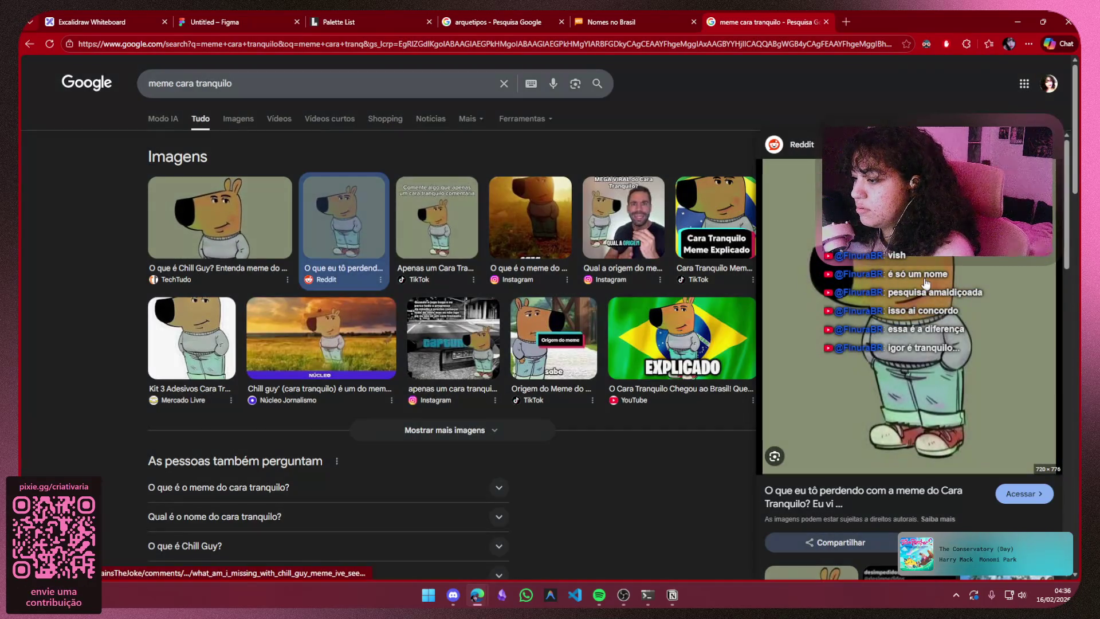
right_click(925, 284)
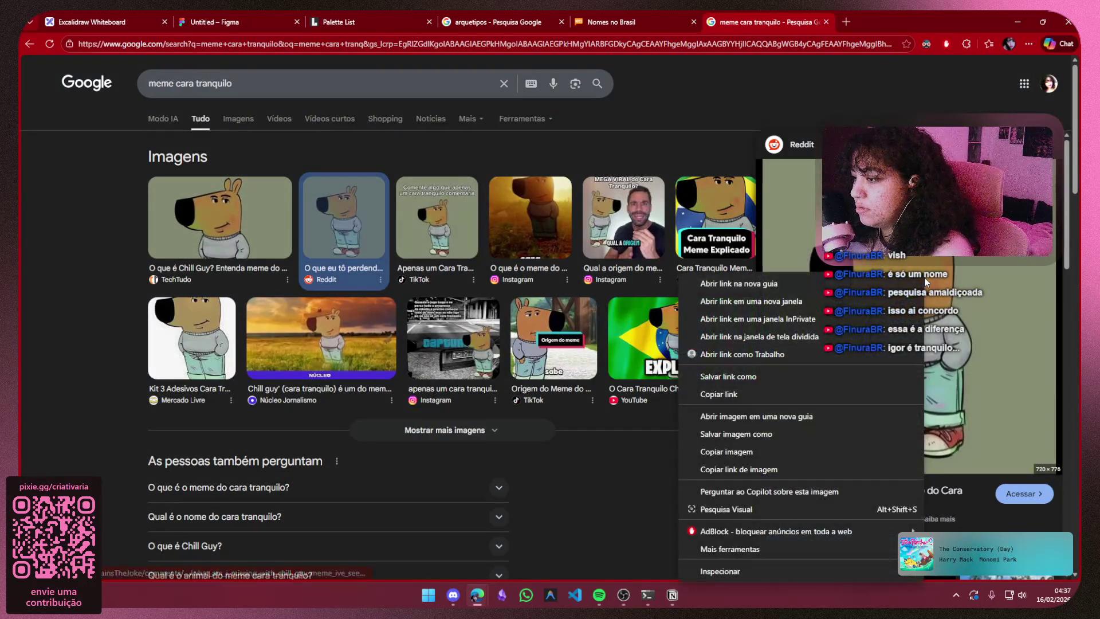
left_click(792, 452)
left_click(234, 15)
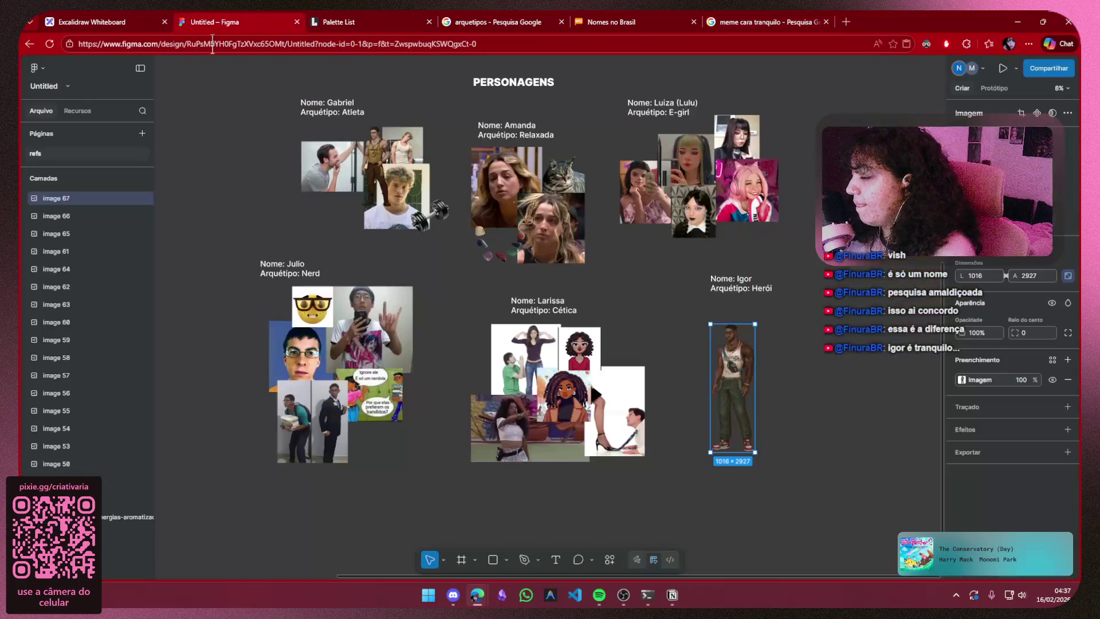
- Paste the Chill Guy meme beside Igor's art, then bring the chat terminal forward
mouse_move(774, 368)
left_mouse_down()
mouse_move(585, 345)
mouse_move(563, 430)
left_mouse_up()
left_click(593, 343)
key("ctrl+v")
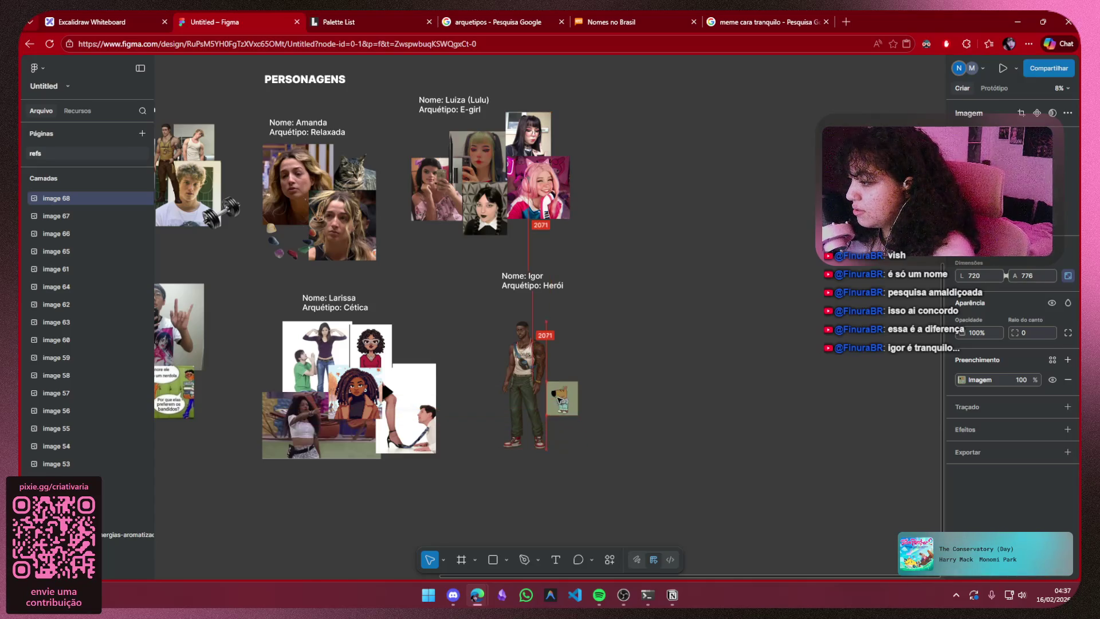
mouse_move(564, 430)
left_mouse_down()
mouse_move(565, 331)
mouse_move(594, 367)
left_mouse_up()
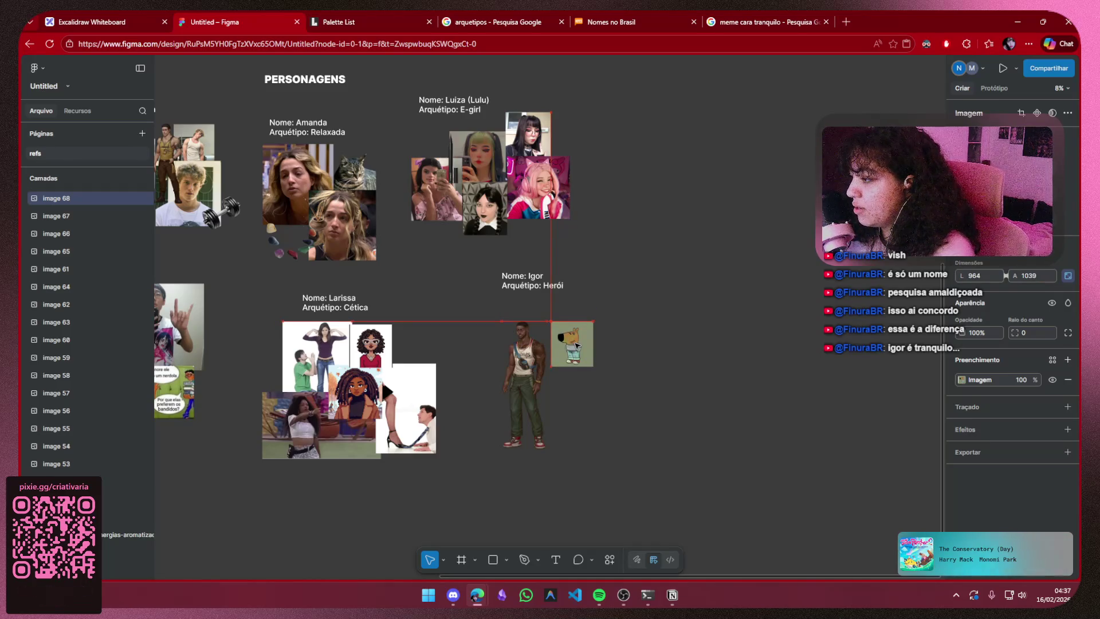
left_click(669, 341)
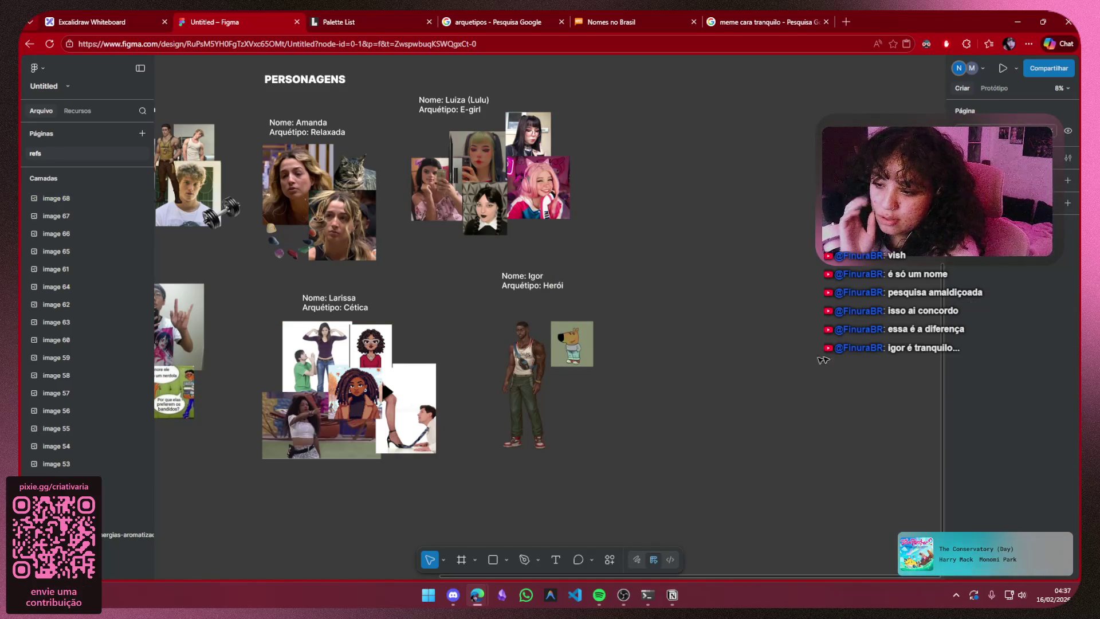
key("alt+Tab")
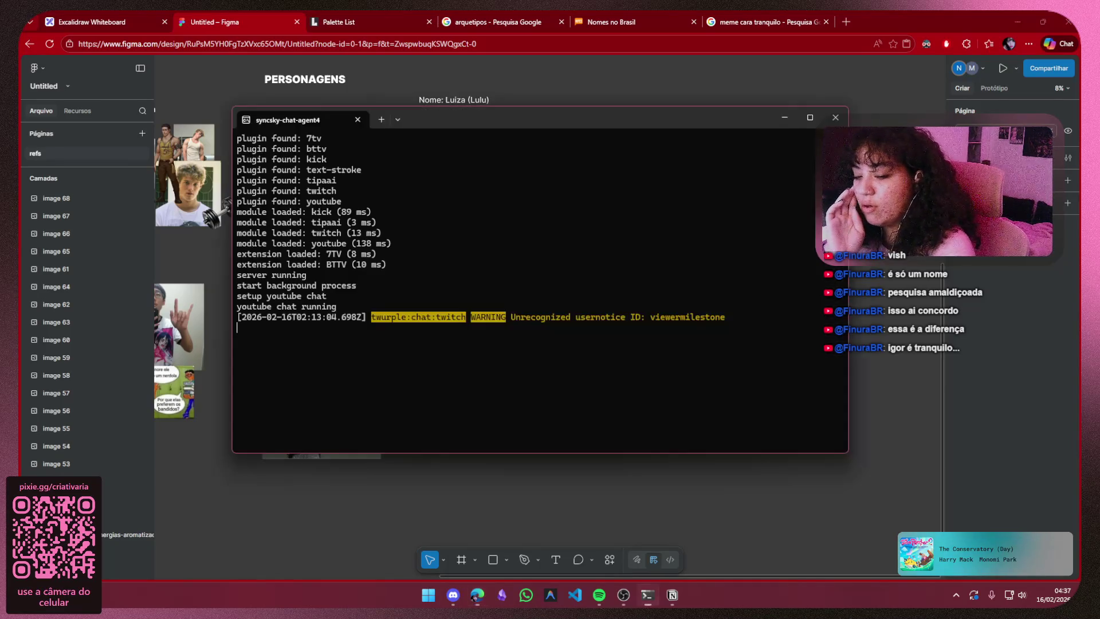
- Leave the syncsky-chat-agent4 terminal and return to the Figma board
key("alt+Tab")
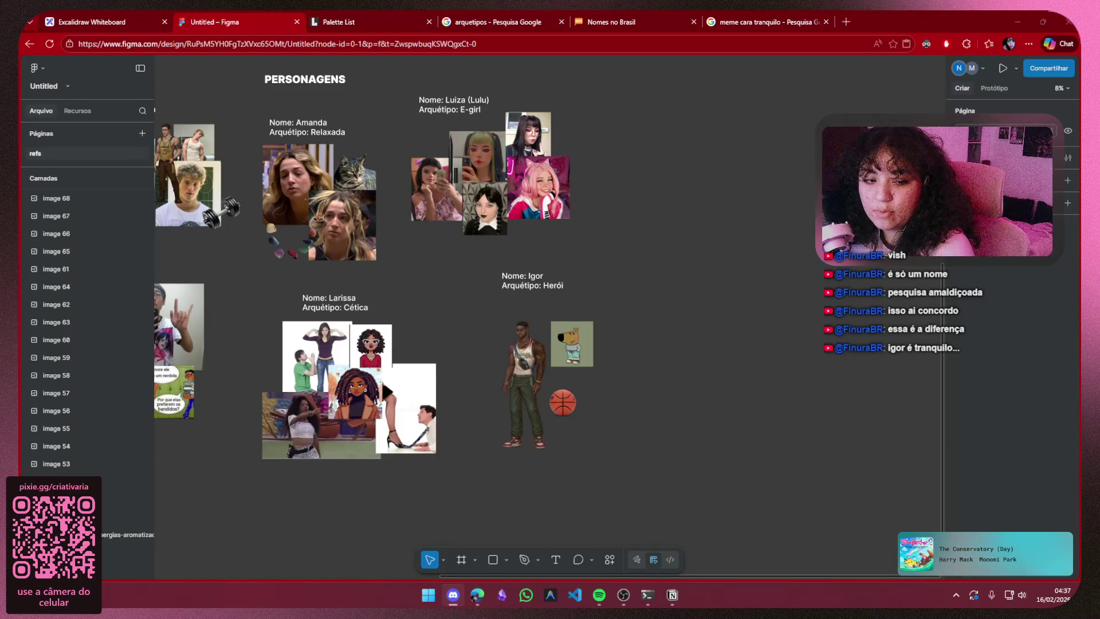
- Pan to show all six character groups, then switch to the Notion personagens page
left_click_drag(638, 459, 762, 497)
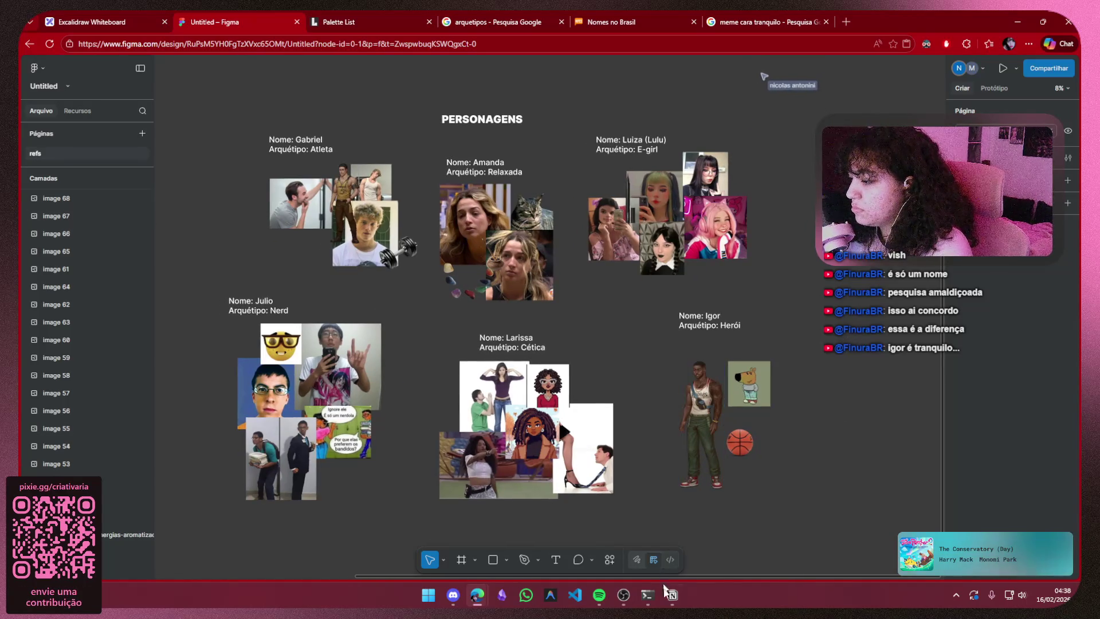
left_click(672, 594)
scroll(720, 360, "down", 2)
scroll(708, 344, "up", 2)
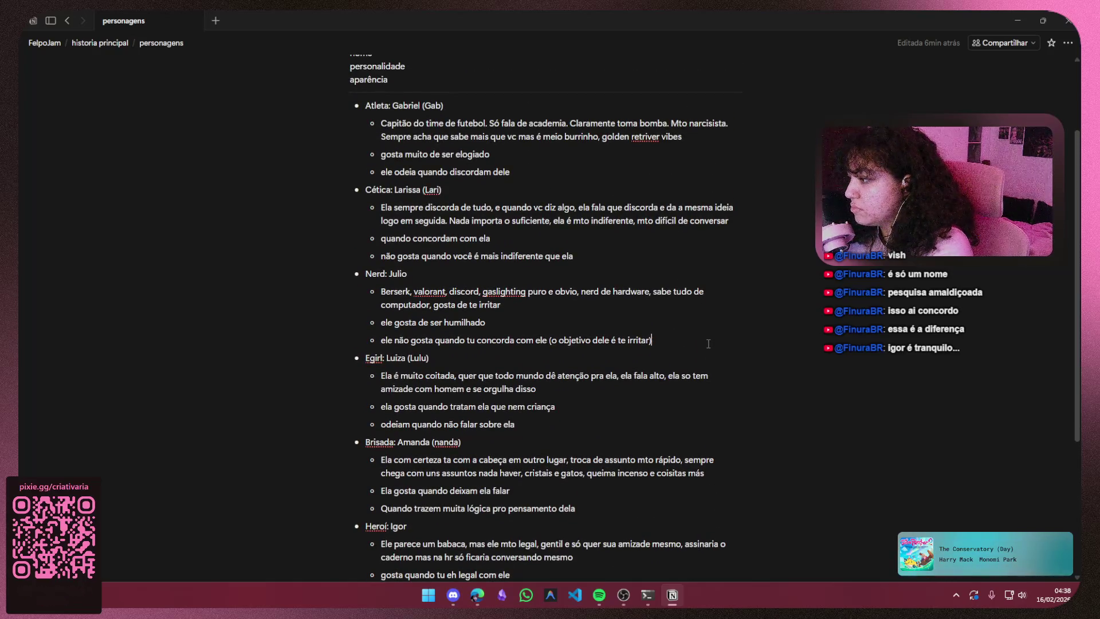
scroll(708, 344, "down", 1)
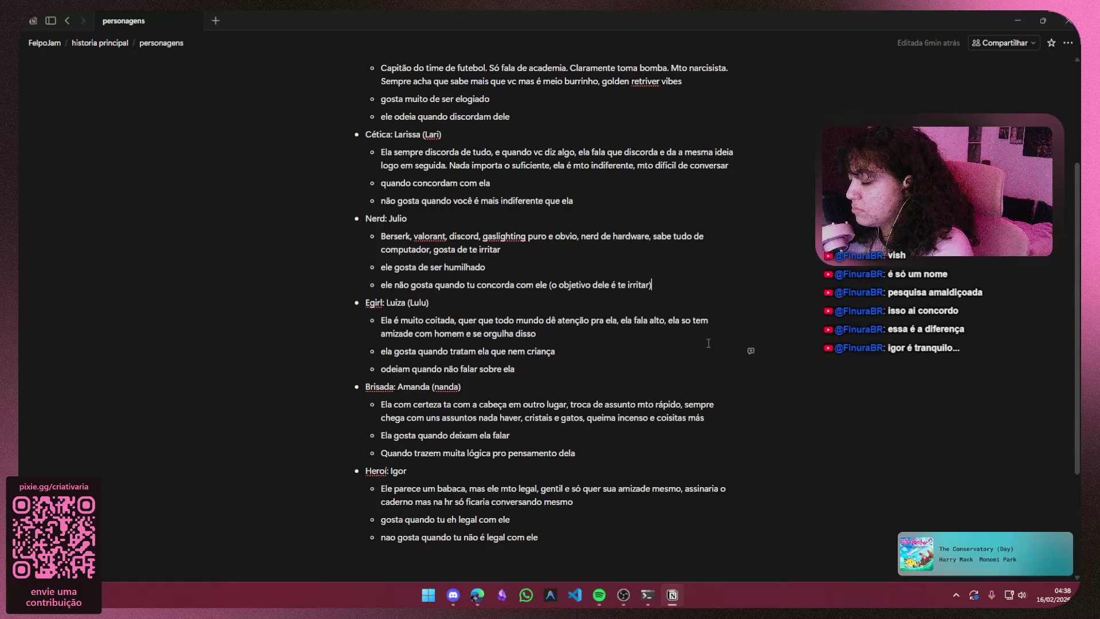
left_click(1017, 20)
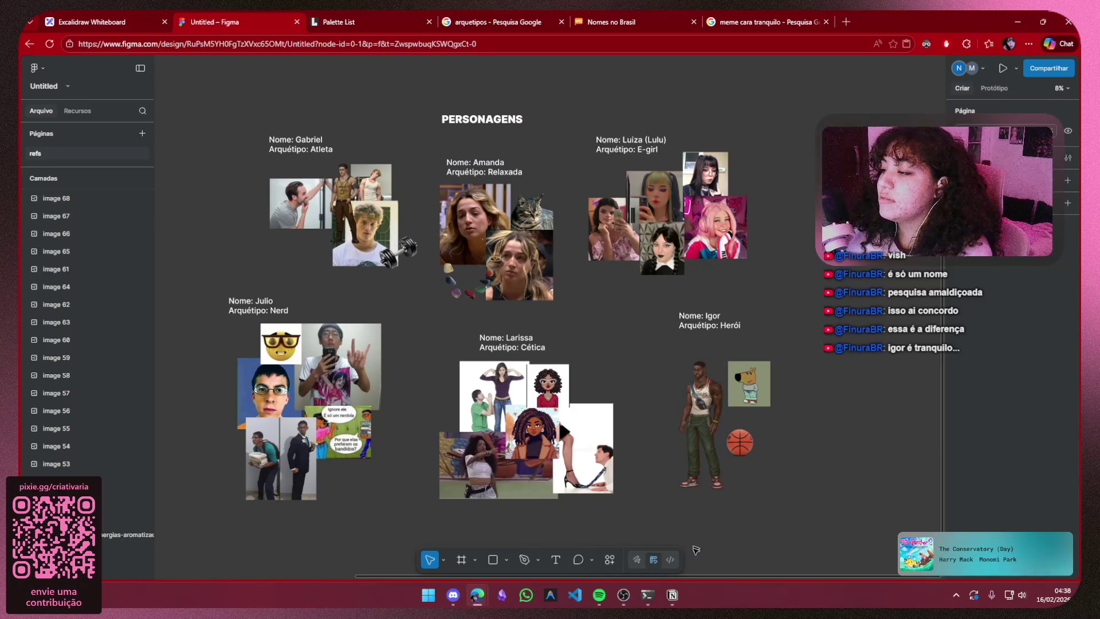
left_click(669, 601)
scroll(572, 439, "down", 2)
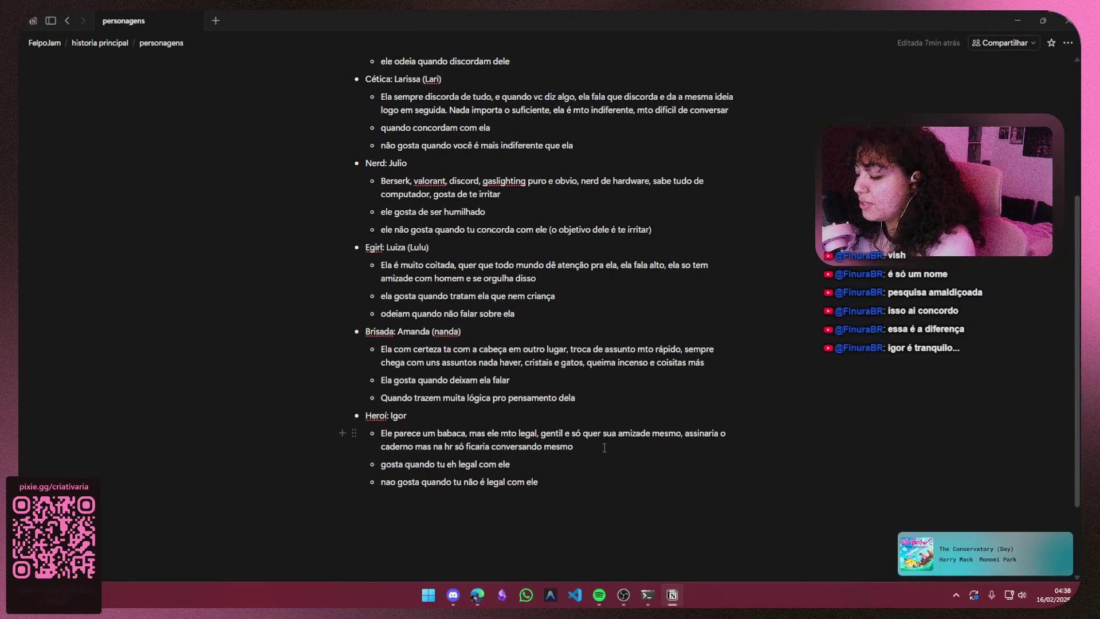
type(", apesa")
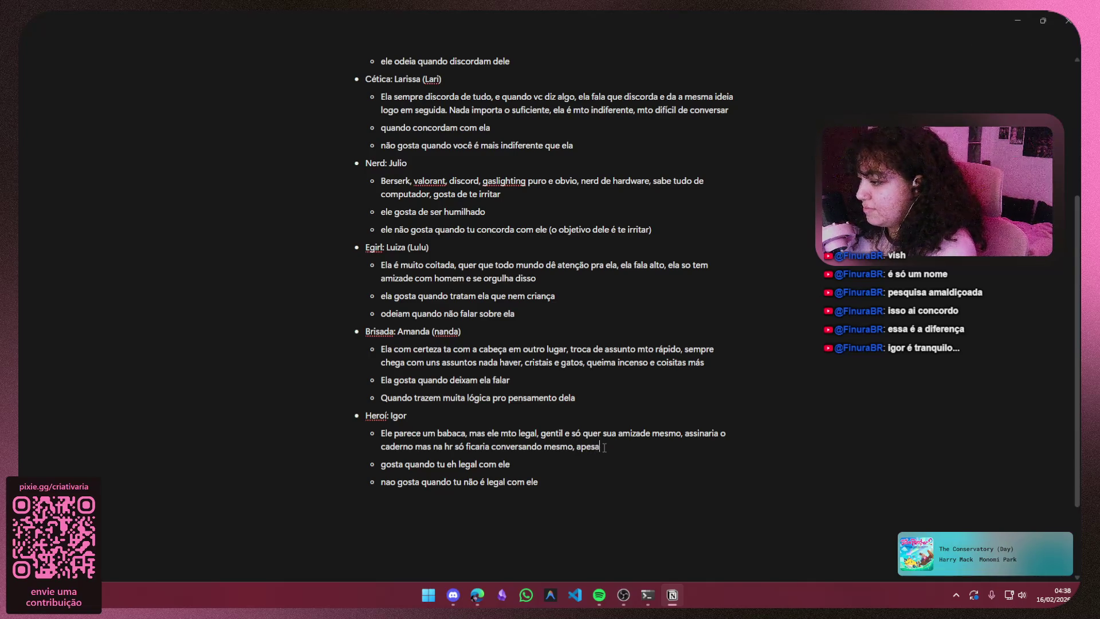
type("r de não")
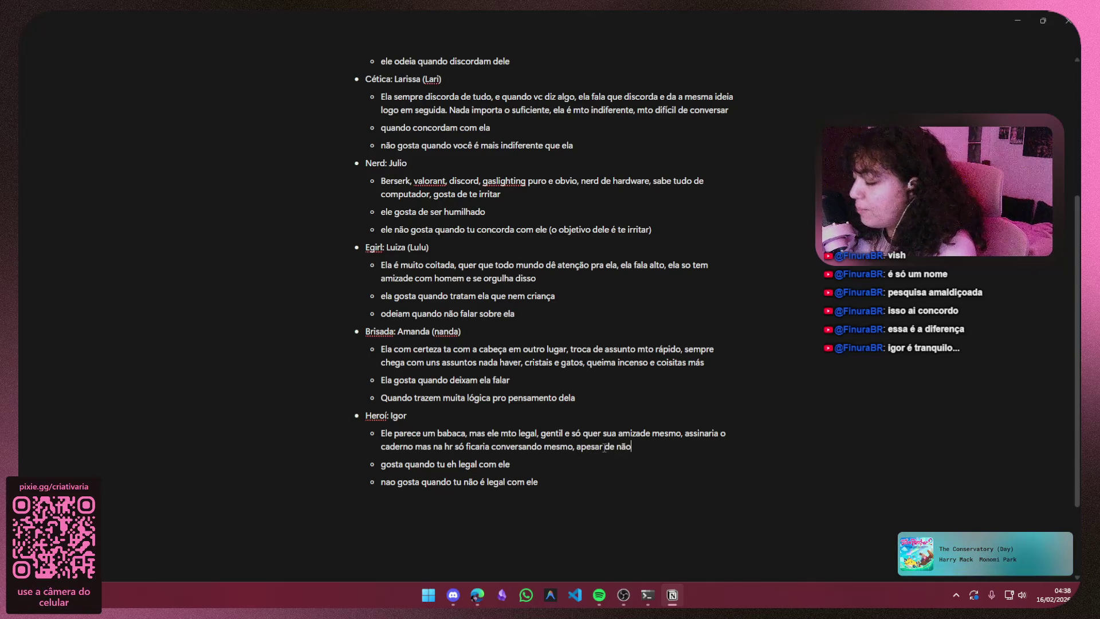
type(" ns")
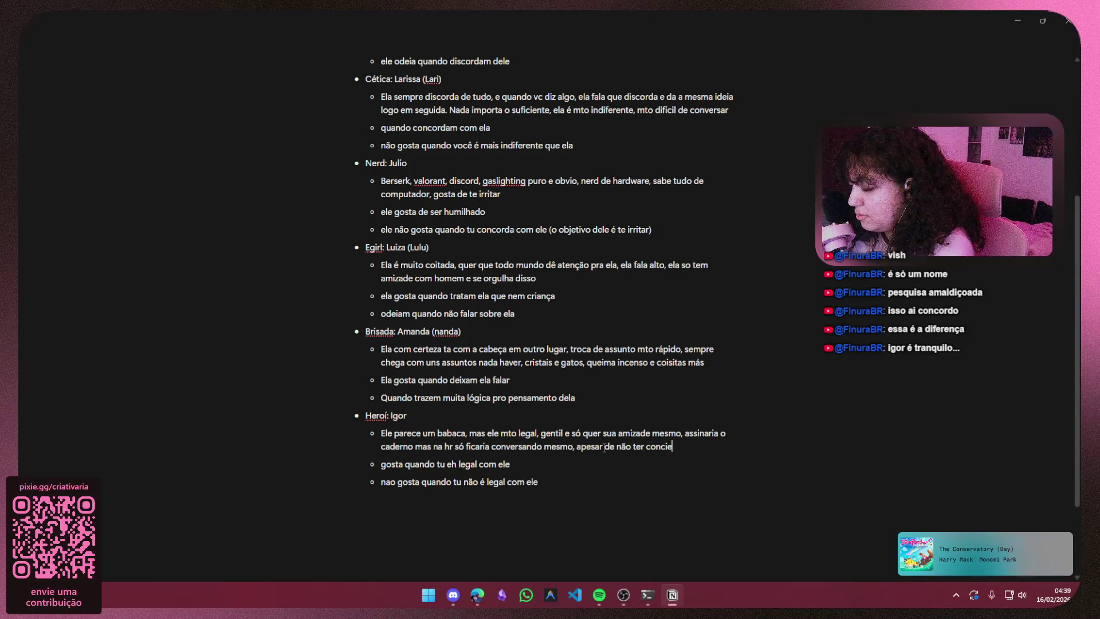
type("a de classe")
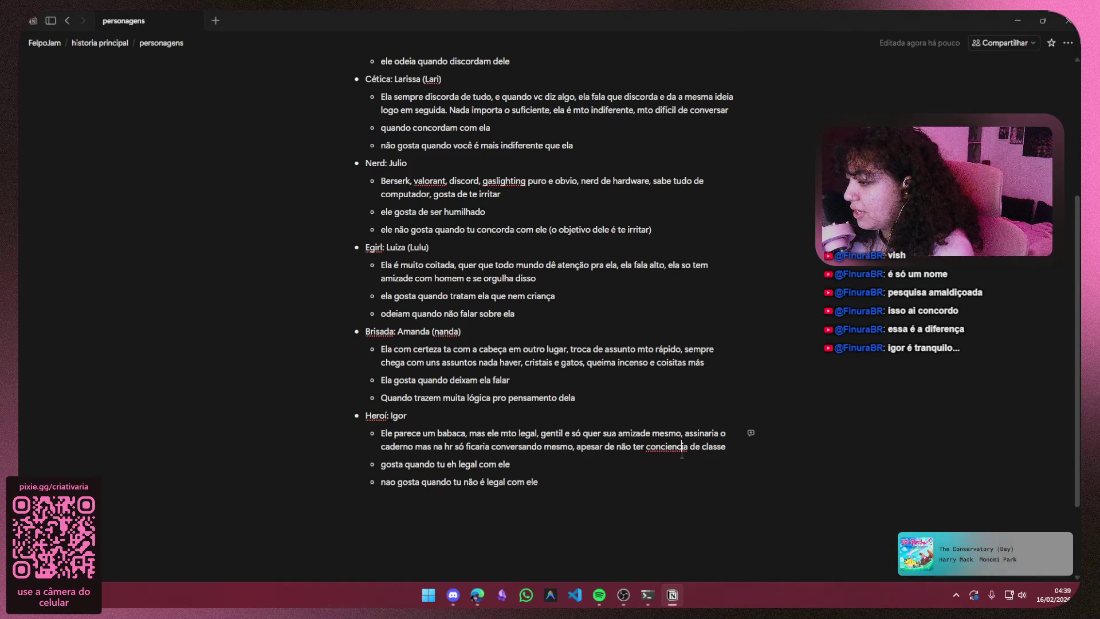
- Glance at the spelling suggestions for 'consciencia', dismiss them and move to the line's end
right_click(667, 446)
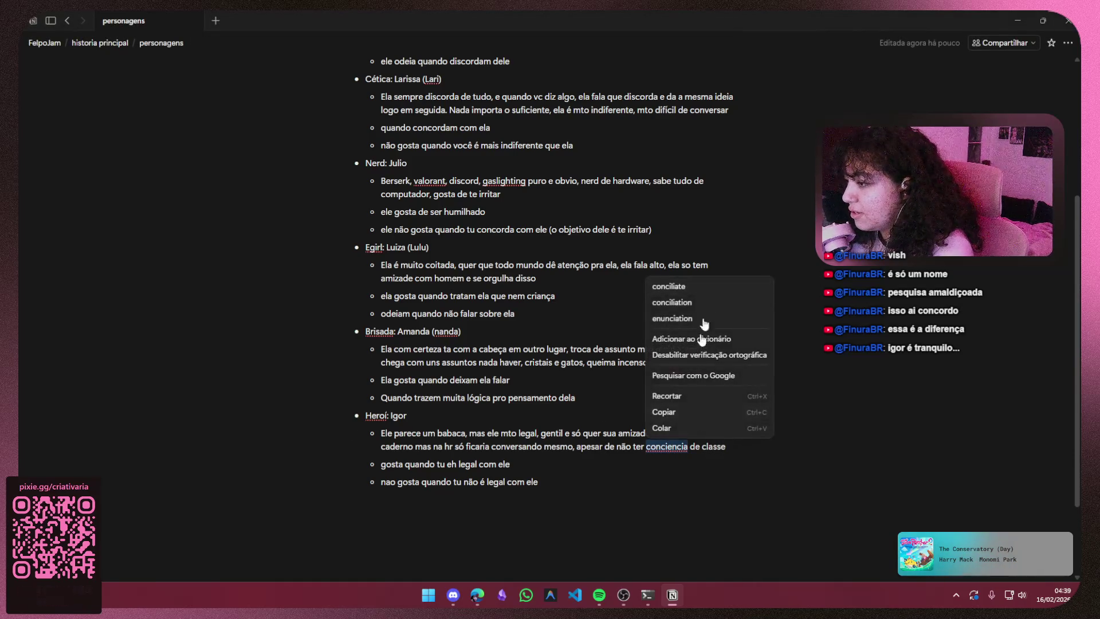
key("Escape")
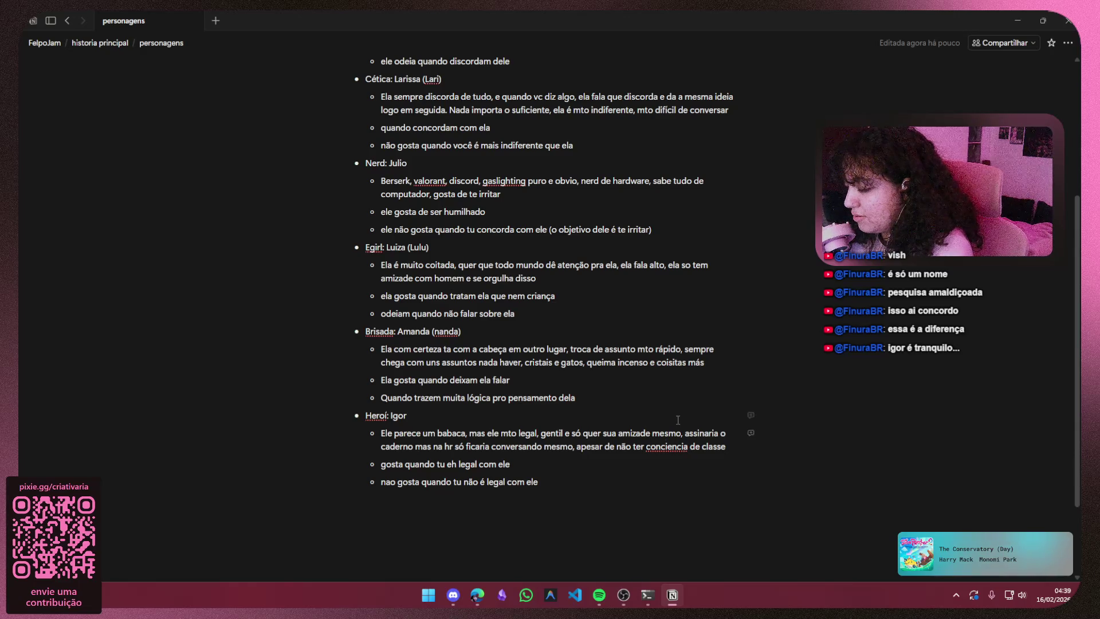
type("s")
key("End")
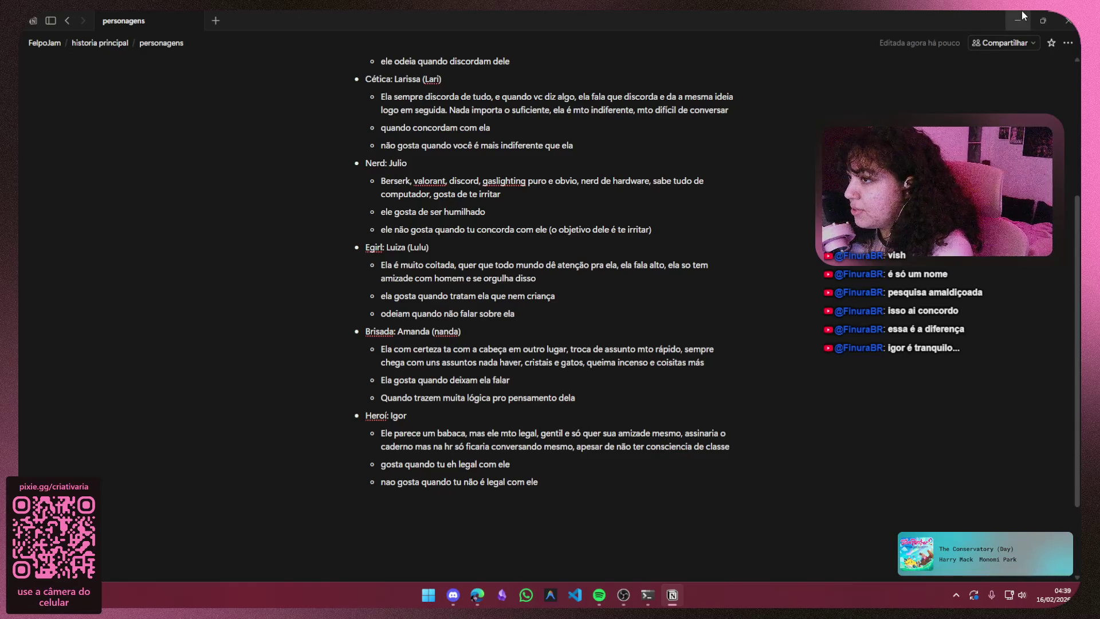
left_click(1022, 10)
left_click(672, 595)
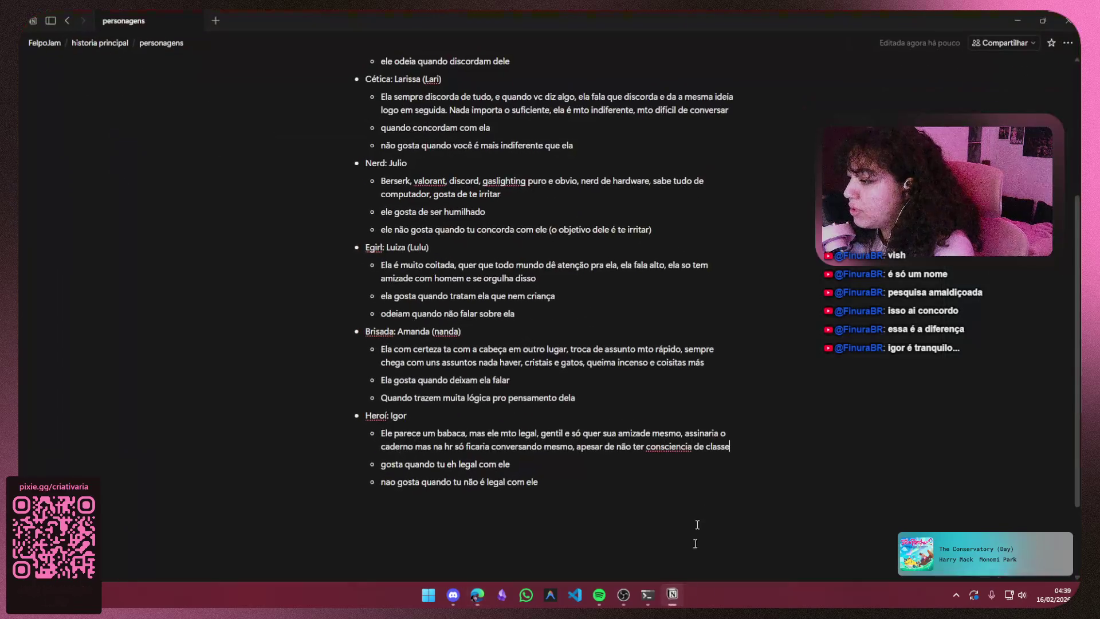
- Select the misspelled word 'consciencia' and bring up its spelling options menu
right_click(662, 450)
left_click(693, 445)
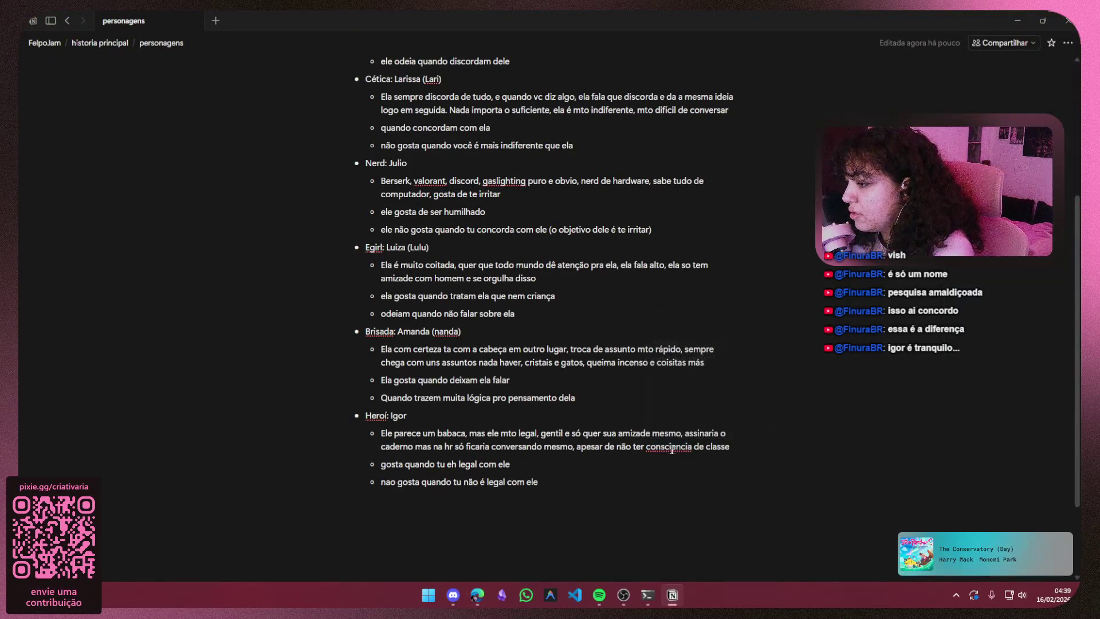
left_click_drag(693, 446, 646, 445)
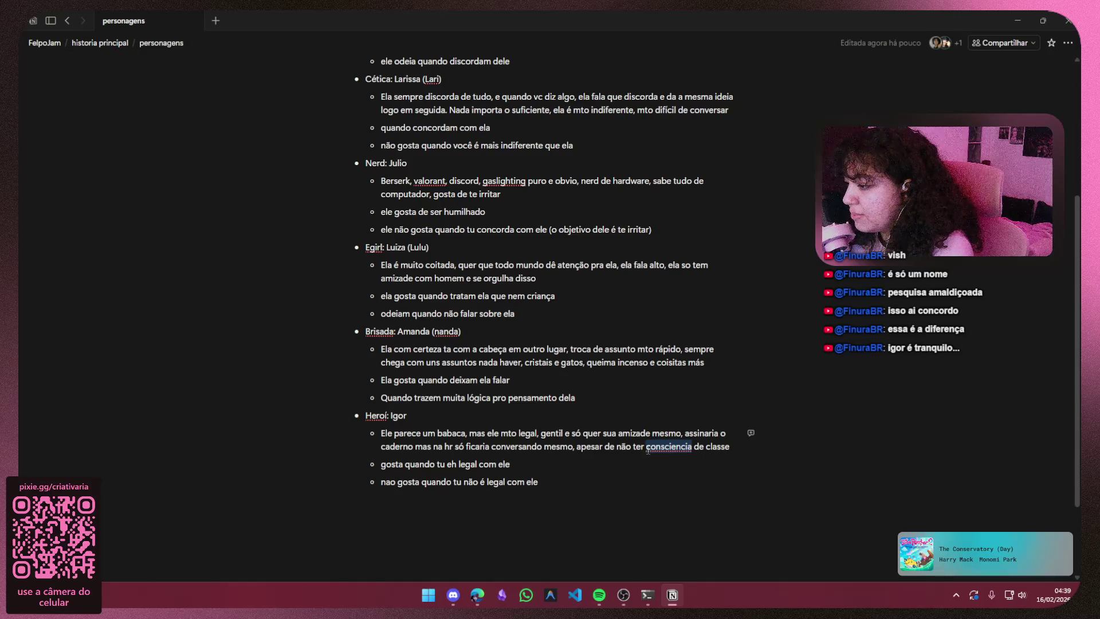
right_click(652, 448)
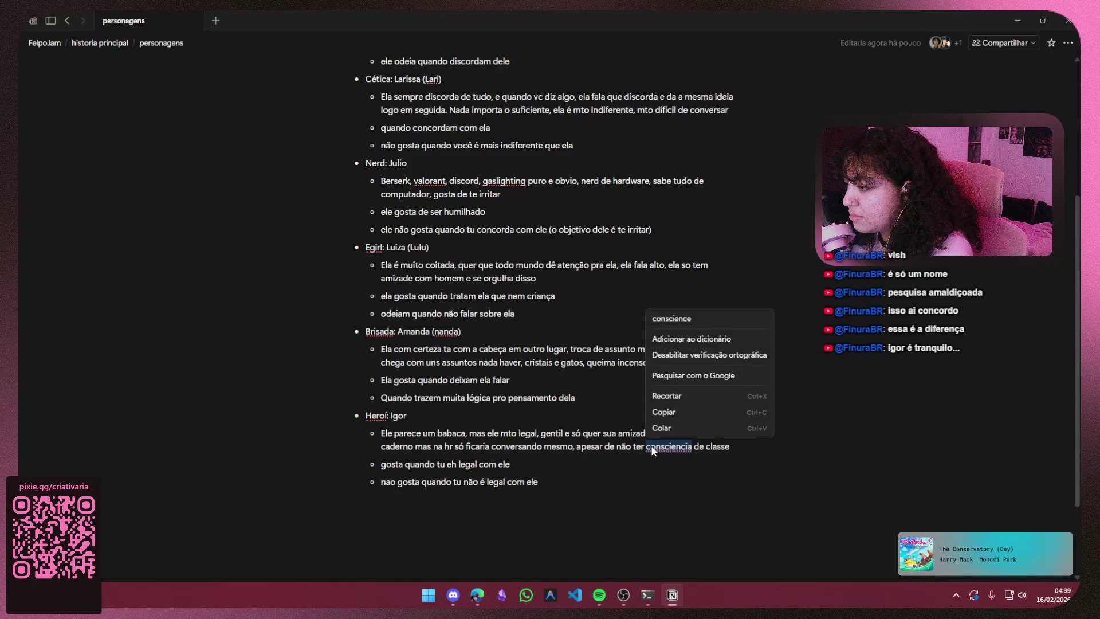
- Search Google for 'consciencia', close the results and return the caret to the word in Notion
left_click(700, 377)
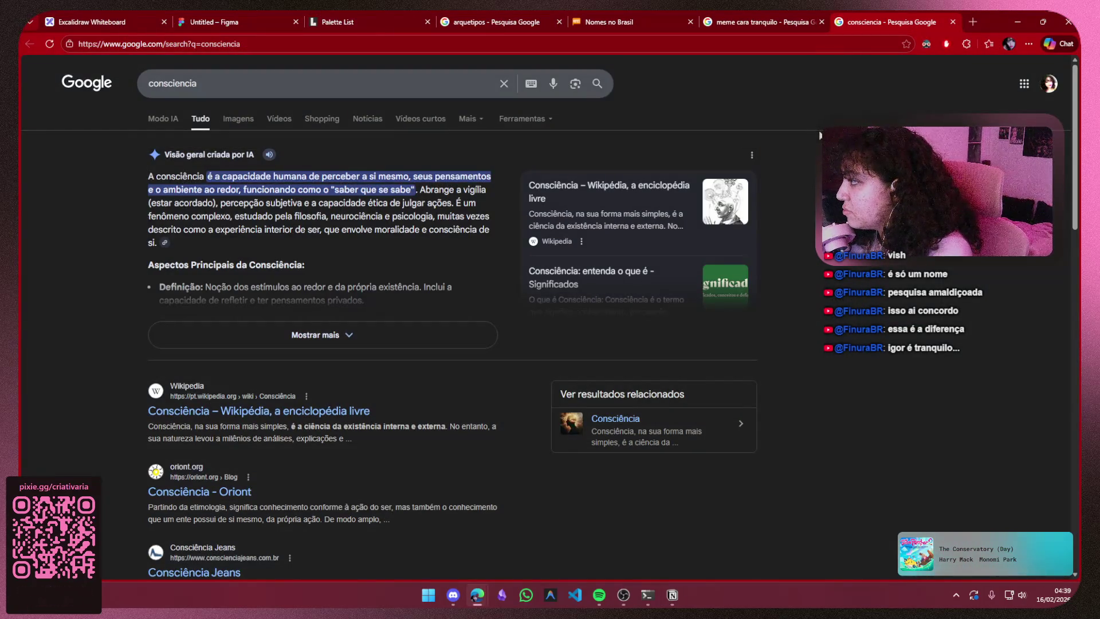
left_click(953, 21)
left_click(673, 594)
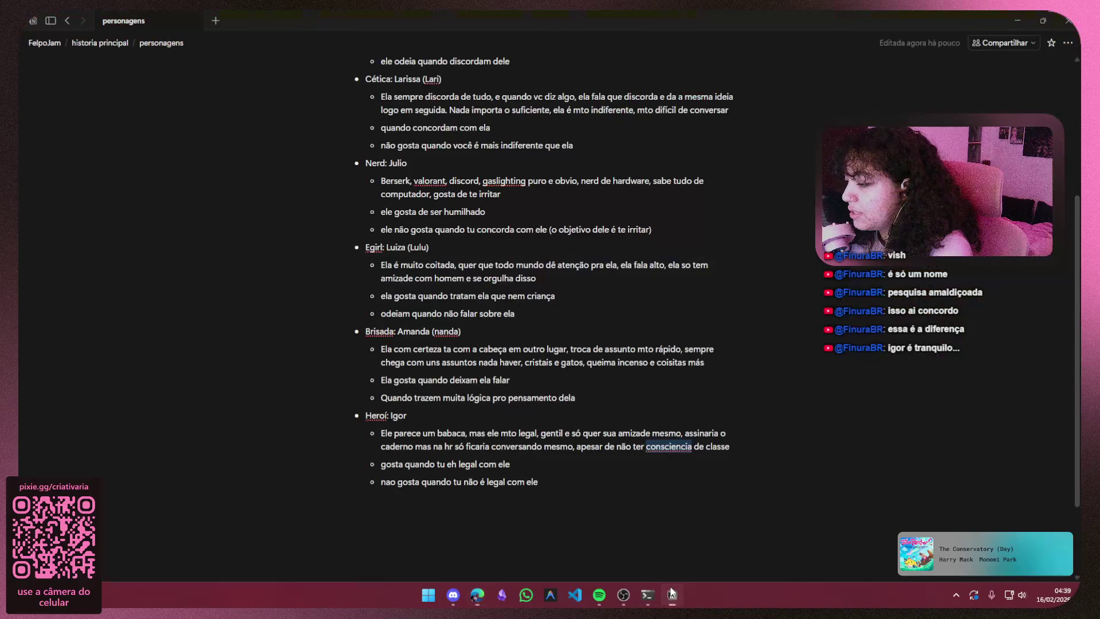
left_click(677, 447)
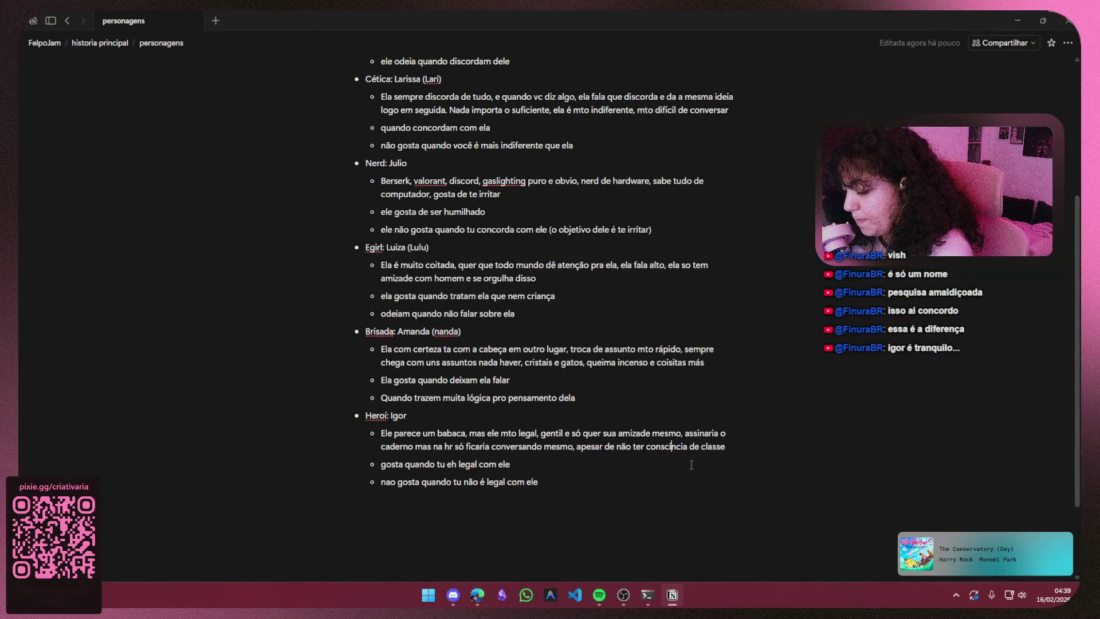
- Correct the word to 'consciência' in Igor's description, then return to the Figma moodboard
key("BackSpace")
type("ê")
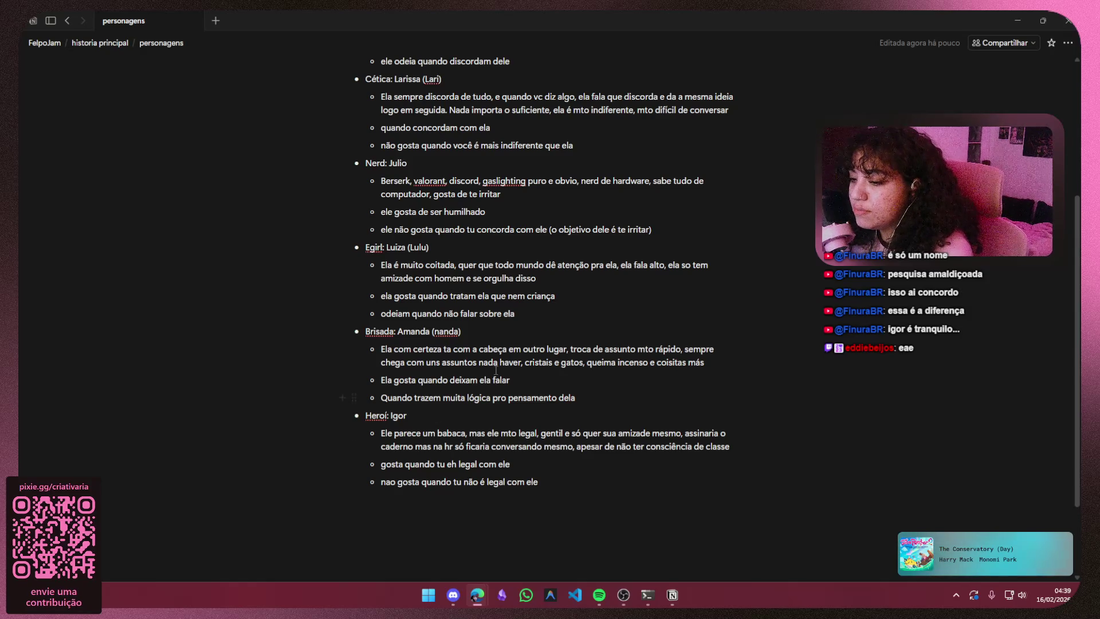
scroll(611, 389, "up", 5)
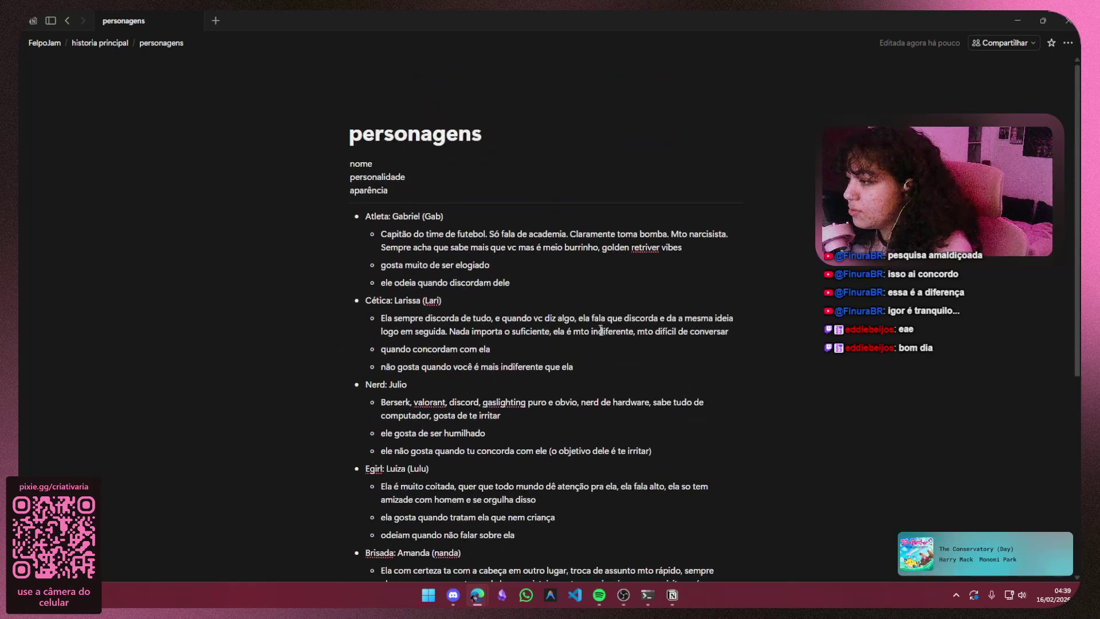
scroll(489, 256, "down", 8)
scroll(559, 523, "up", 5)
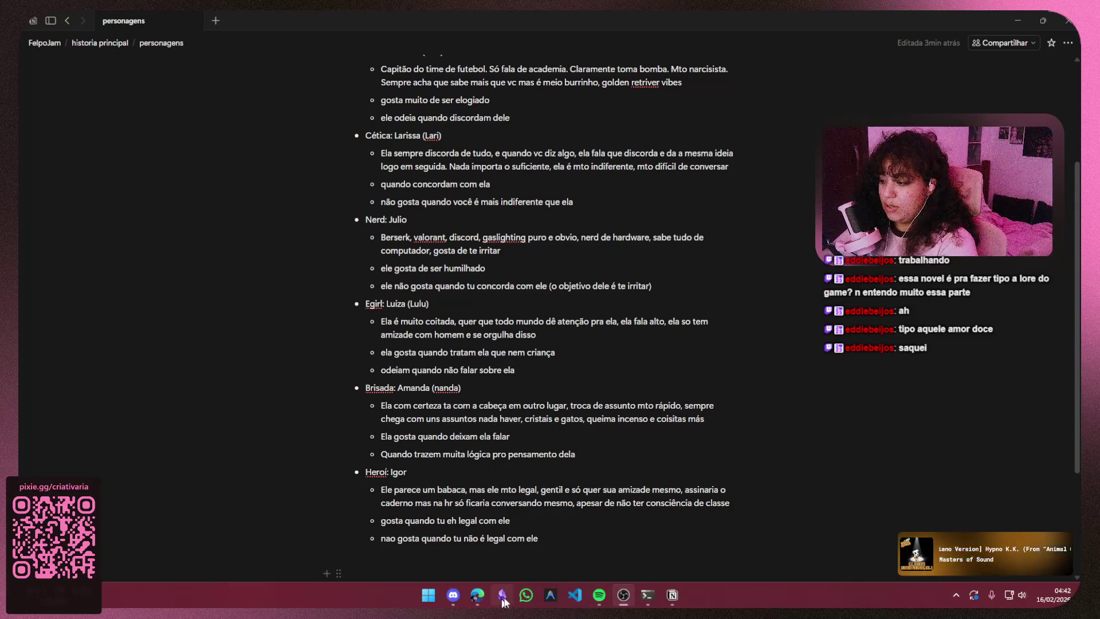
mouse_move(478, 595)
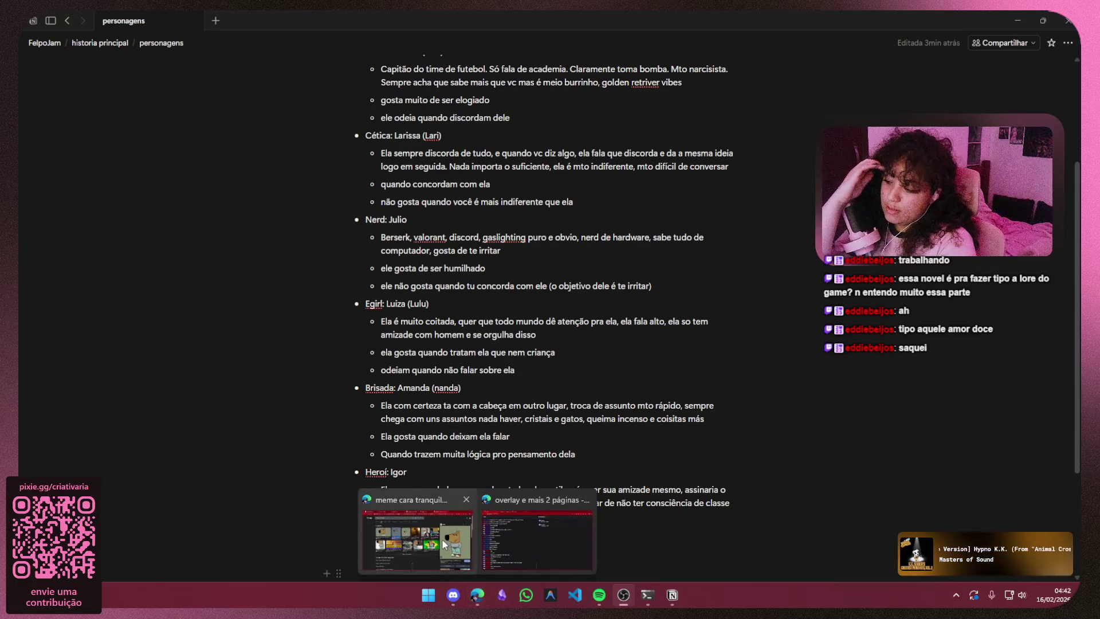
left_click(417, 540)
left_click(228, 23)
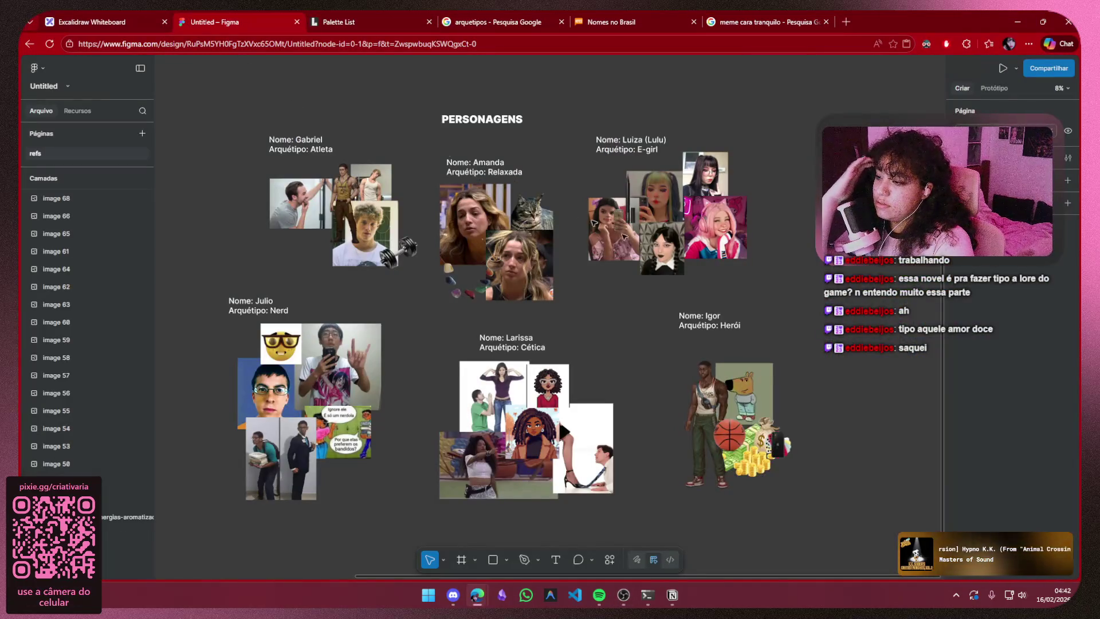
scroll(727, 336, "down", 1)
scroll(728, 336, "right", 2)
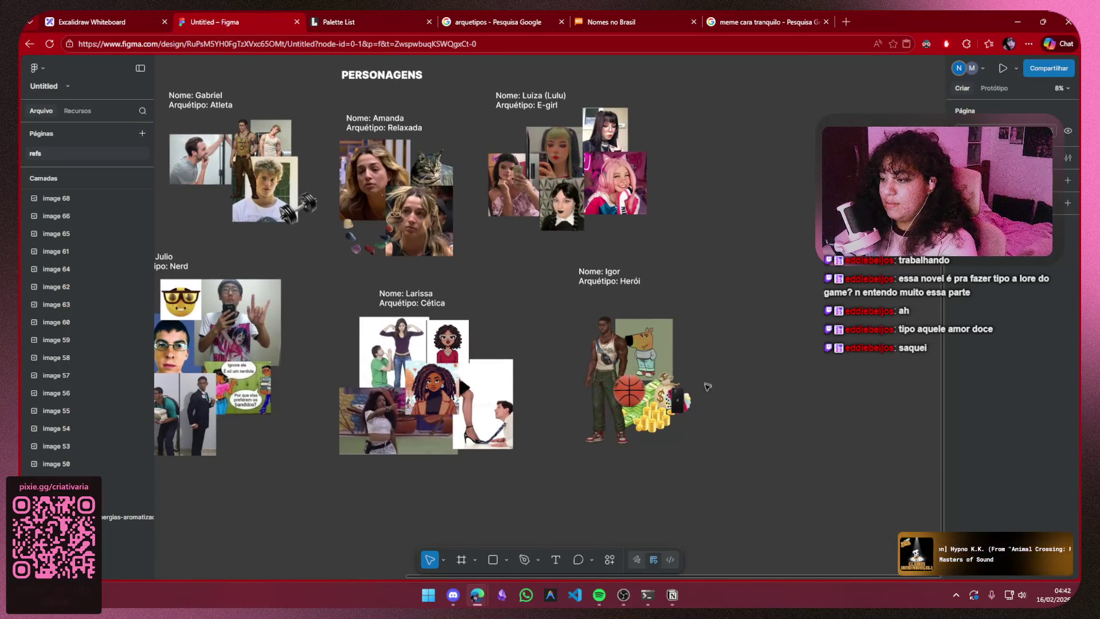
scroll(643, 449, "up", 2)
scroll(642, 449, "up", 1)
scroll(643, 448, "up", 1)
scroll(643, 449, "up", 1)
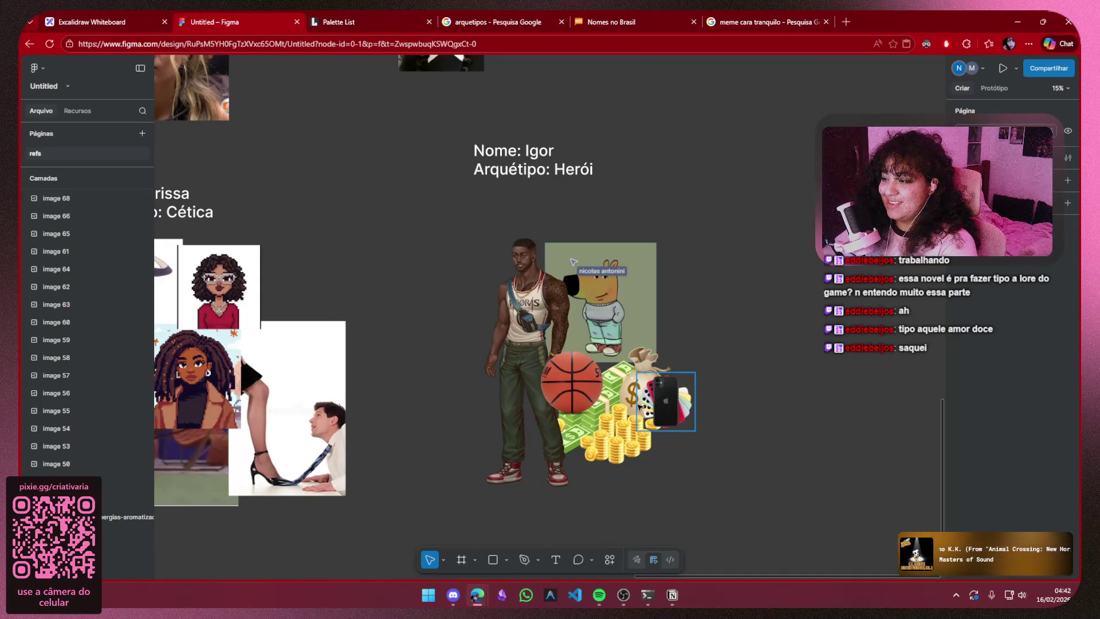
- Select Igor's five reference images and move them up toward his label
left_click(663, 400)
left_click(606, 425)
left_click(753, 431)
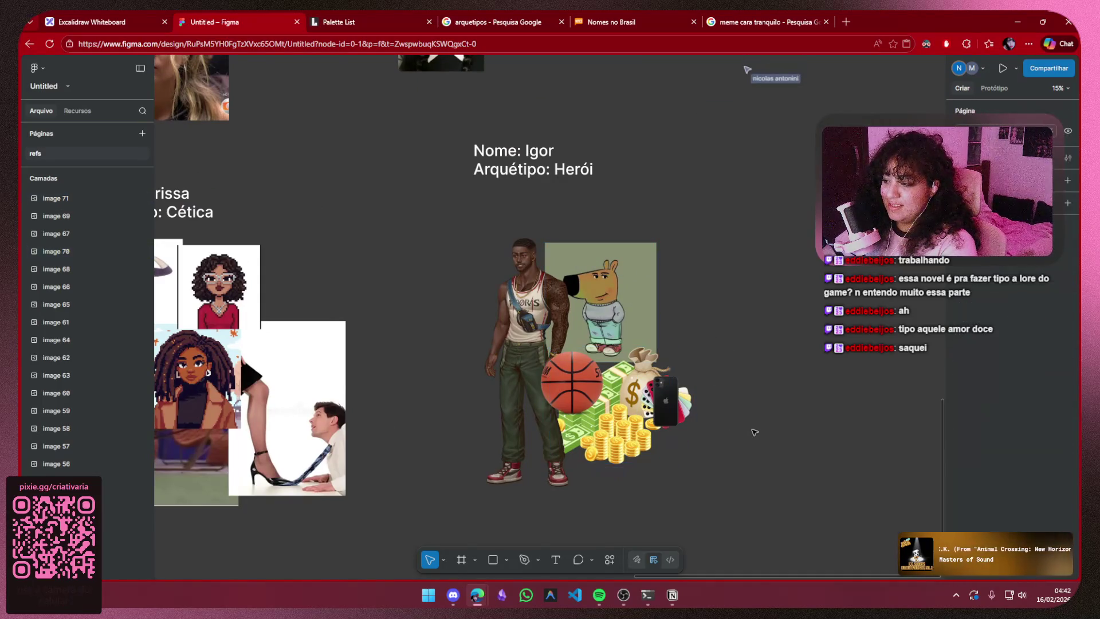
scroll(732, 347, "down", 1)
scroll(734, 347, "down", 1)
scroll(734, 348, "down", 1)
left_click_drag(734, 348, 749, 387)
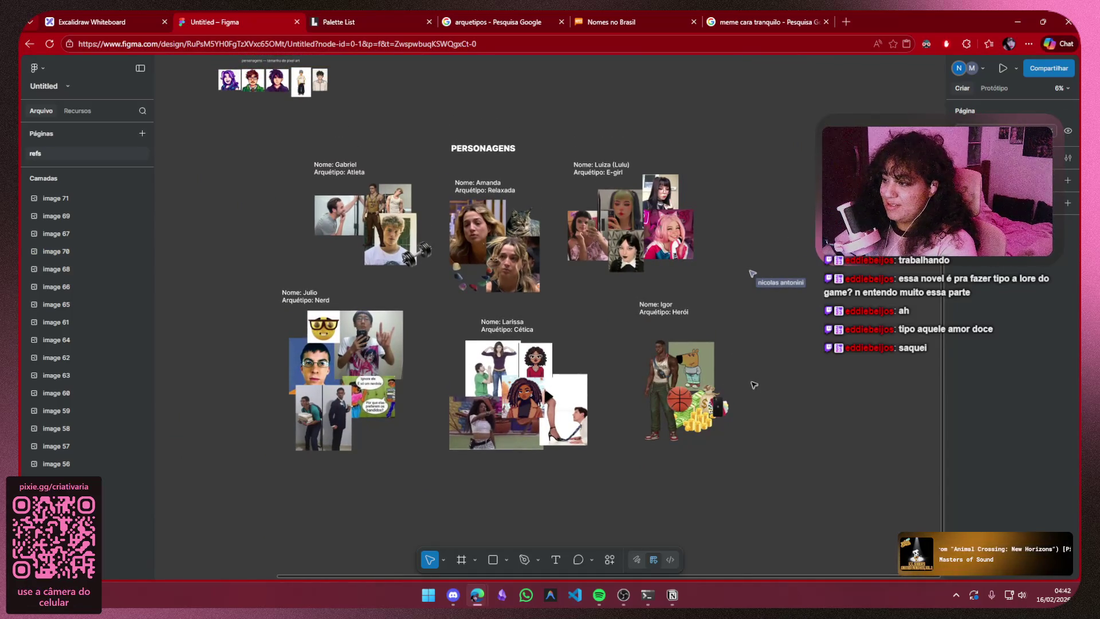
left_click(765, 360)
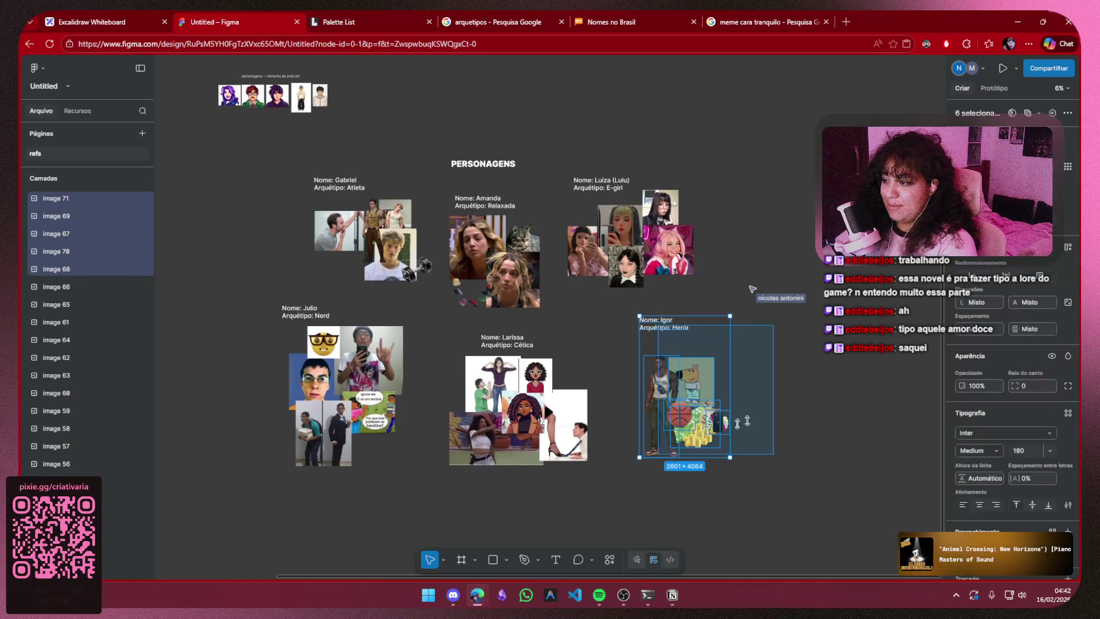
key("Escape")
left_click_drag(765, 360, 641, 471)
mouse_move(679, 418)
left_mouse_down()
mouse_move(658, 386)
mouse_move(670, 415)
mouse_move(671, 397)
left_mouse_up()
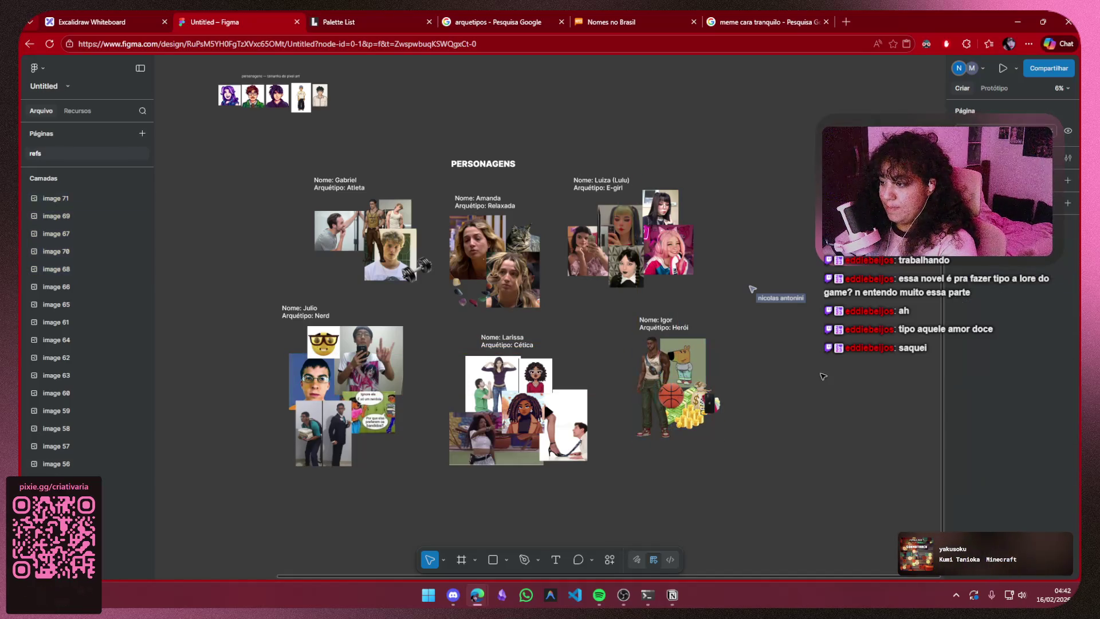
left_click(750, 327)
- Reselect Igor's five images and align them neatly under his label
left_click_drag(749, 326, 718, 400)
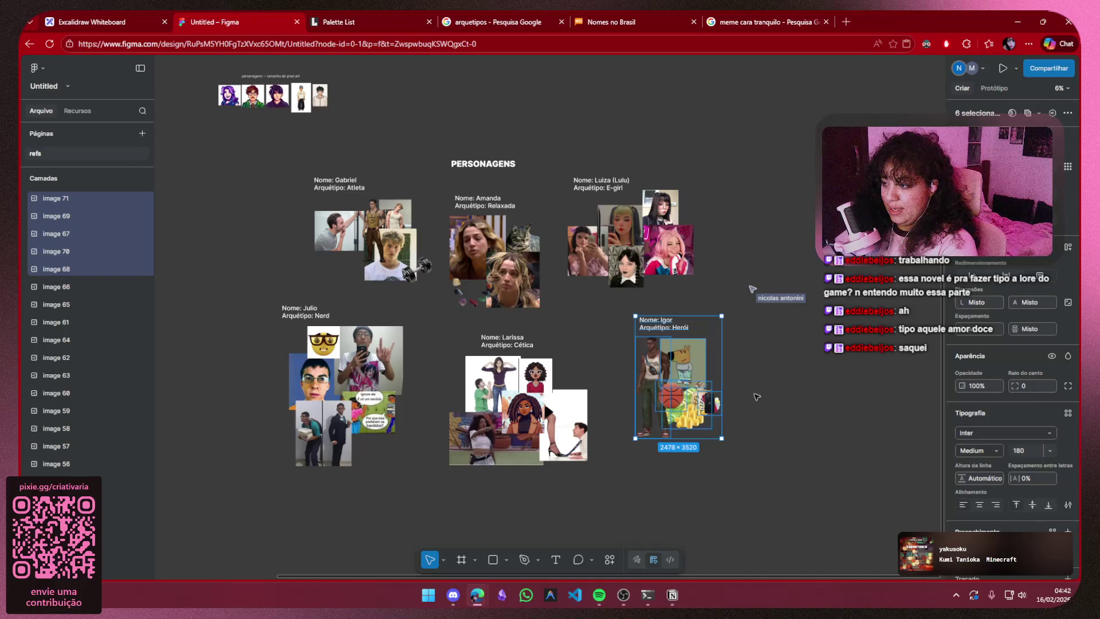
left_click(742, 339)
left_click_drag(741, 339, 627, 443)
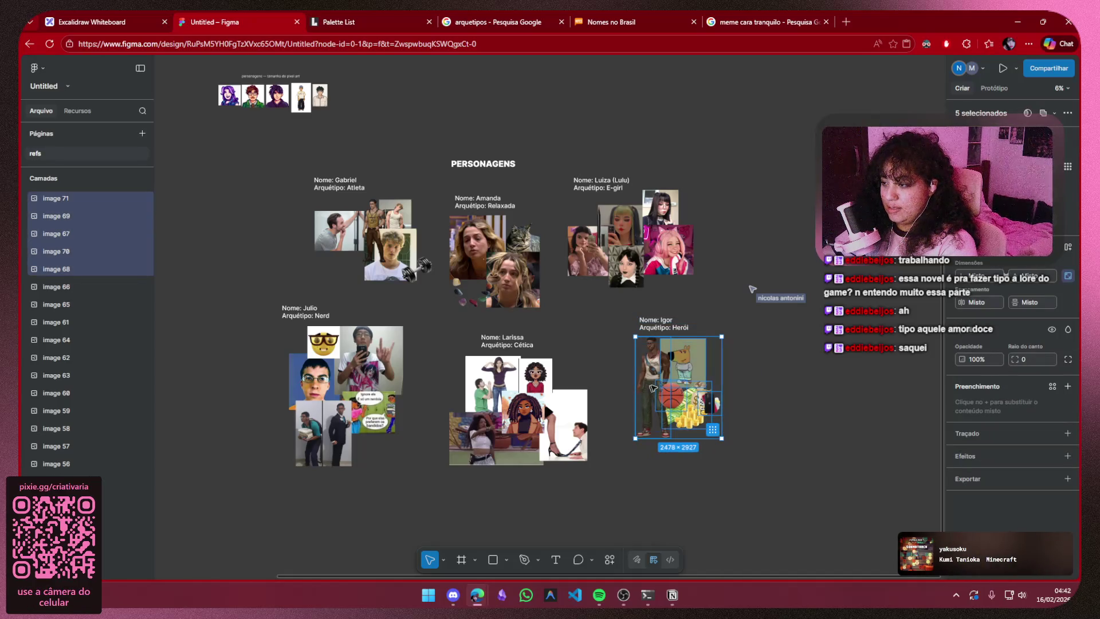
left_click_drag(666, 391, 650, 385)
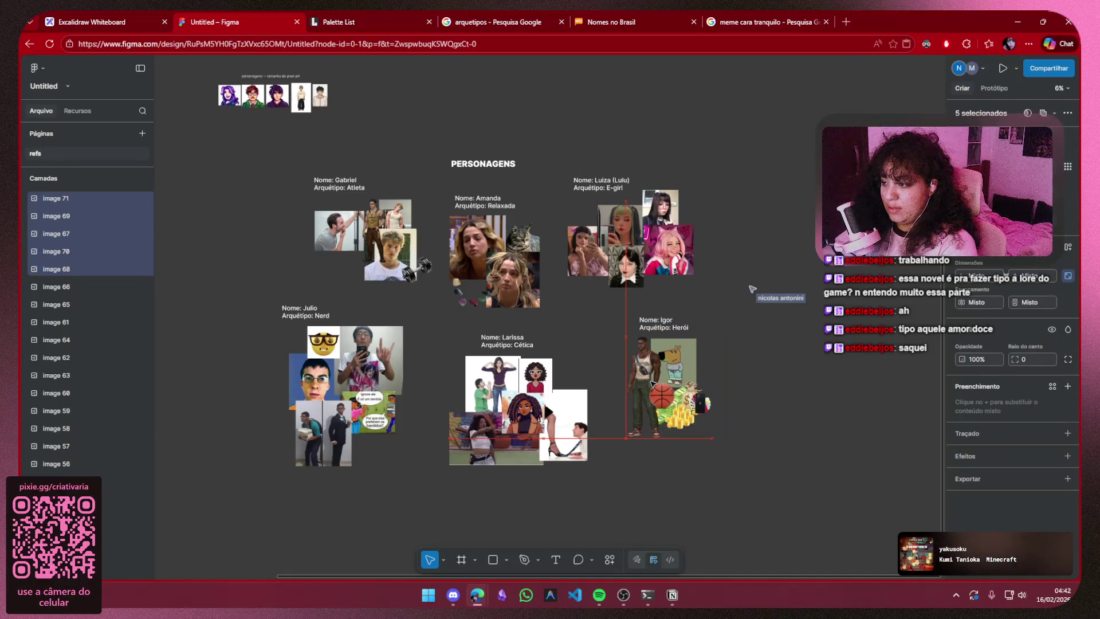
left_click(743, 384)
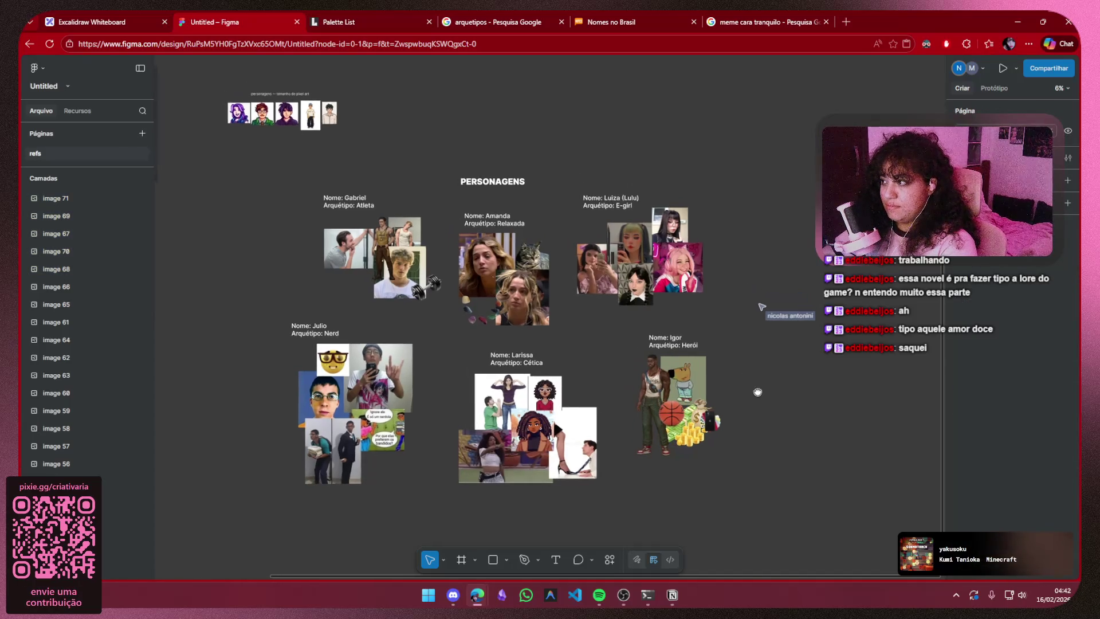
scroll(756, 391, "down", 3)
- Move the fourteen-image reference cluster down nearer the PERSONAGENS section
left_click_drag(516, 400, 454, 400)
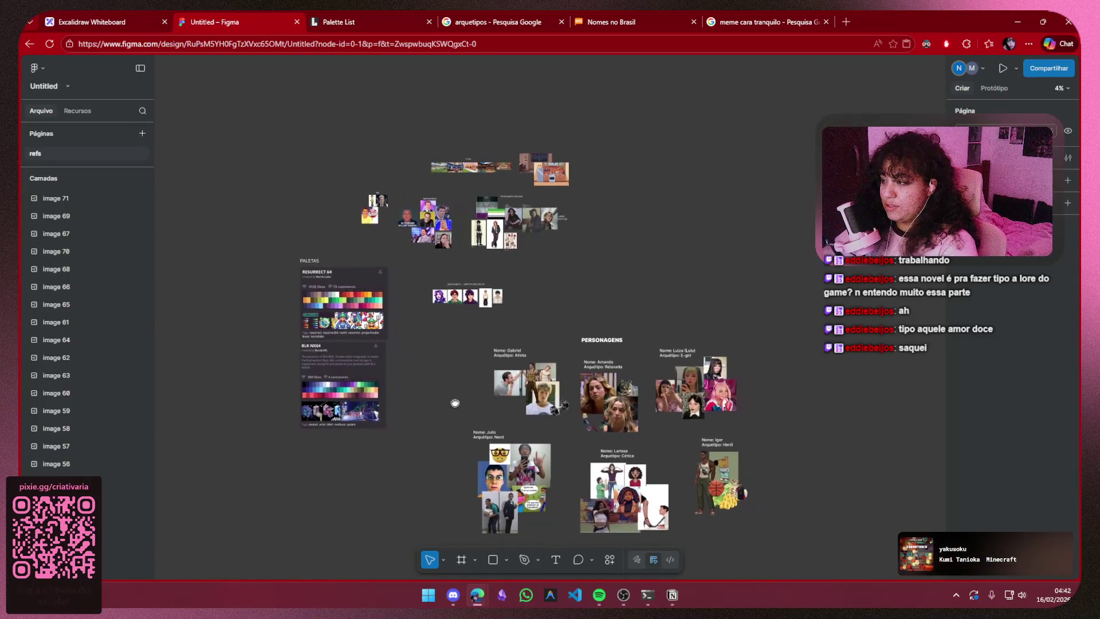
left_click(593, 198)
left_click_drag(496, 264, 602, 189)
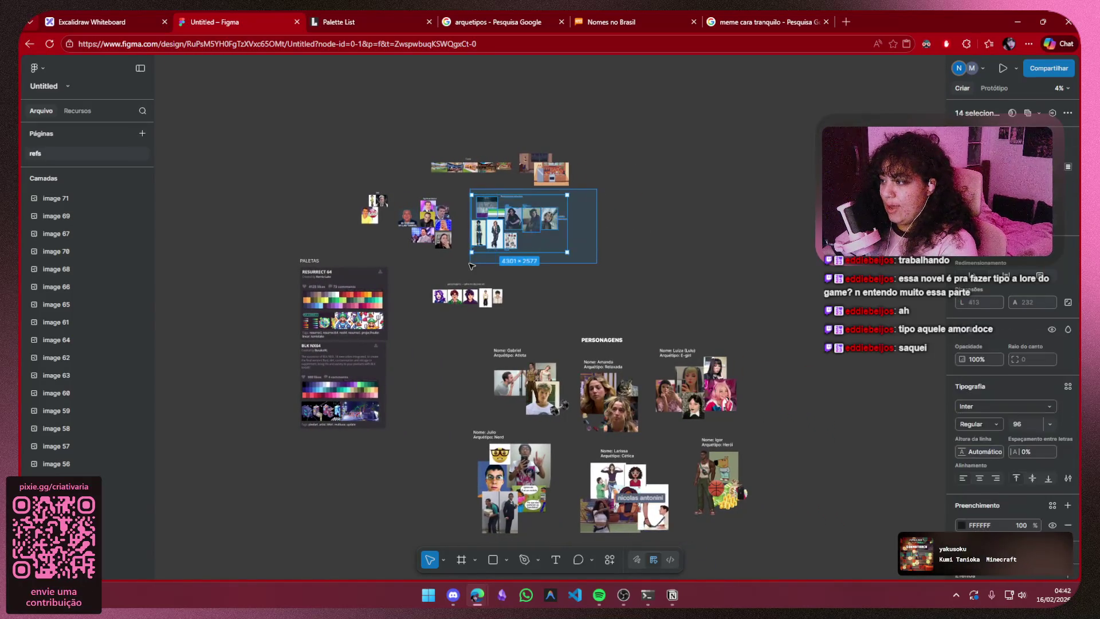
mouse_move(540, 226)
left_mouse_down()
mouse_move(634, 292)
mouse_move(627, 277)
left_mouse_up()
left_click(735, 264)
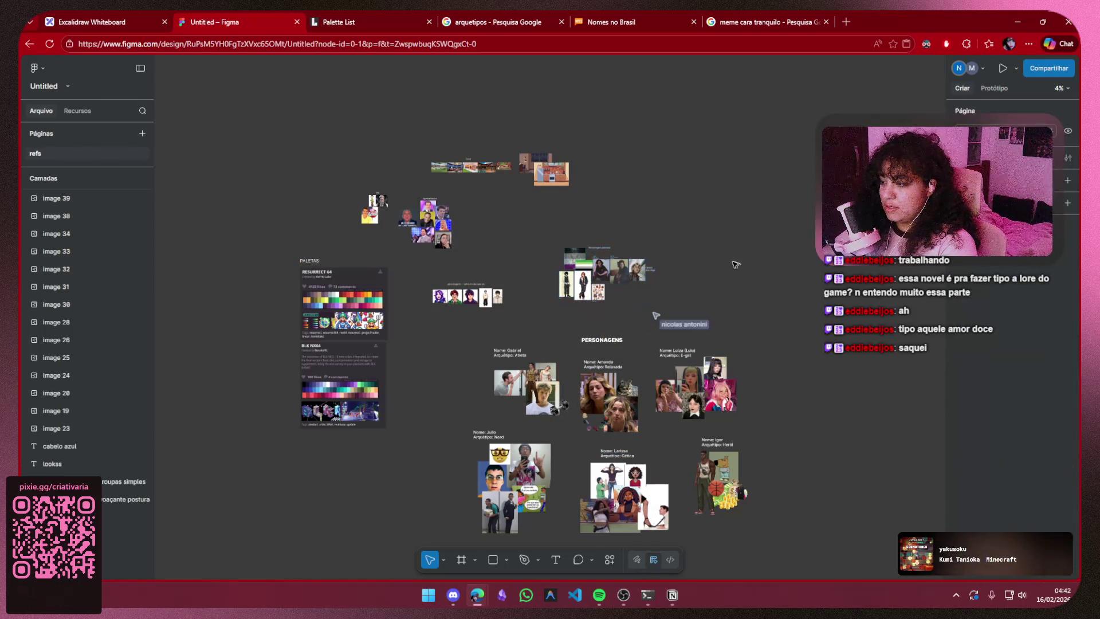
scroll(627, 292, "up", 2)
scroll(628, 292, "up", 2)
scroll(624, 321, "up", 1)
scroll(625, 321, "up", 2)
scroll(587, 319, "up", 1)
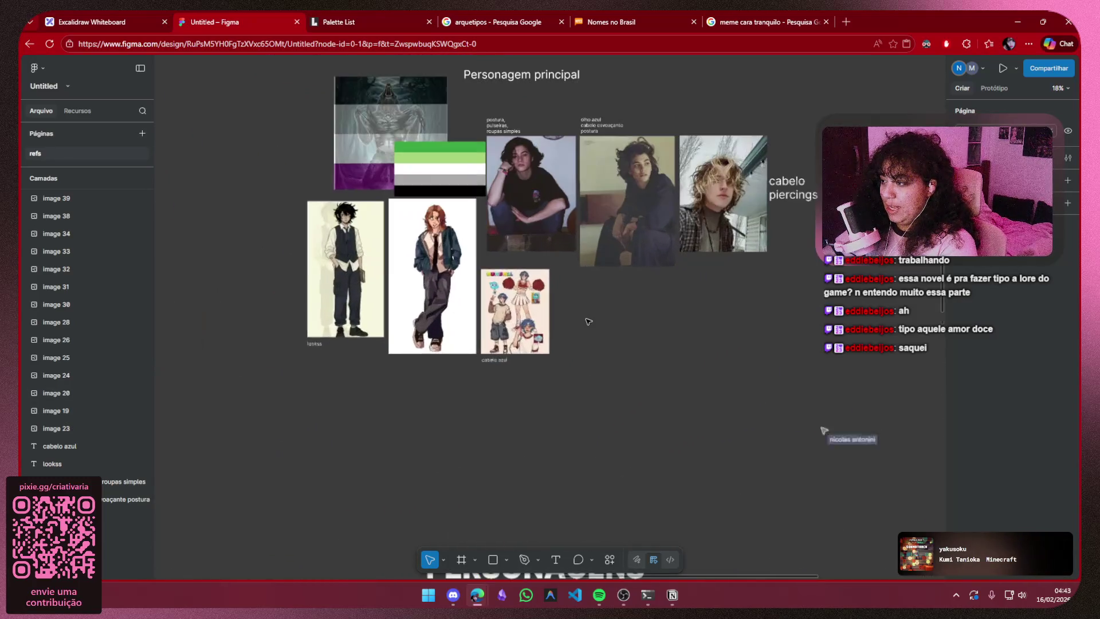
- Undo the last move, then make the Casa reference group narrower
left_click_drag(582, 315, 582, 356)
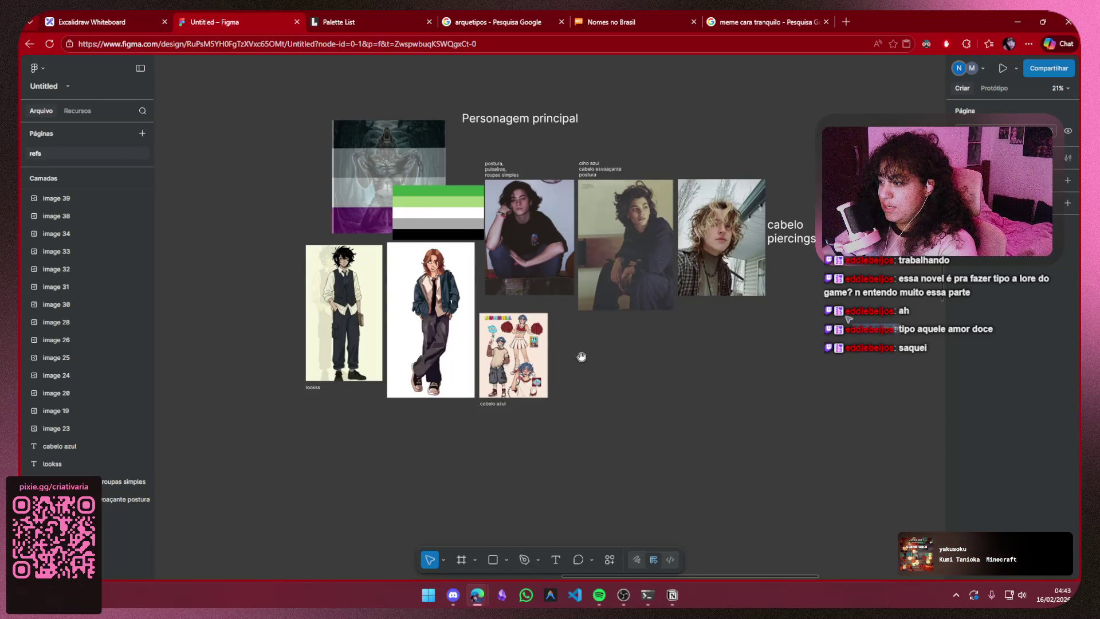
scroll(582, 357, "down", 3)
scroll(581, 361, "down", 2)
scroll(582, 374, "down", 1)
scroll(581, 376, "down", 2)
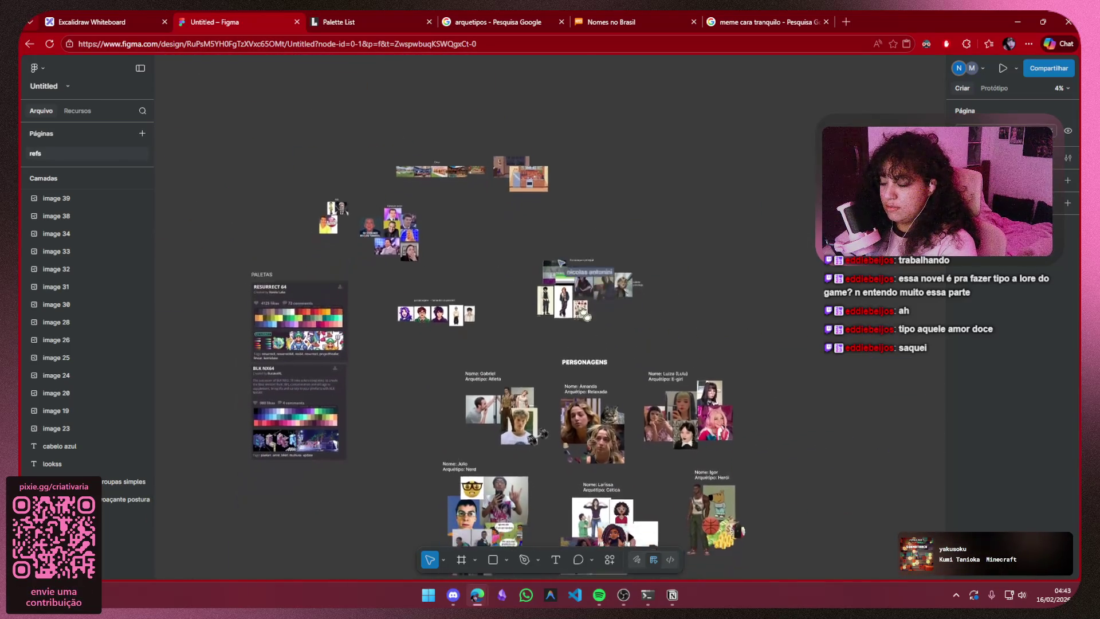
scroll(594, 335, "down", 3)
scroll(600, 292, "down", 1)
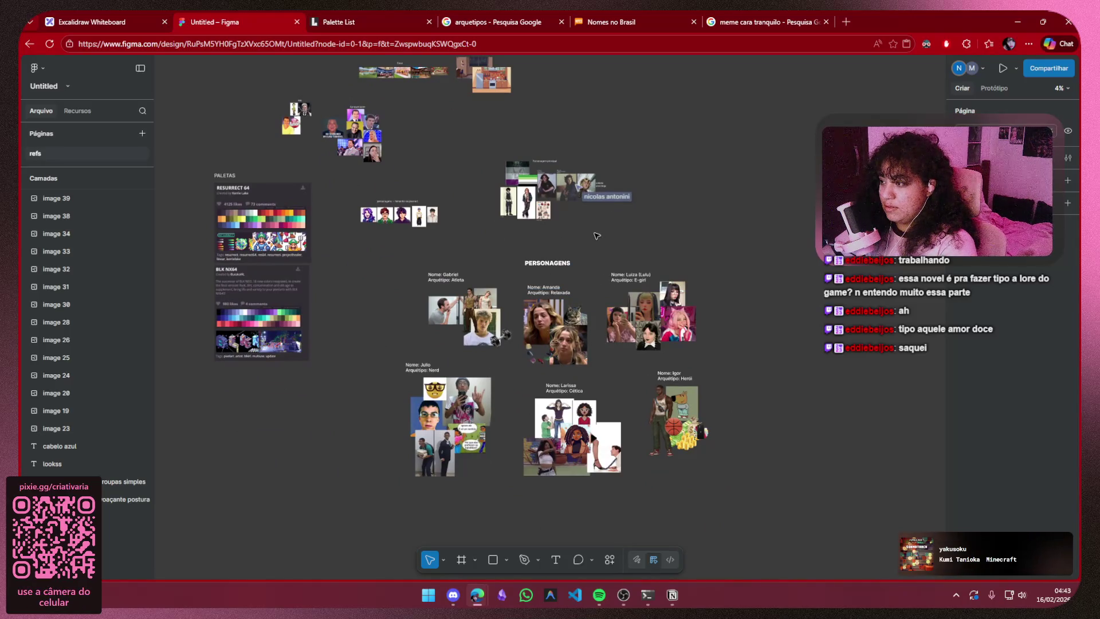
key("ctrl+z")
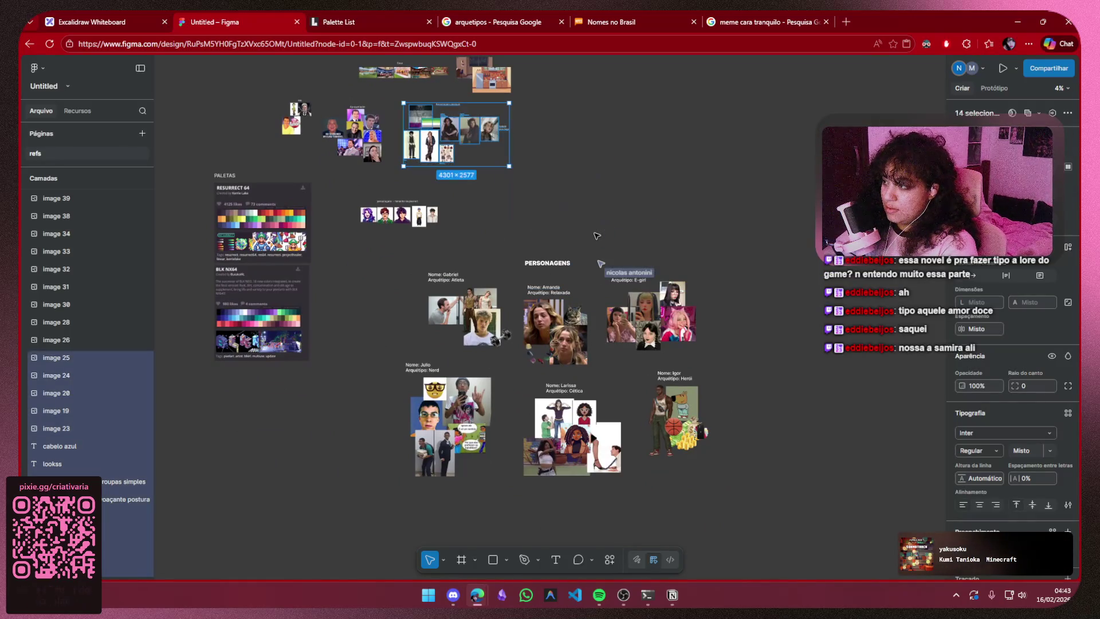
left_click(595, 236)
scroll(587, 322, "up", 3)
scroll(515, 302, "left", 2)
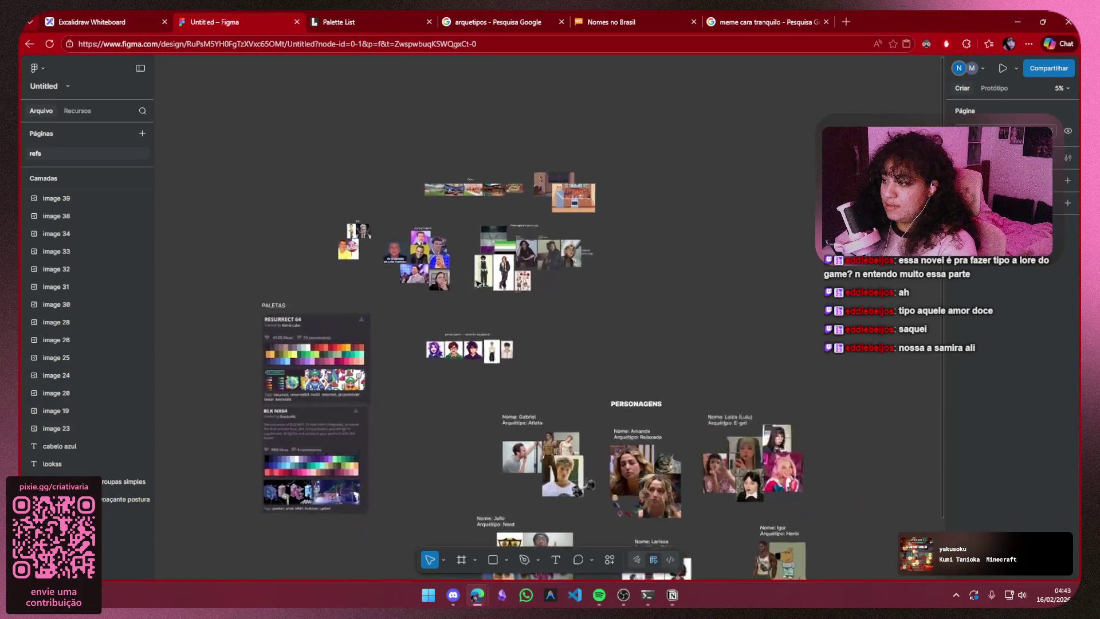
scroll(477, 283, "up", 3)
scroll(540, 326, "up", 3)
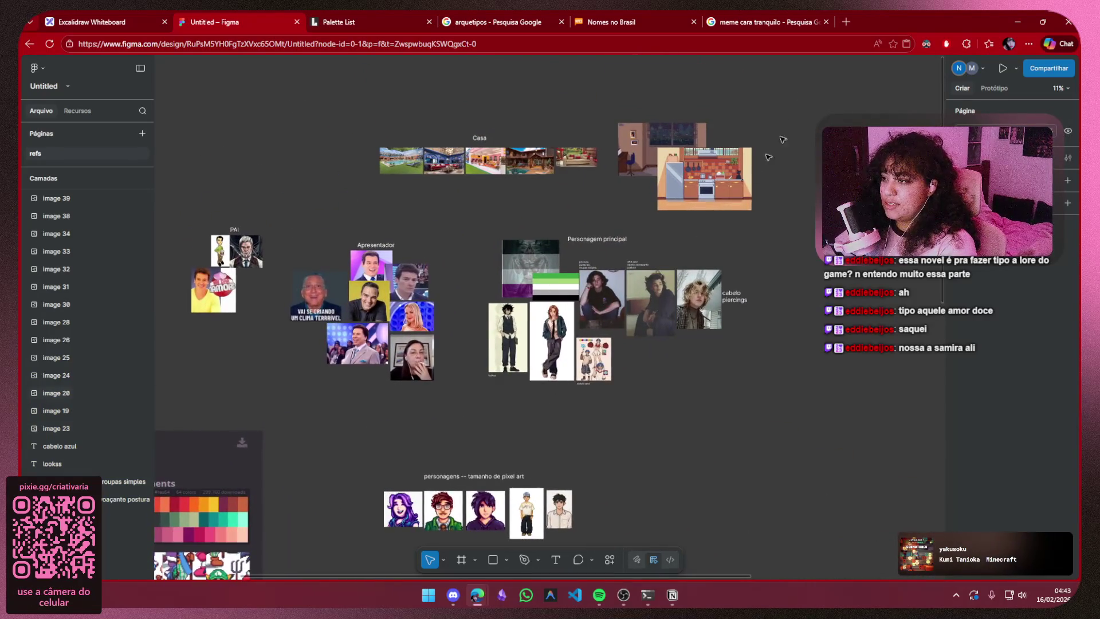
left_click_drag(809, 67, 345, 207)
left_click_drag(752, 161, 498, 175)
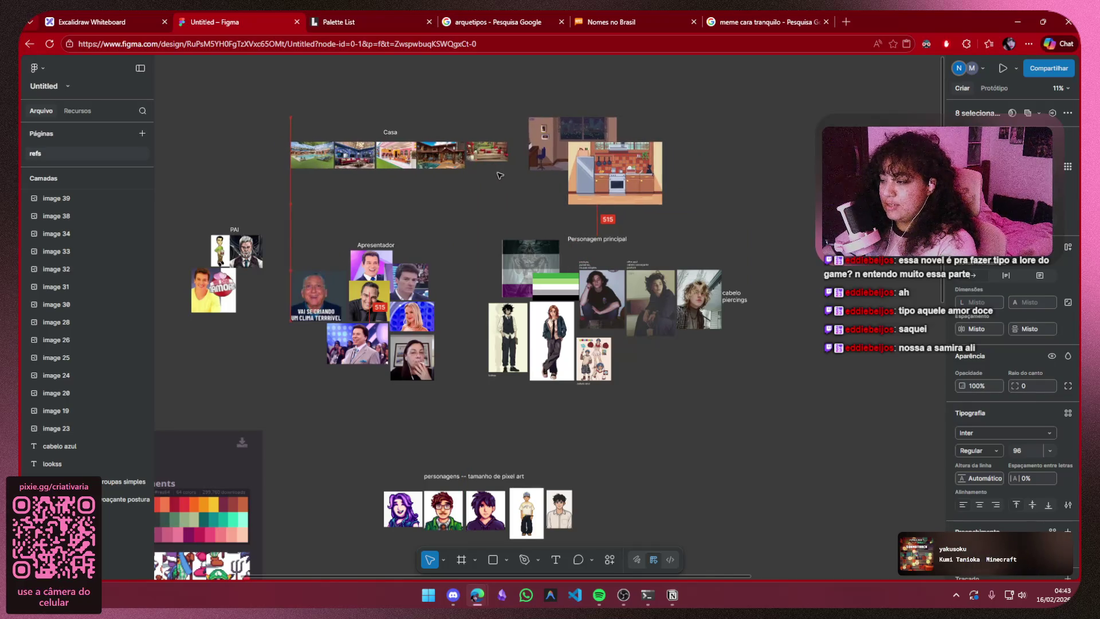
left_click(760, 180)
scroll(754, 204, "down", 5)
scroll(705, 204, "down", 3)
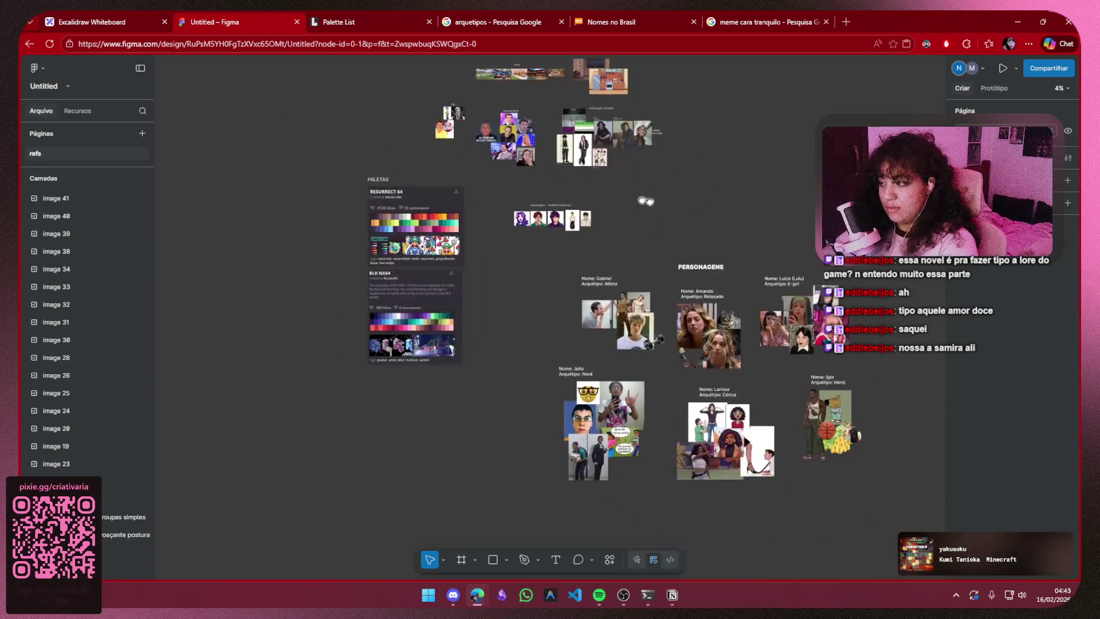
- Review the PERSONAGENS board and its small image row, then switch to the Notion personagens page
left_click_drag(654, 204, 562, 199)
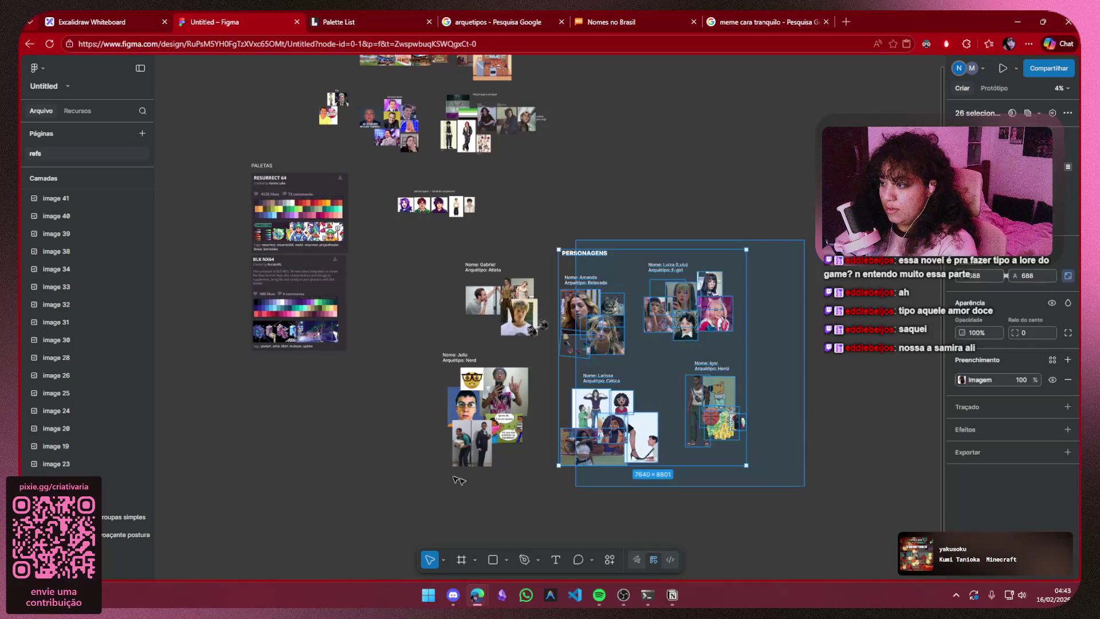
left_click_drag(806, 239, 401, 498)
left_click(438, 444)
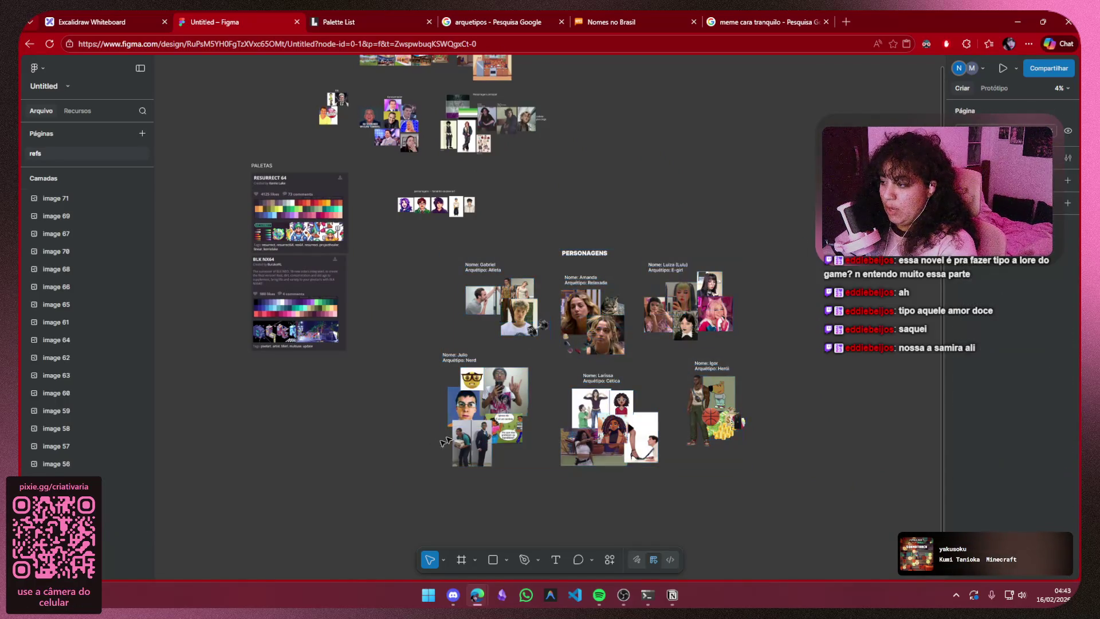
left_click_drag(789, 278, 809, 318)
left_click(487, 260)
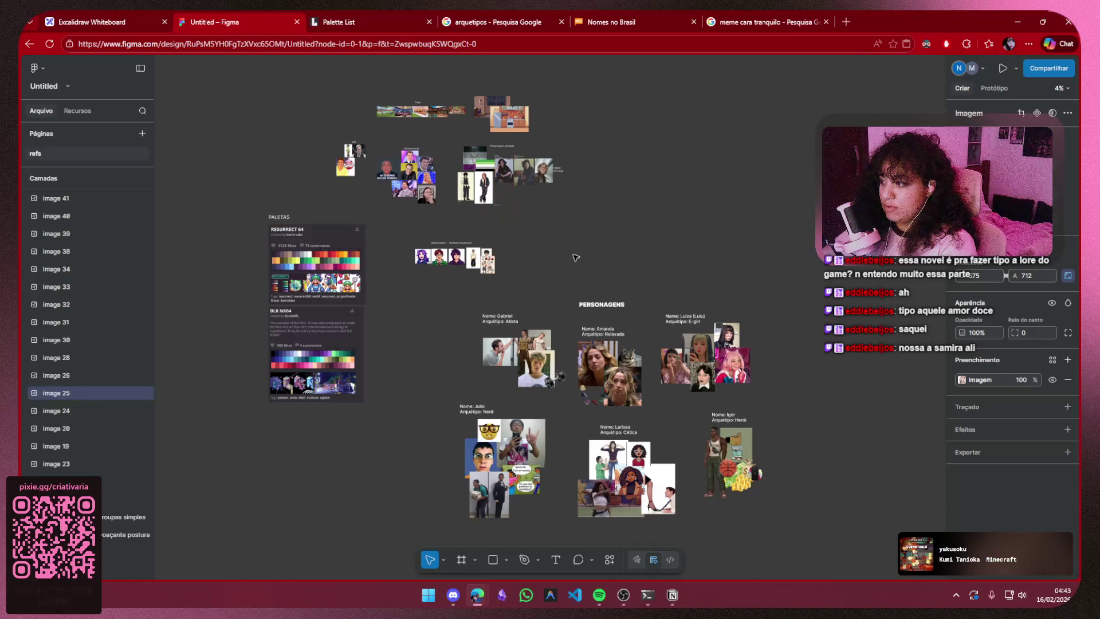
left_click(579, 247)
left_click_drag(527, 230, 412, 296)
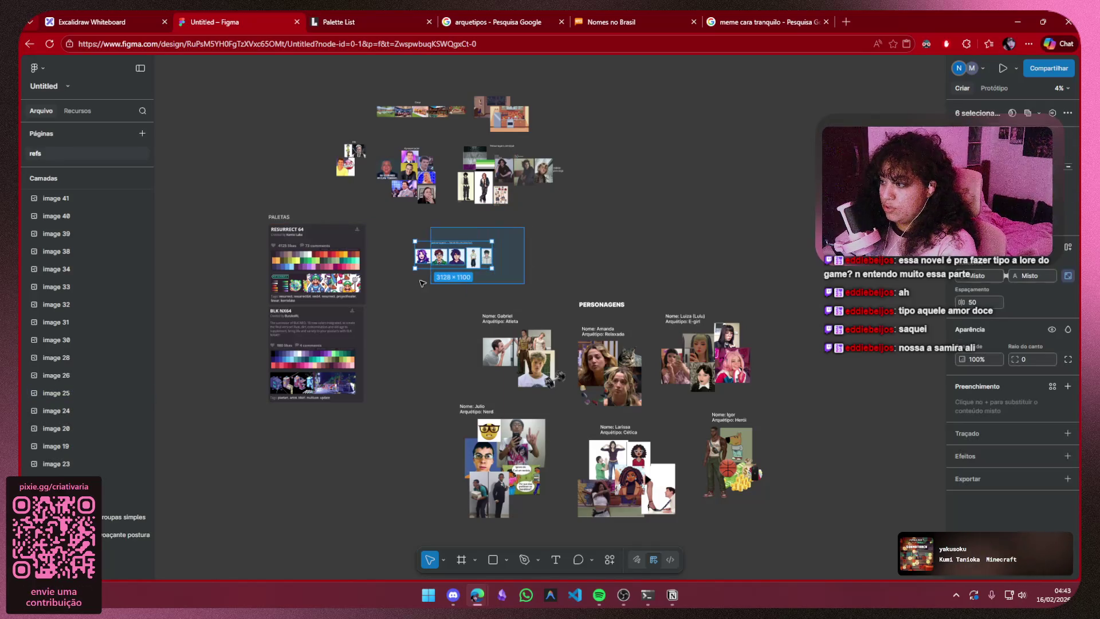
left_click(444, 283)
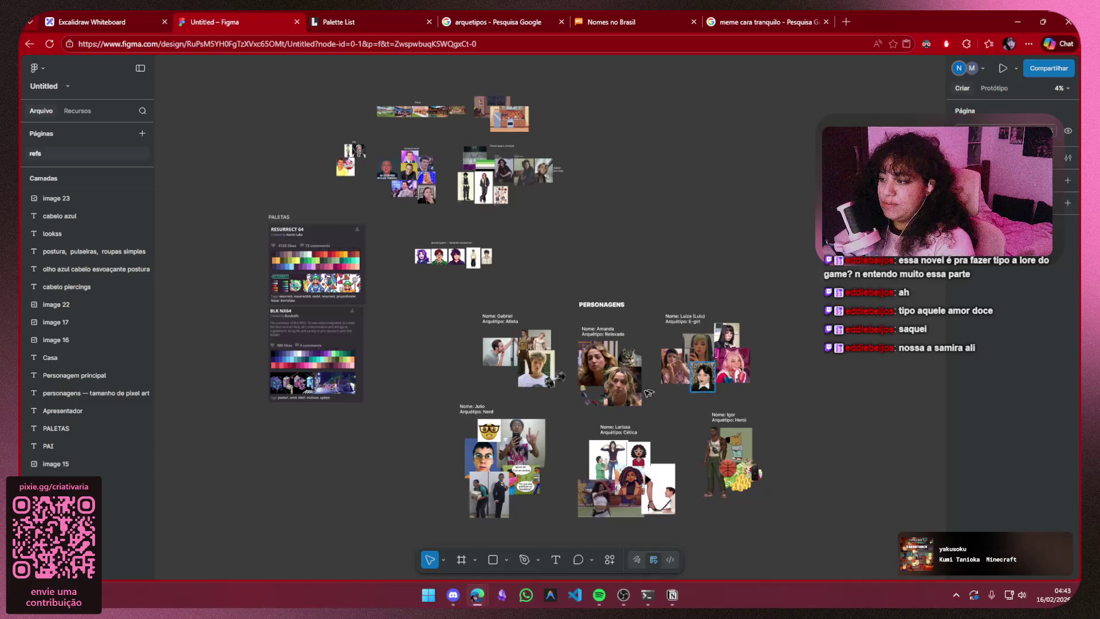
scroll(672, 409, "up", 2)
scroll(672, 408, "up", 2)
scroll(672, 408, "up", 2)
left_click_drag(672, 408, 685, 387)
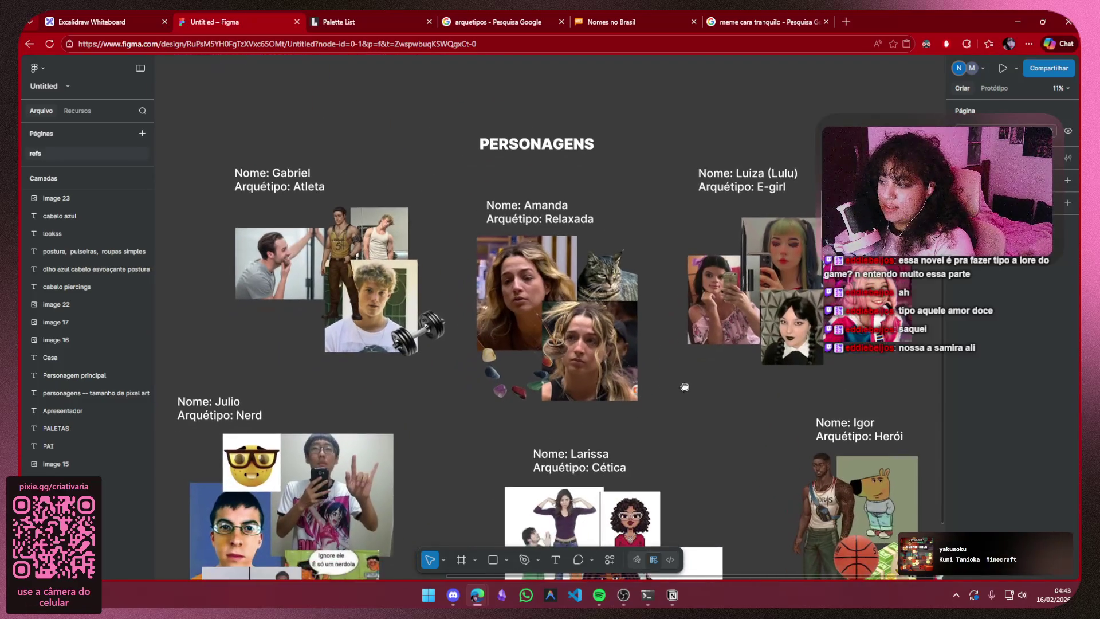
left_click(672, 594)
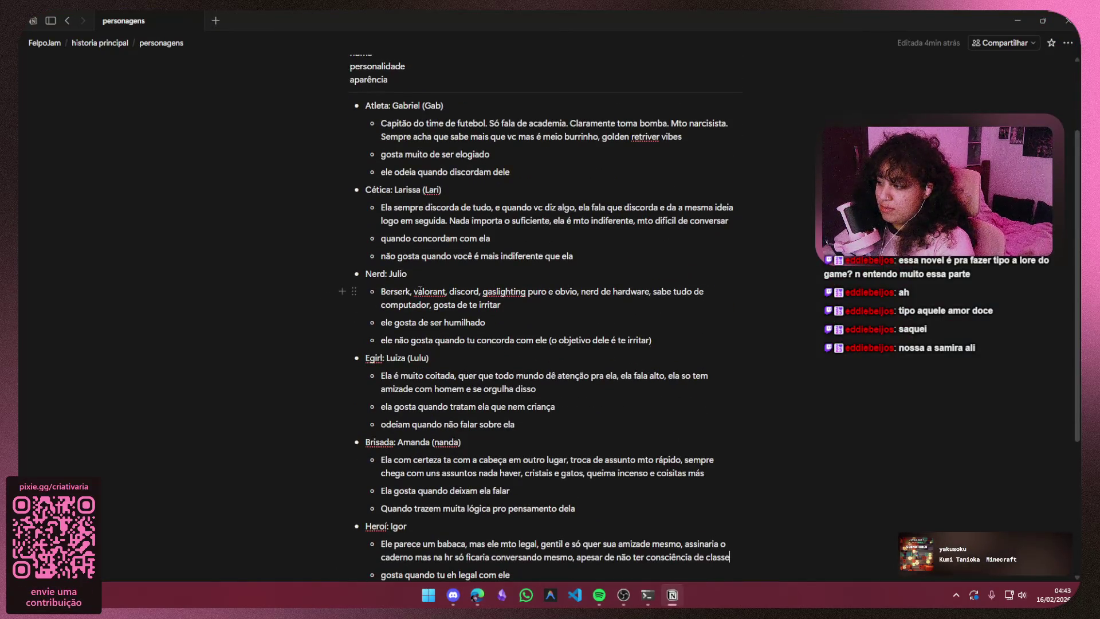
scroll(418, 291, "down", 3)
- Review the Brisada character's description bullets, then put the Notion window away
mouse_move(555, 348)
left_mouse_down()
mouse_move(714, 368)
mouse_move(701, 390)
left_mouse_up()
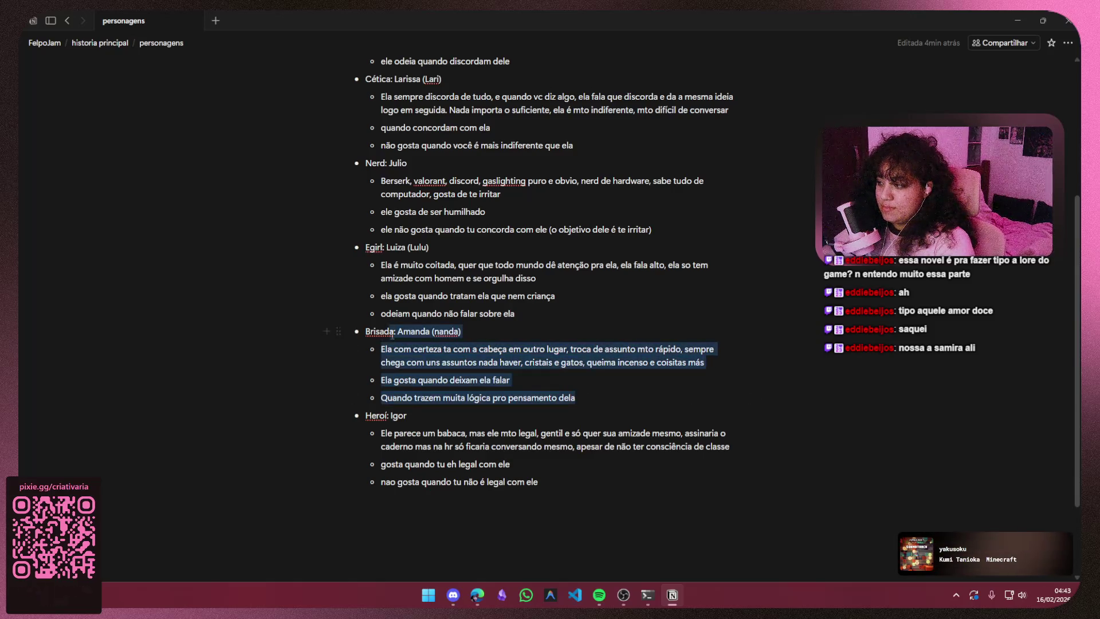
left_click(258, 430)
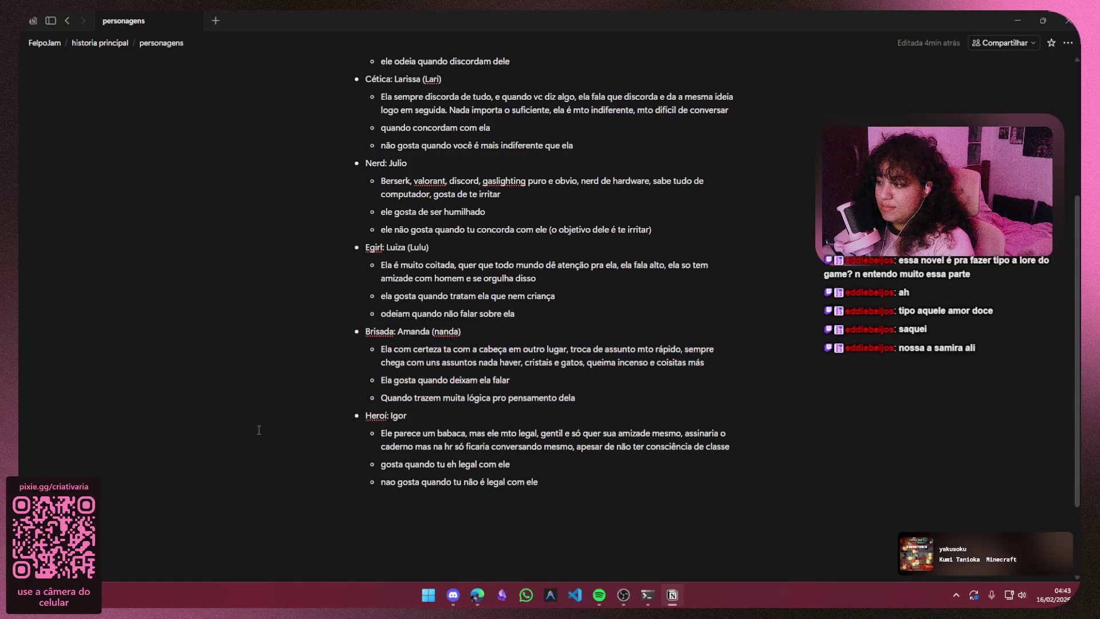
left_click(1012, 20)
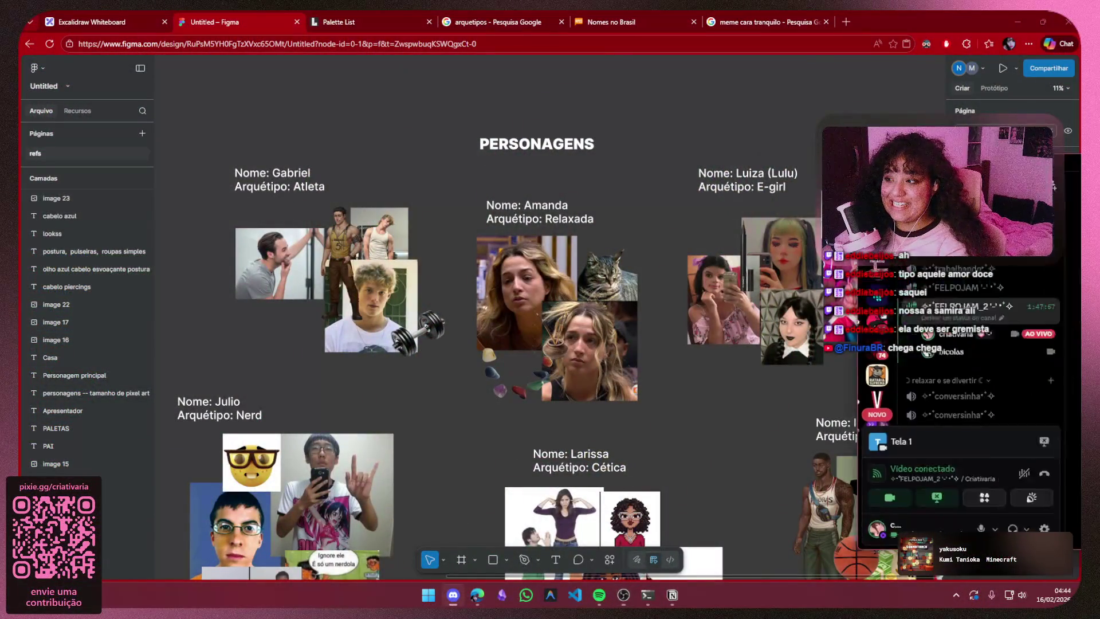
- Bring the Discord call up full screen, close its chat panel and stop the screen share
key("alt+Tab")
key("super+Up")
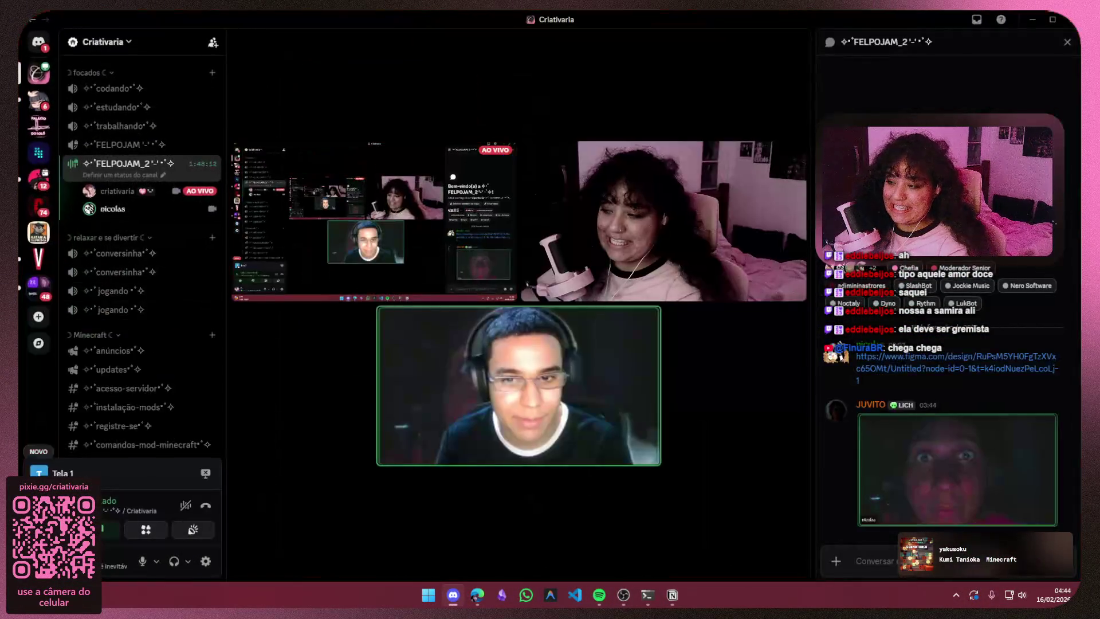
left_click(1066, 42)
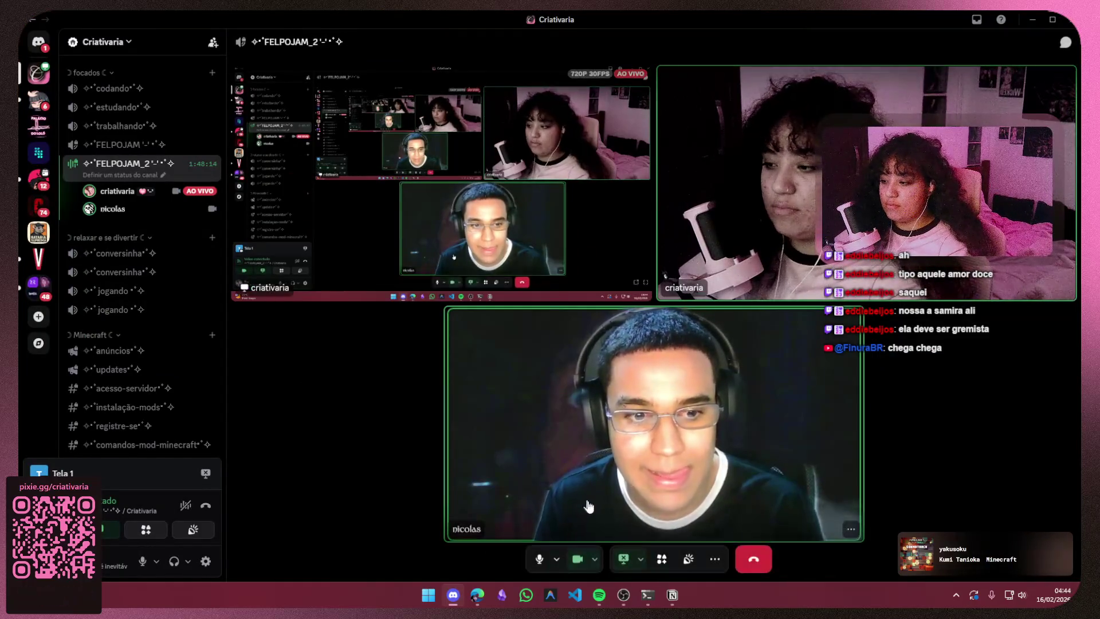
left_click(620, 566)
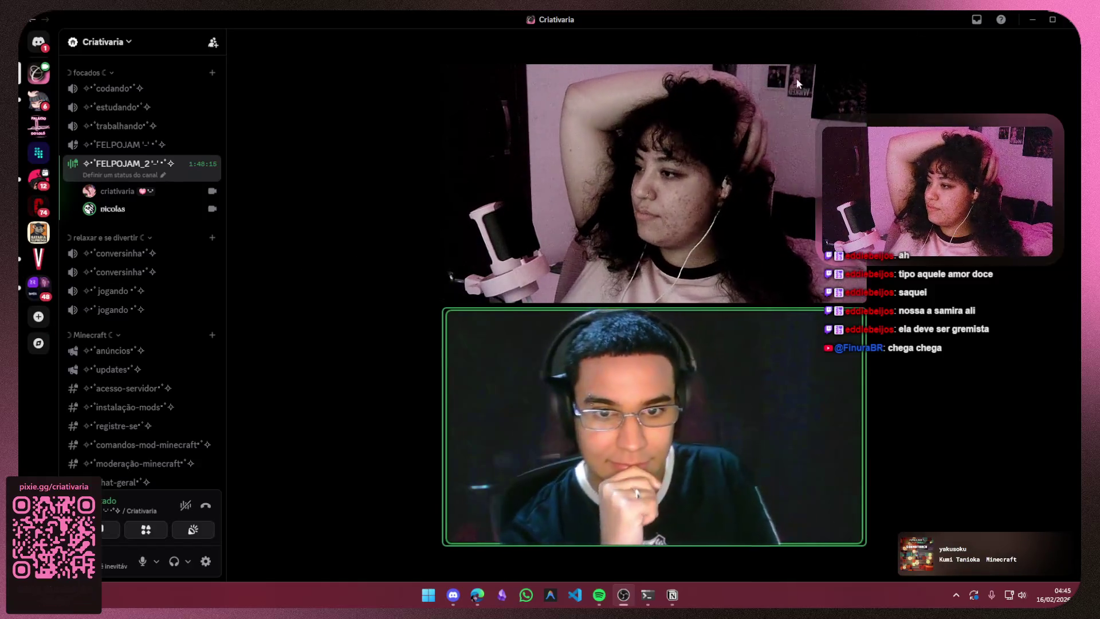
- Turn off 'Mostrar Minha Própria Câmera' on your video tile and confirm with OK
right_click(509, 177)
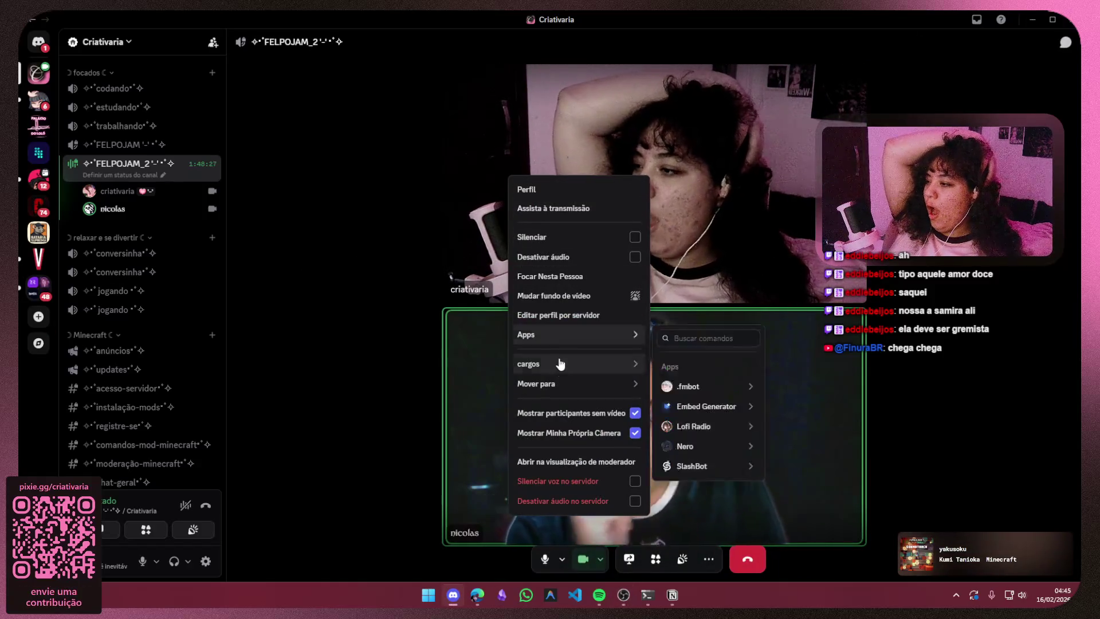
left_click(580, 435)
left_click(645, 335)
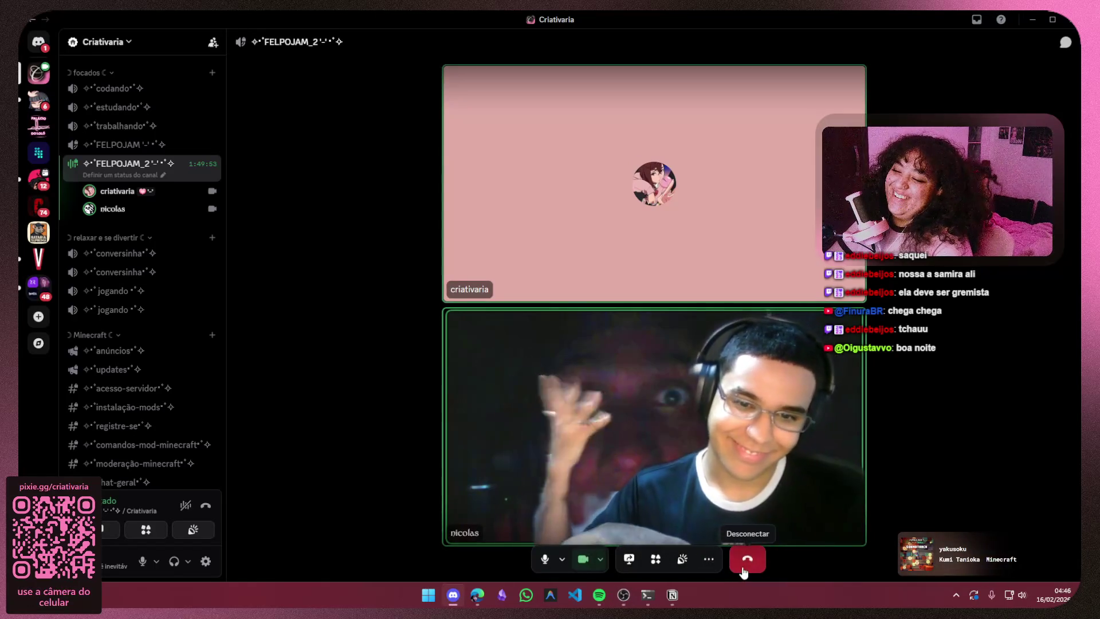
- Leave the voice call and close the Figma, research and Google search tabs in Edge
left_click(747, 563)
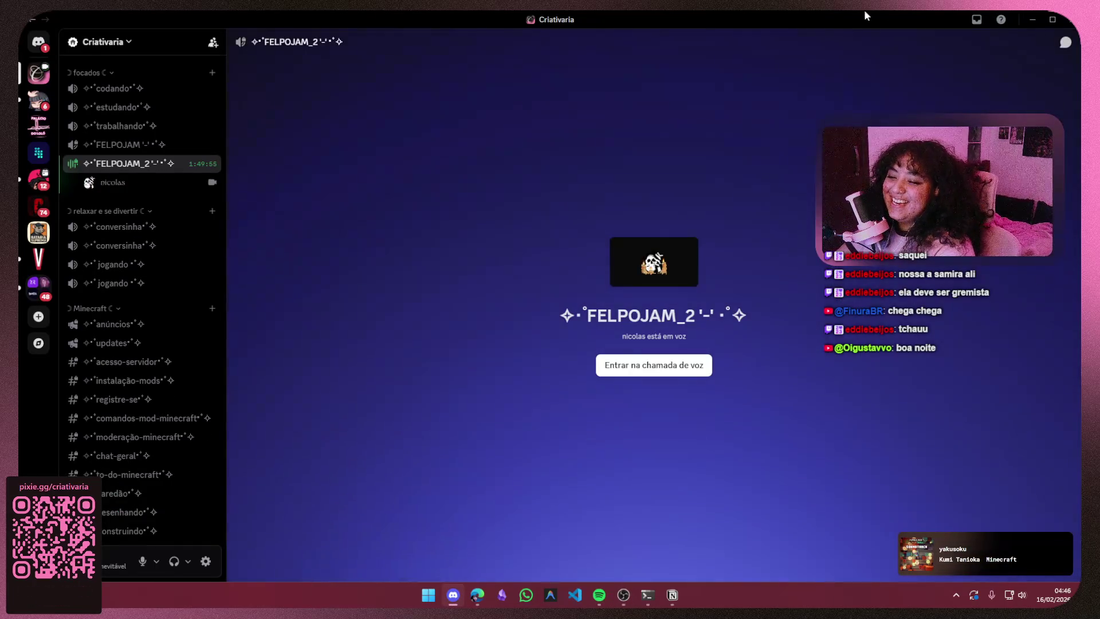
key("alt+Tab")
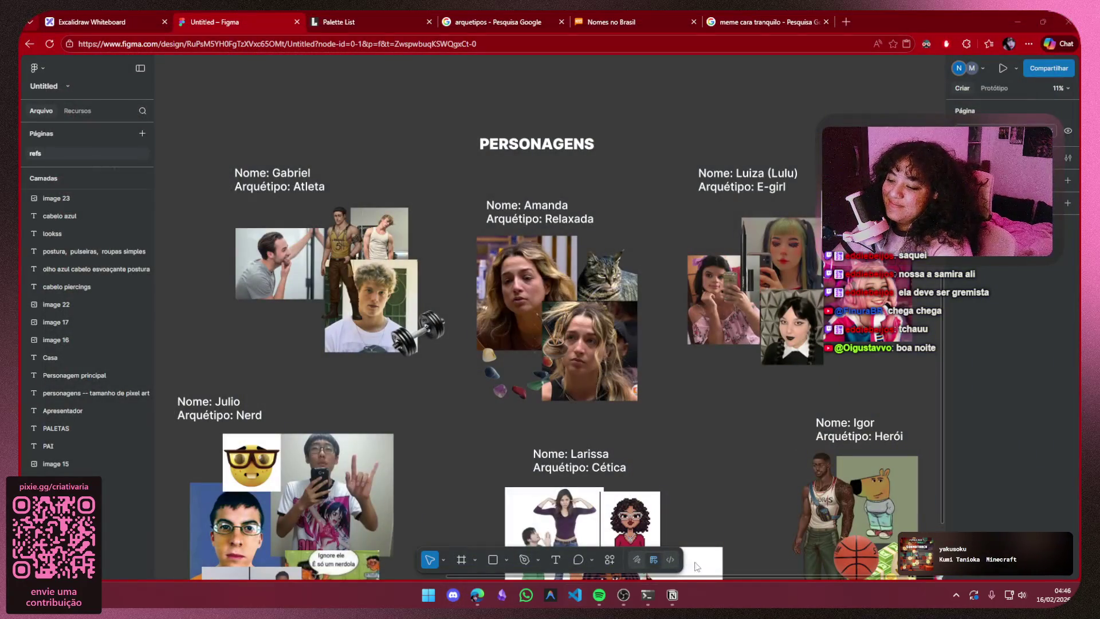
left_click(296, 22)
left_click(296, 21)
left_click(296, 21)
- Open a blank tab, close the Excalidraw board tab and confirm leaving the page
left_click(176, 22)
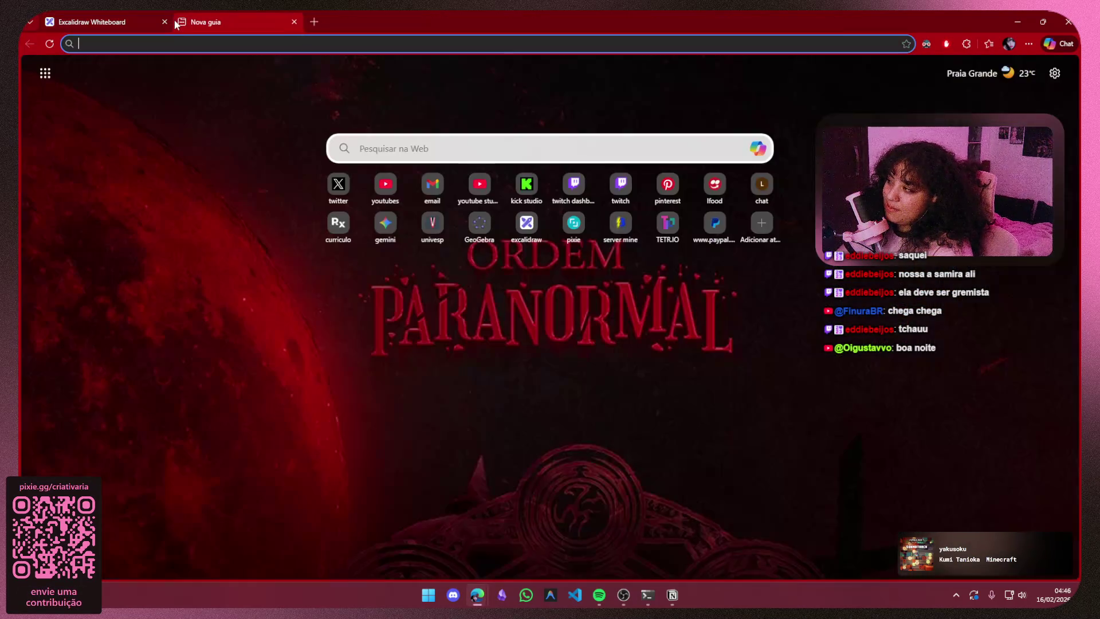
left_click(164, 22)
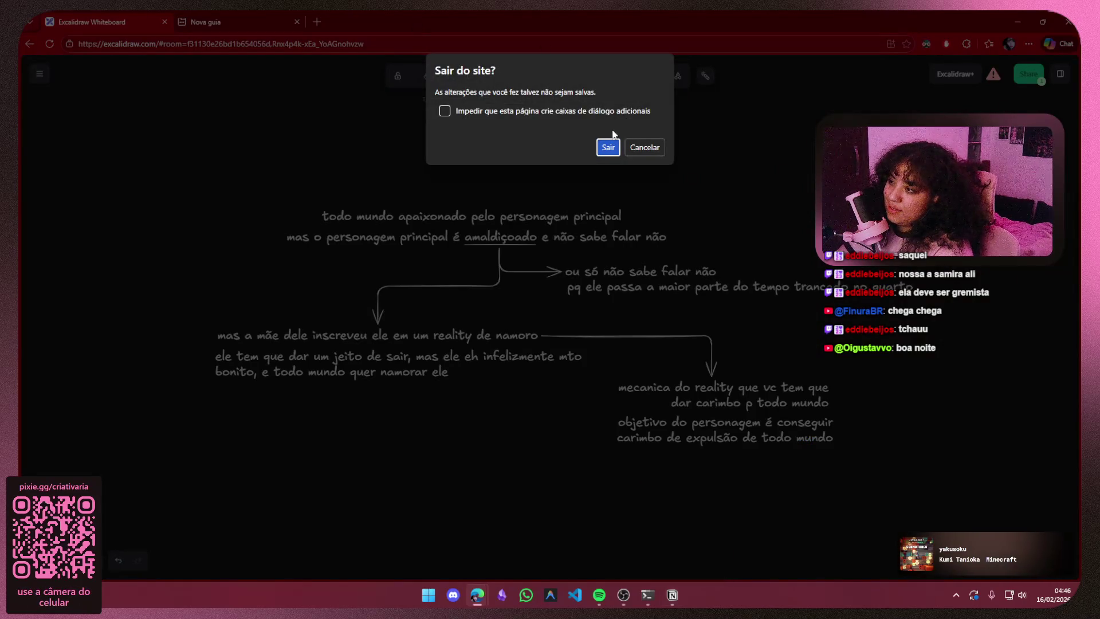
left_click(607, 147)
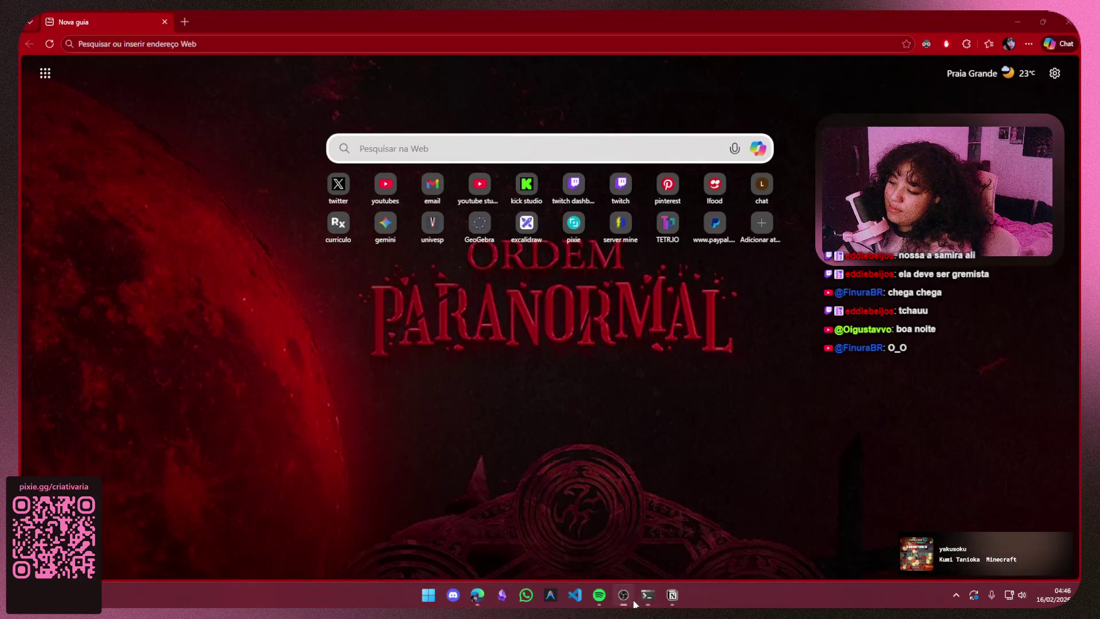